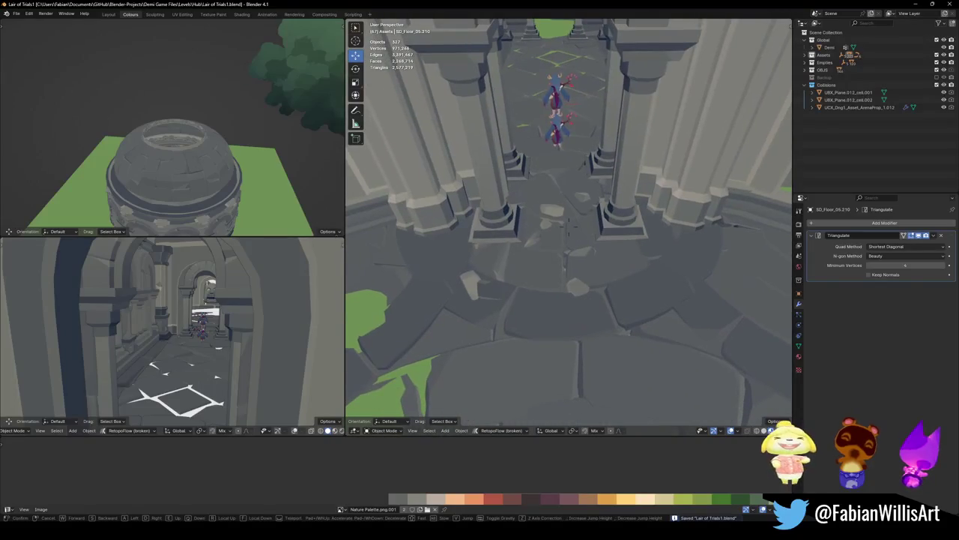
# Select the outer ring sections of round floor SD_Floor_05.001 with L in Edit Mode and adjust them
pyautogui.click(592, 204)
pyautogui.moveTo(593, 203)
pyautogui.mouseDown(button='middle')
pyautogui.moveTo(527, 208)
pyautogui.moveTo(672, 217)
pyautogui.moveTo(574, 191)
pyautogui.mouseUp(button='middle')
pyautogui.click(636, 195)
pyautogui.press('Tab')
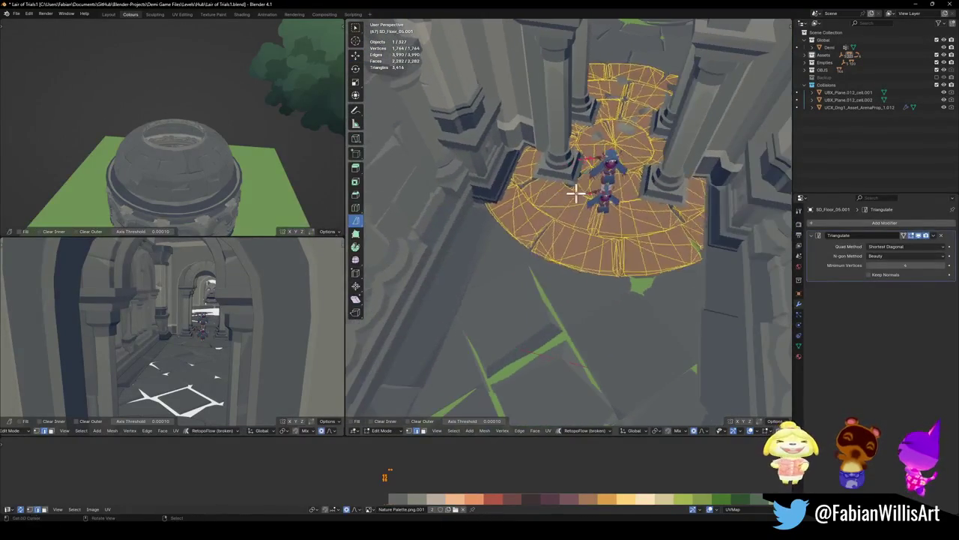
pyautogui.hotkey('alt', 'a')
pyautogui.press('l')
pyautogui.press('l')
pyautogui.press('l')
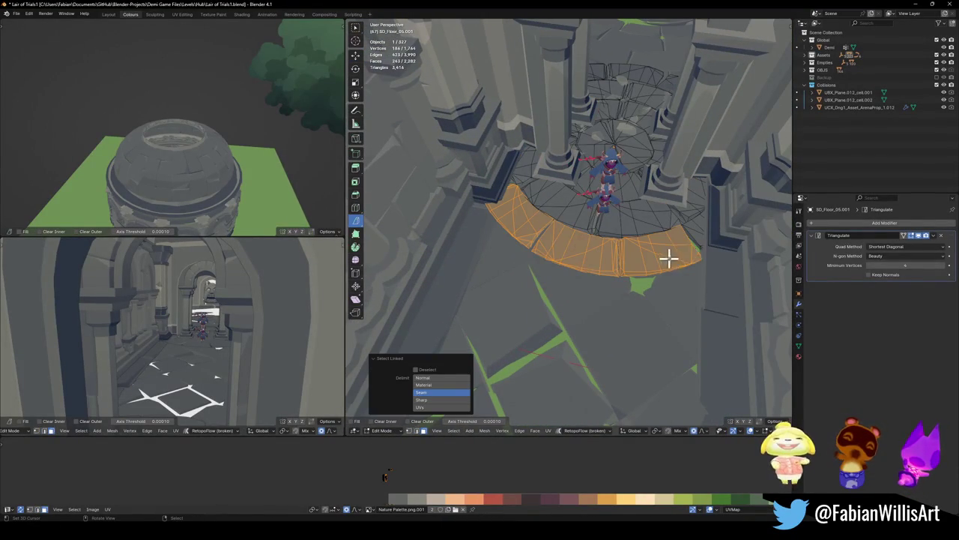
pyautogui.press('l')
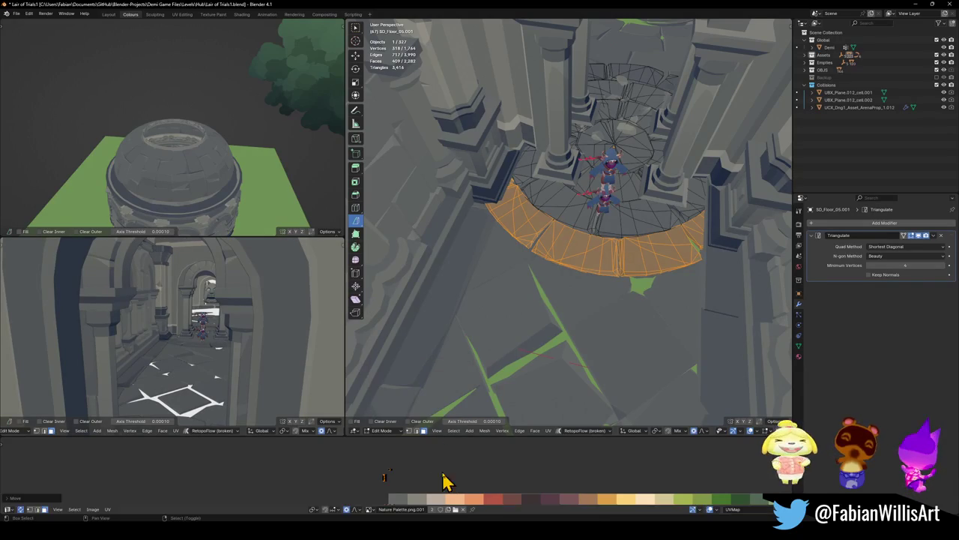
pyautogui.press('Tab')
# Save Lair of Trials1.blend and bring the view back to the corridor
pyautogui.hotkey('ctrl', 's')
pyautogui.moveTo(615, 146)
pyautogui.mouseDown(button='middle')
pyautogui.moveTo(463, 147)
pyautogui.moveTo(559, 177)
pyautogui.mouseUp(button='middle')
pyautogui.scroll(2, 558, 178)
pyautogui.scroll(3, 605, 154)
pyautogui.scroll(2, 543, 259)
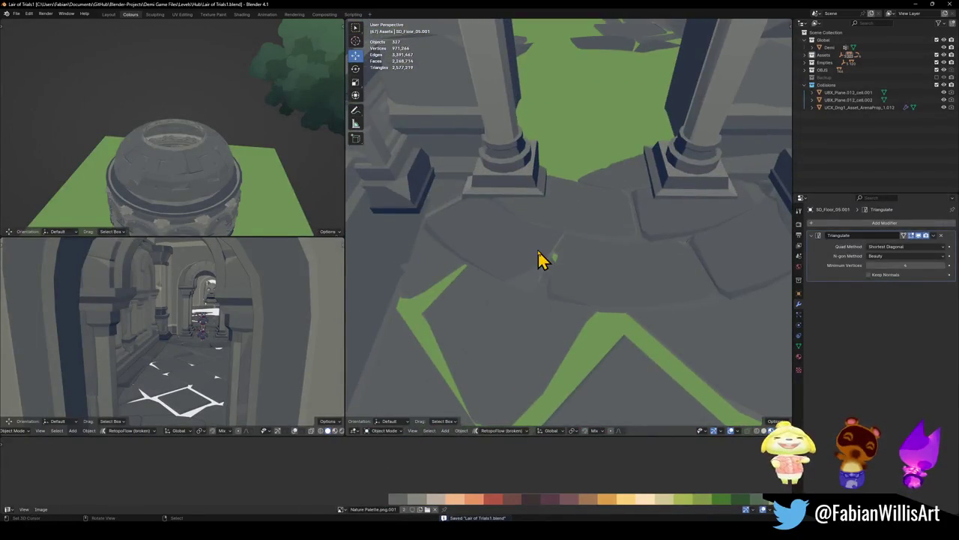
# Select a seam-bounded island of Floor.004 and slide its UVs along X across the palette
pyautogui.click(543, 259)
pyautogui.scroll(-2, 543, 258)
pyautogui.press('Tab')
pyautogui.hotkey('alt', 'a')
pyautogui.press('l')
pyautogui.press('l')
pyautogui.press('l')
pyautogui.press('l')
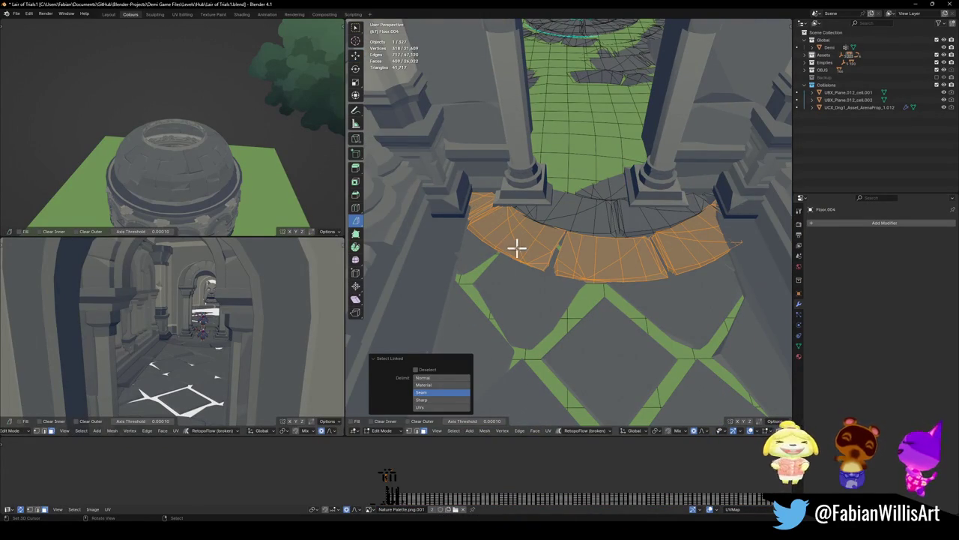
pyautogui.press('g')
pyautogui.press('x')
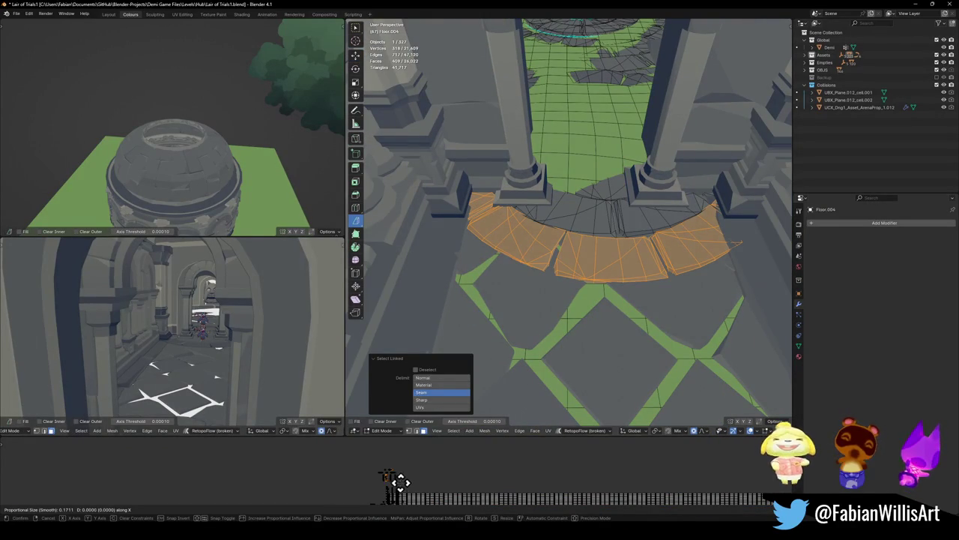
pyautogui.click(385, 481)
pyautogui.press('Tab')
# Slide Floor.004's UVs along X a second time and save Lair of Trials1.blend
pyautogui.press('Tab')
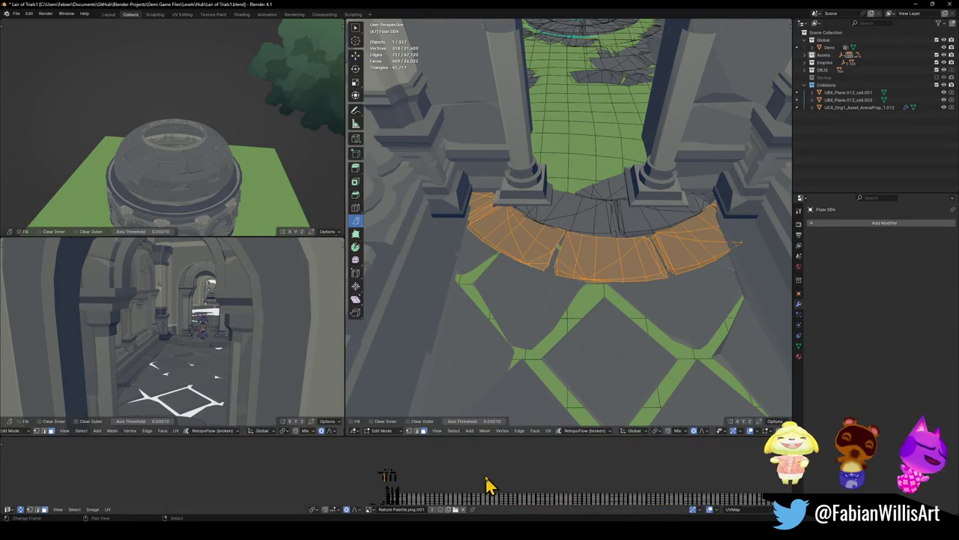
pyautogui.press('g')
pyautogui.press('x')
pyautogui.click(487, 480)
pyautogui.press('Tab')
pyautogui.hotkey('ctrl', 's')
pyautogui.hotkey('shift', '`')
pyautogui.press('s')
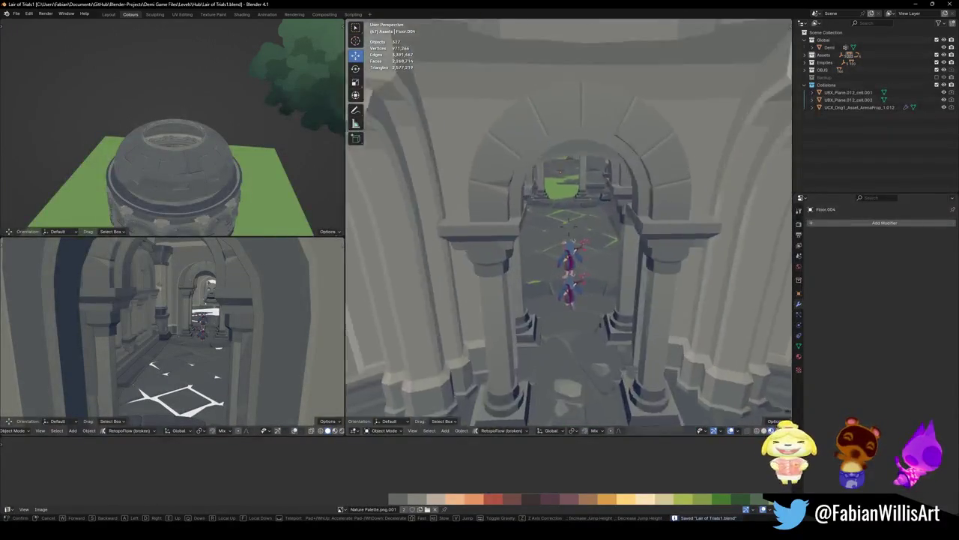
pyautogui.click(574, 281)
pyautogui.press('Tab')
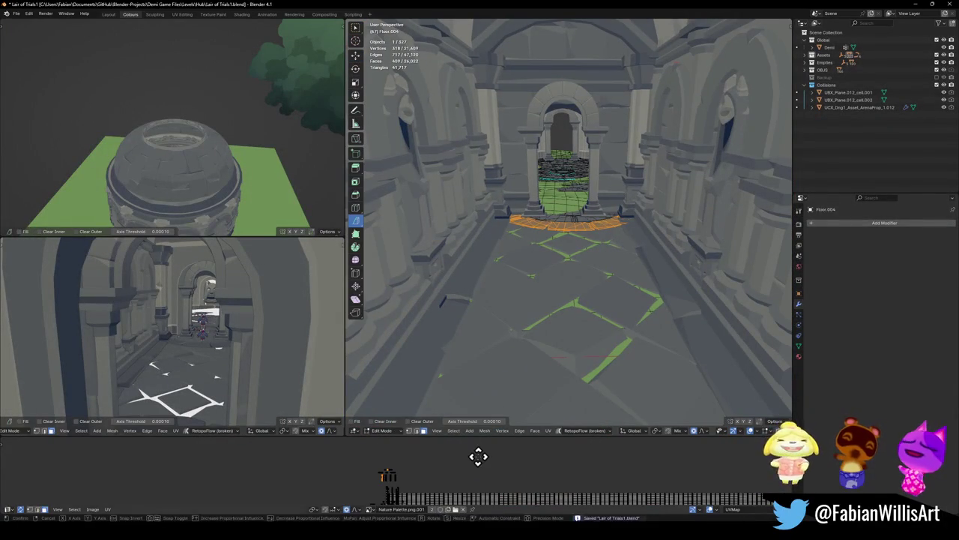
pyautogui.press('Tab')
pyautogui.press('a')
pyautogui.hotkey('alt', 'a')
pyautogui.hotkey('ctrl', 's')
pyautogui.hotkey('shift', '`')
pyautogui.press('w')
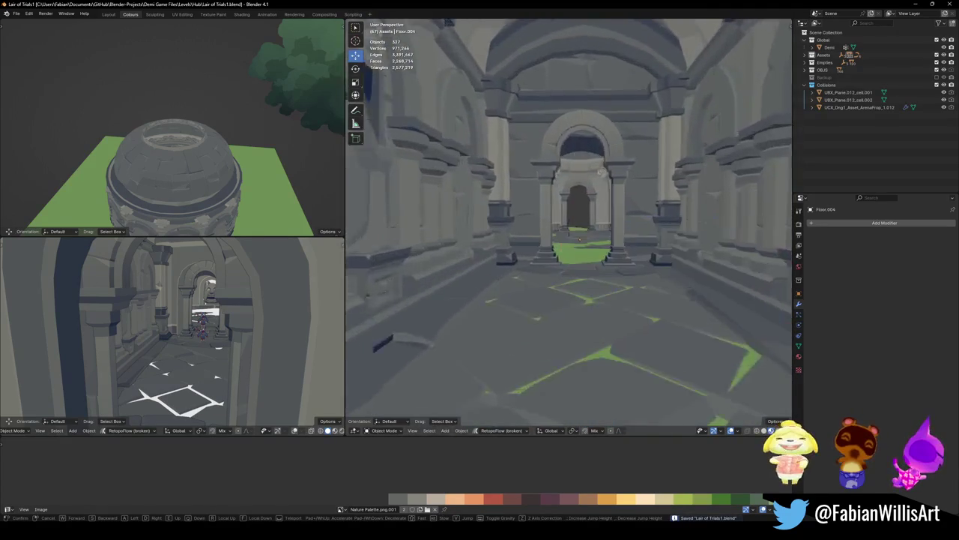
pyautogui.press('s')
pyautogui.press('w')
pyautogui.press('s')
pyautogui.press('w')
pyautogui.press('s')
pyautogui.click(600, 292)
pyautogui.hotkey('ctrl', 's')
pyautogui.click(557, 312)
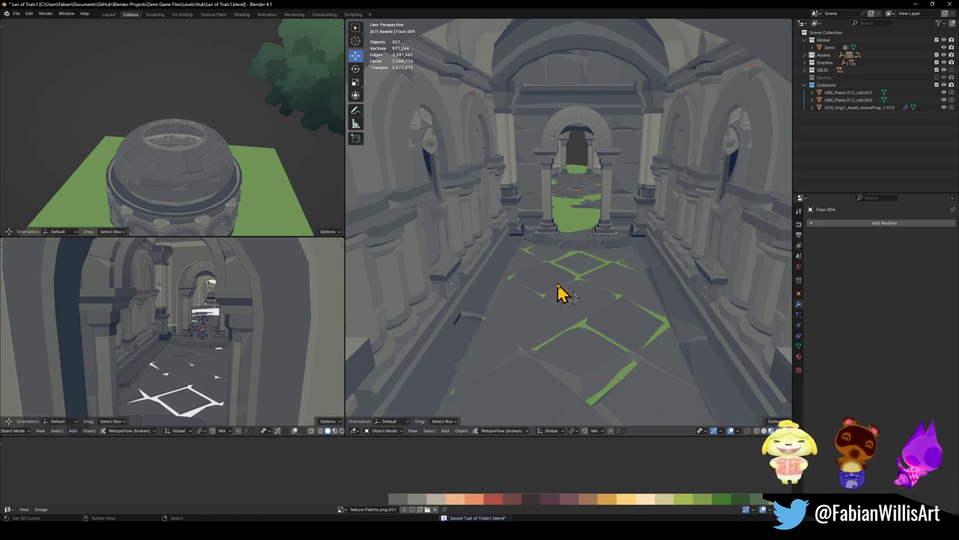
pyautogui.moveTo(551, 267); pyautogui.dragTo(619, 304)
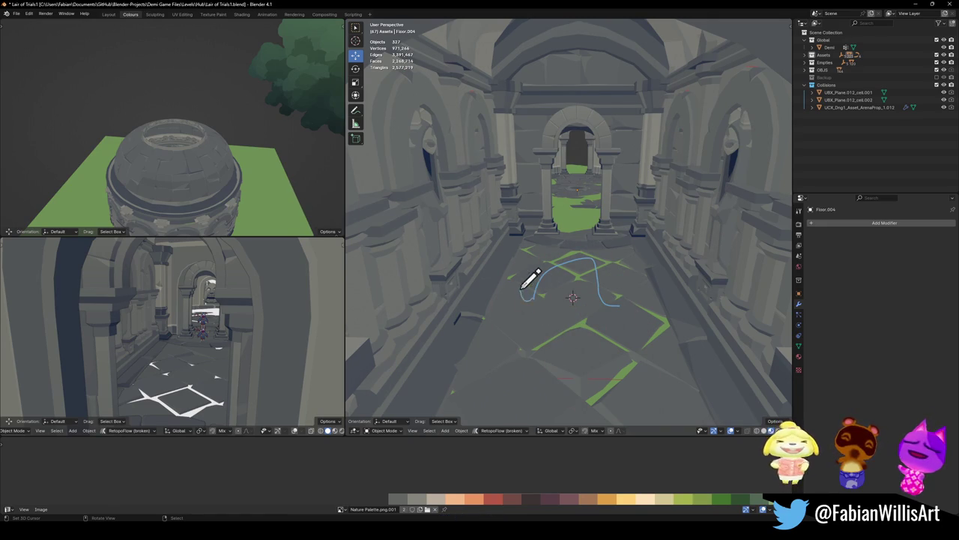
pyautogui.moveTo(534, 320)
pyautogui.mouseDown()
pyautogui.moveTo(602, 322)
pyautogui.moveTo(558, 288)
pyautogui.mouseUp()
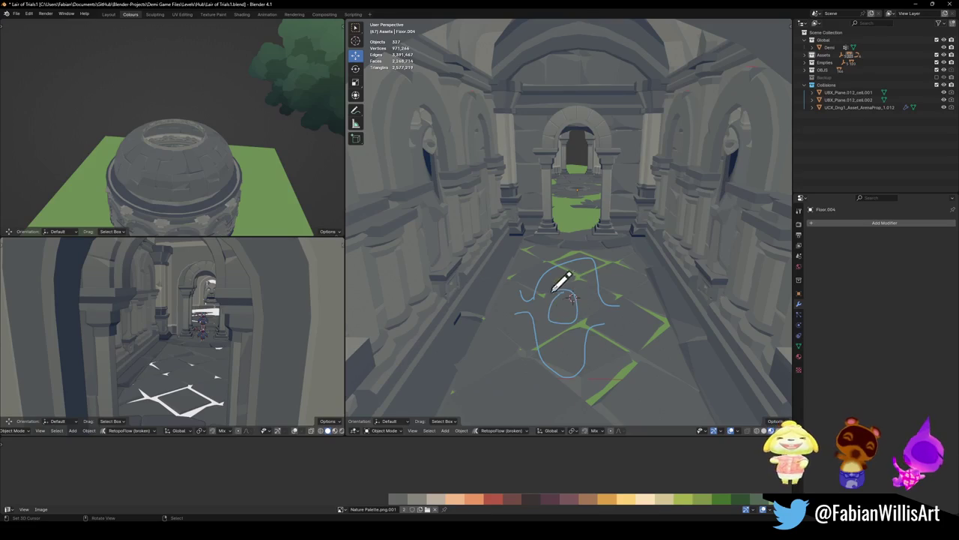
pyautogui.keyDown('ctrl'); pyautogui.moveTo(623, 341); pyautogui.dragTo(552, 285); pyautogui.keyUp('ctrl')
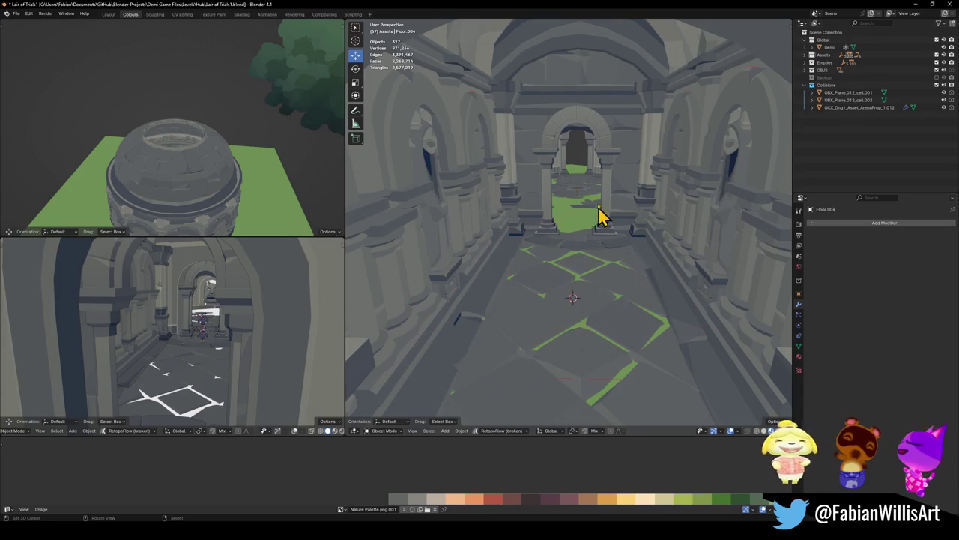
pyautogui.hotkey('shift', '`')
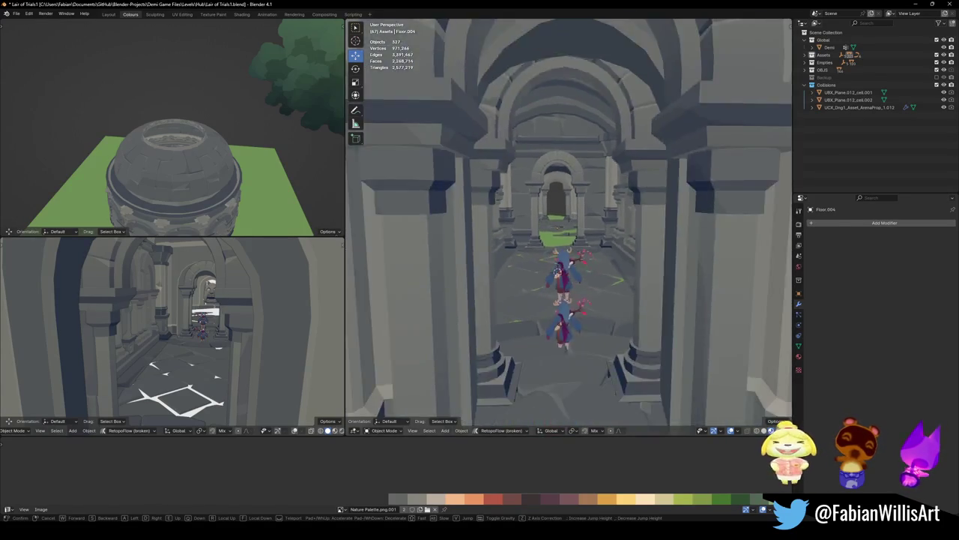
# Walk past the character in walk mode, end the walk and save the file
pyautogui.press('s')
pyautogui.hotkey('ctrl', 's')
pyautogui.press('w')
pyautogui.click(560, 209)
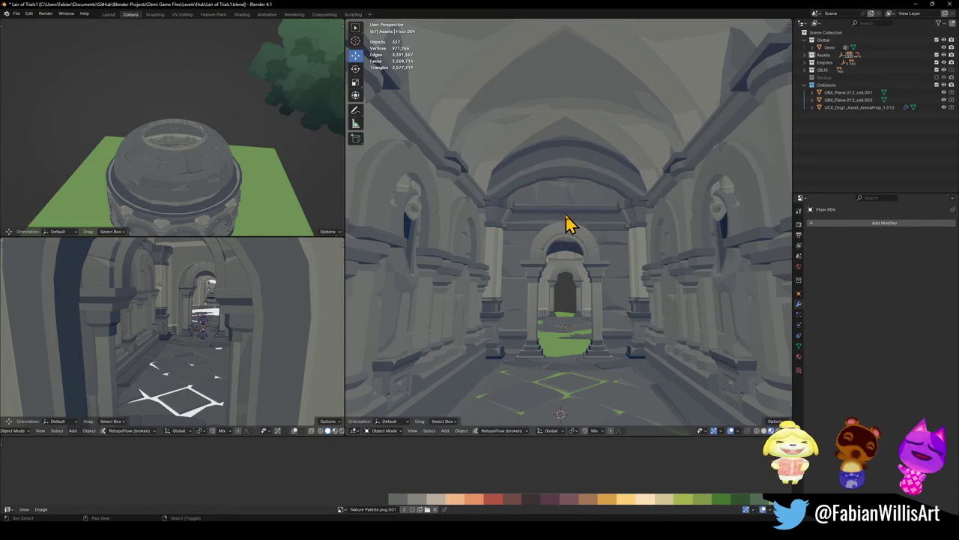
pyautogui.hotkey('ctrl', 's')
# Walk through the arch toward the colonnade, then select Dng1_Asset_ArenaProp_1.028 above the arch
pyautogui.hotkey('shift', '`')
pyautogui.press('w')
pyautogui.press('w')
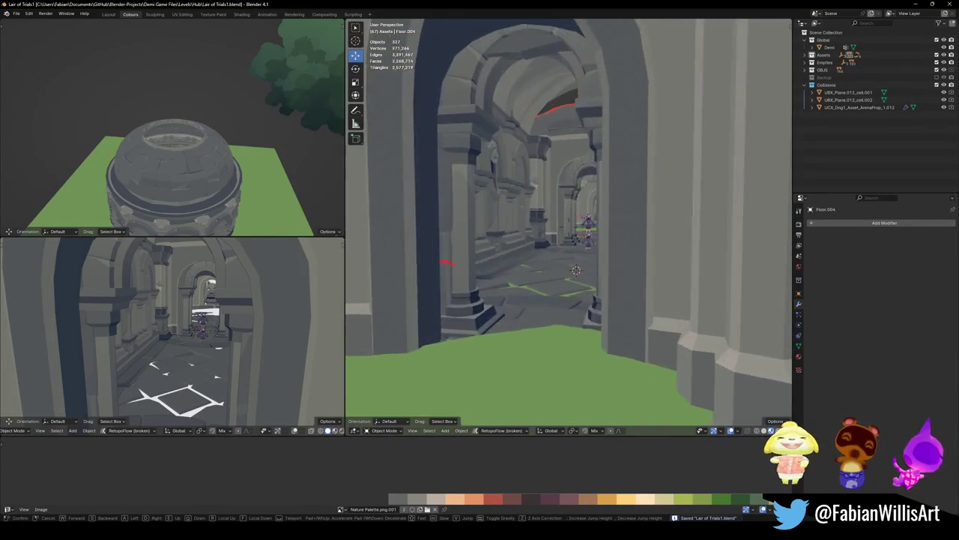
pyautogui.press('w')
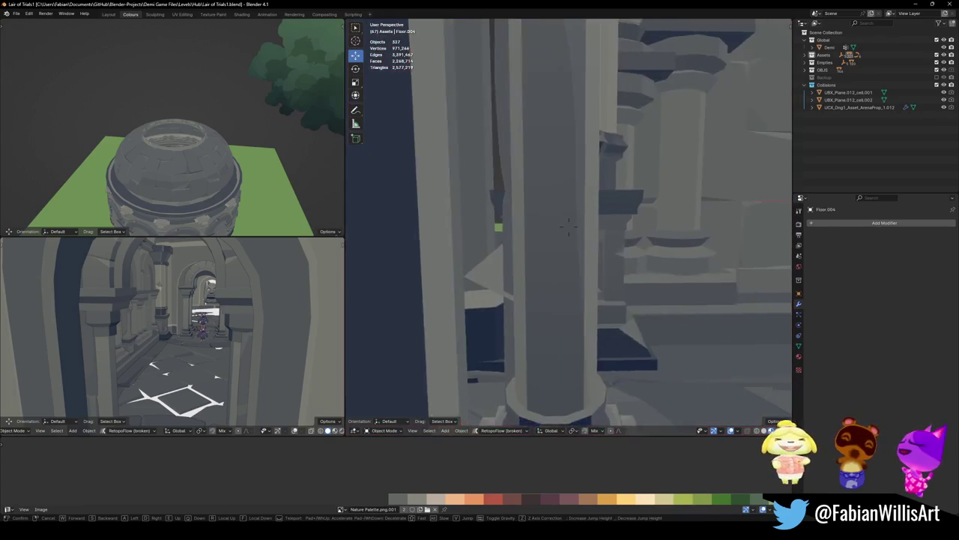
pyautogui.press('w')
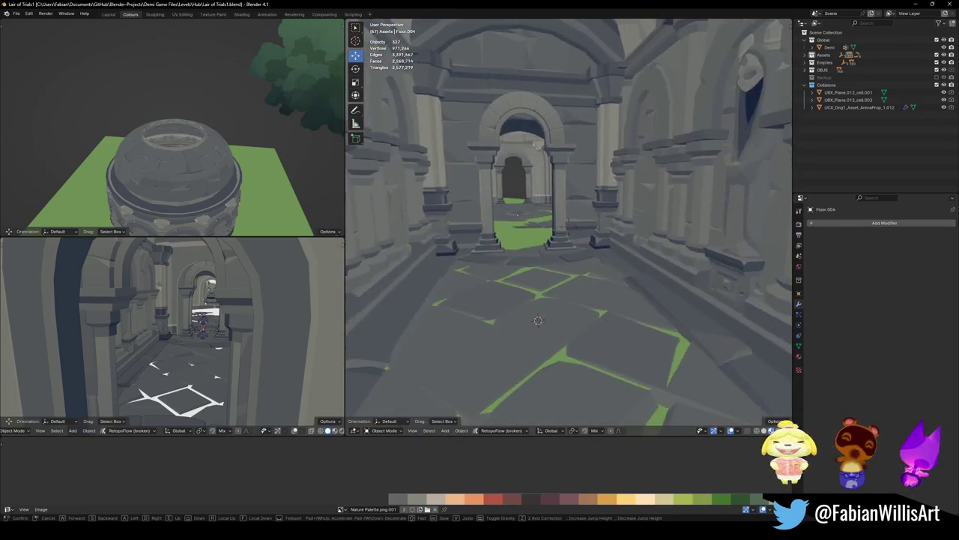
pyautogui.press('w')
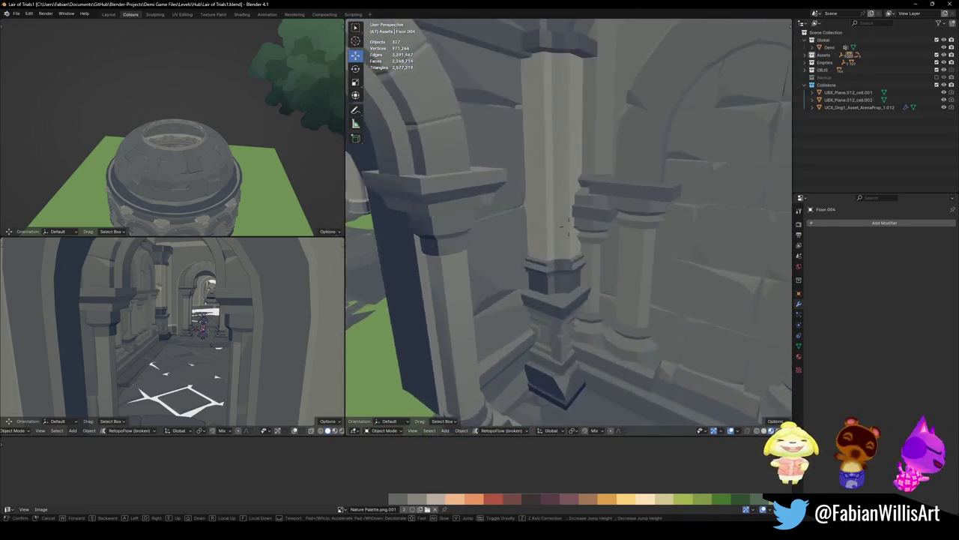
pyautogui.press('w')
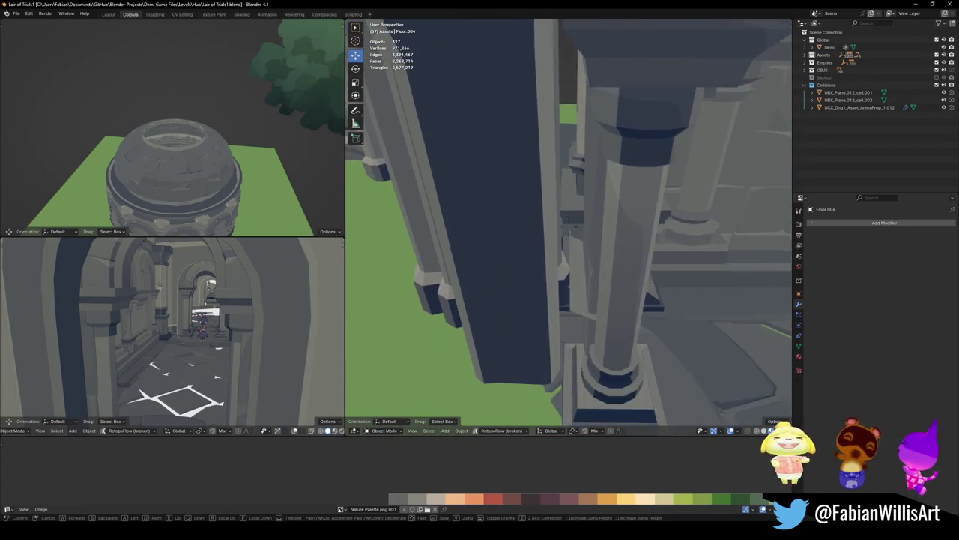
pyautogui.press('w')
pyautogui.click(577, 234)
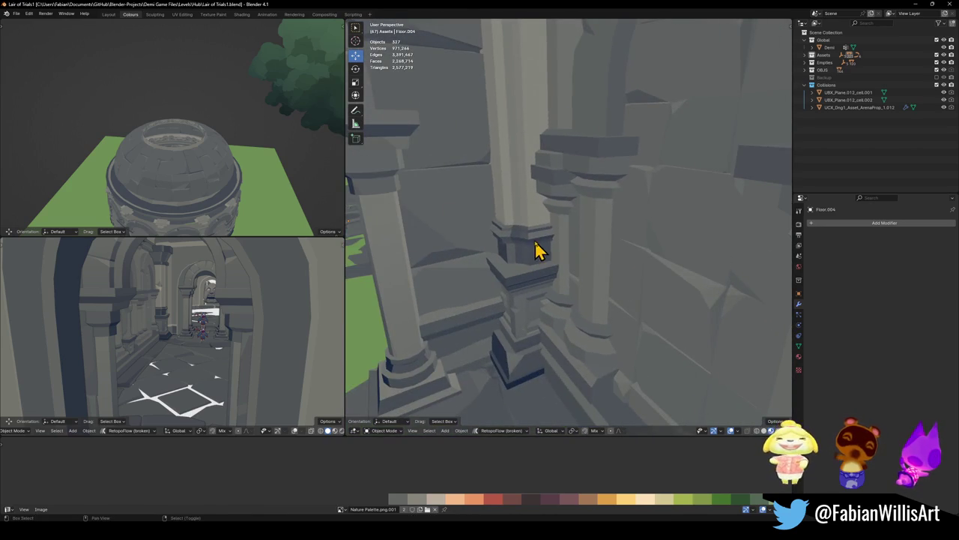
pyautogui.press('s')
pyautogui.click(577, 201)
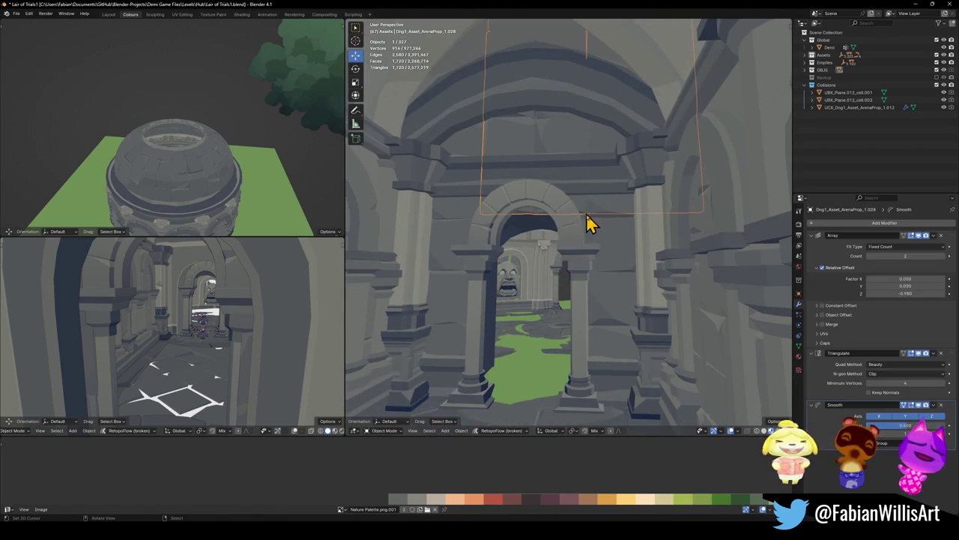
# Delete the prop above the arch and save Lair of Trials1.blend
pyautogui.press('Delete')
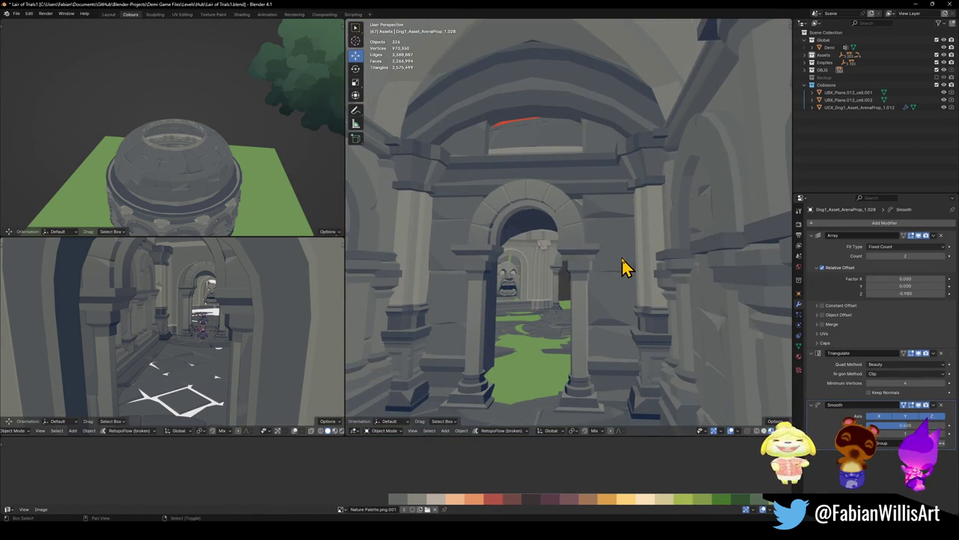
pyautogui.moveTo(626, 267); pyautogui.dragTo(636, 224, button='middle')
pyautogui.click(629, 170)
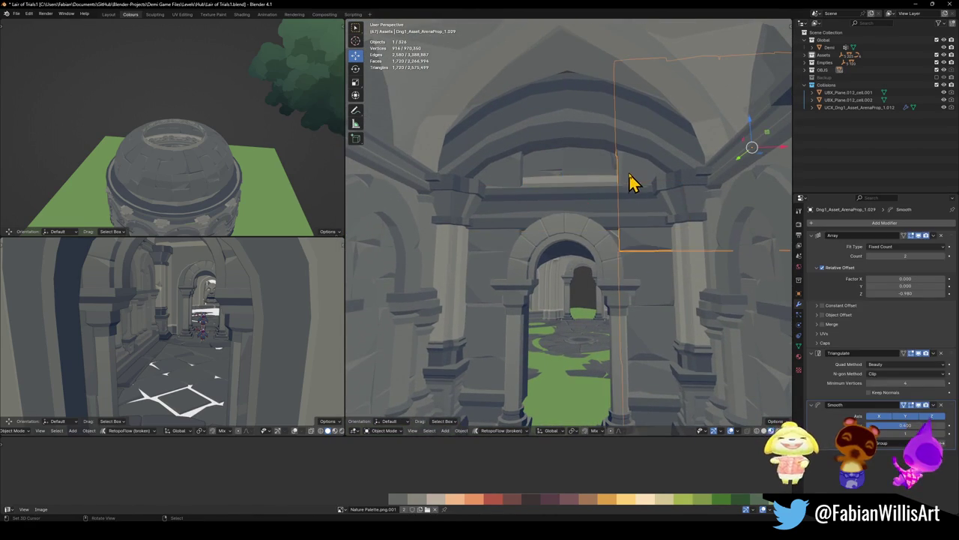
pyautogui.hotkey('alt', 'a')
pyautogui.hotkey('ctrl', 's')
# Open the tall wall ArenaProp_1.029 in Edit Mode with X-ray on and frame it
pyautogui.click(635, 176)
pyautogui.press('Tab')
pyautogui.hotkey('alt', 'z')
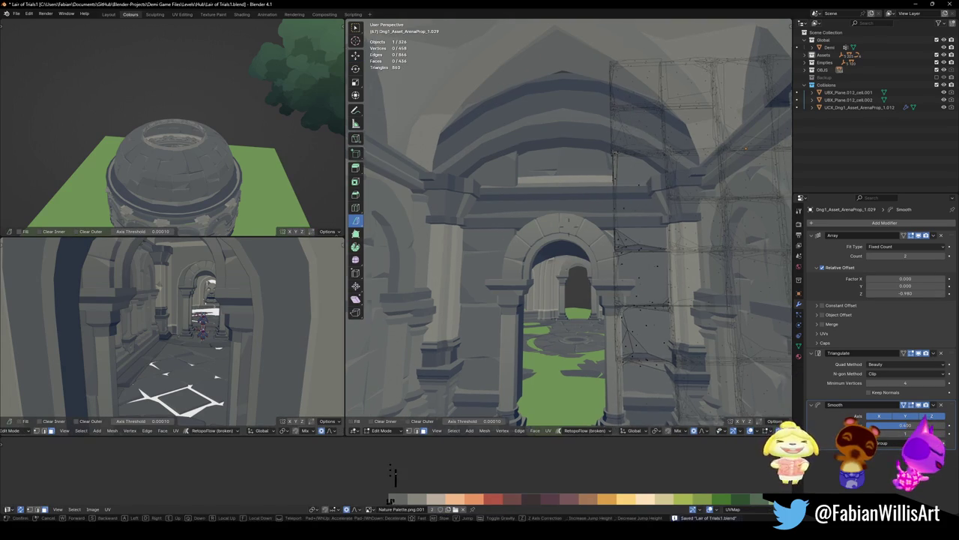
pyautogui.press('KP_Decimal')
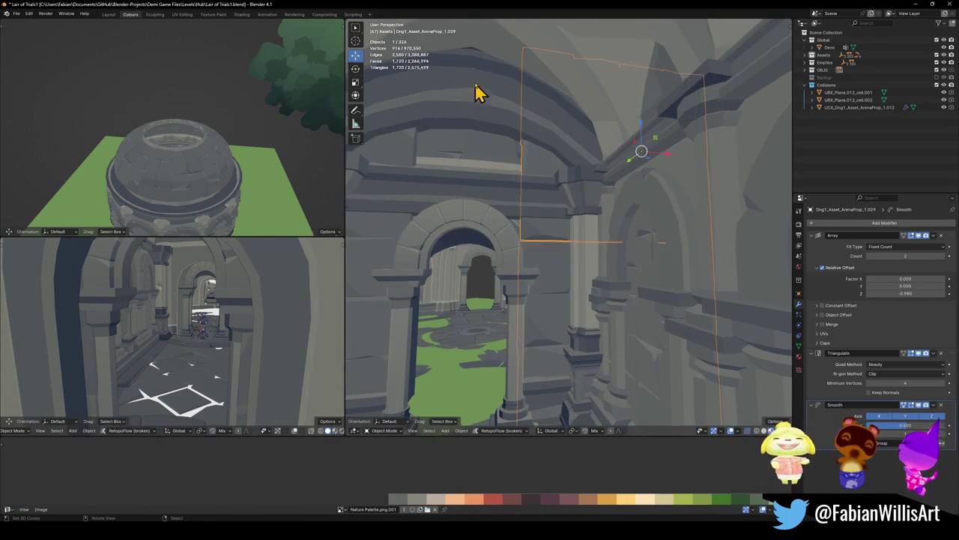
# Move an edge of the mirrored ceiling trim vertically along Z and save the level file
pyautogui.hotkey('alt', 'z')
pyautogui.press('Tab')
pyautogui.click(477, 75)
pyautogui.press('Tab')
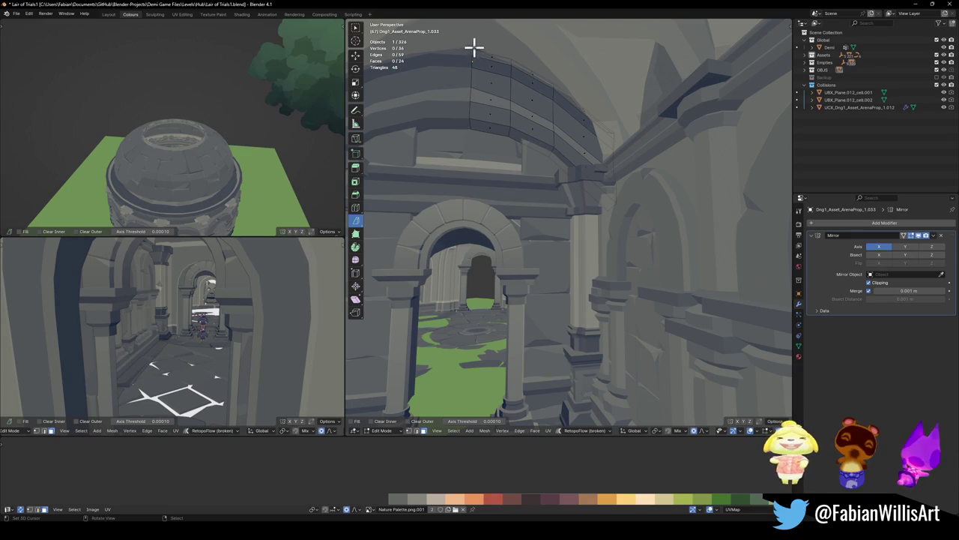
pyautogui.press('2')
pyautogui.click(482, 51)
pyautogui.press('g')
pyautogui.press('z')
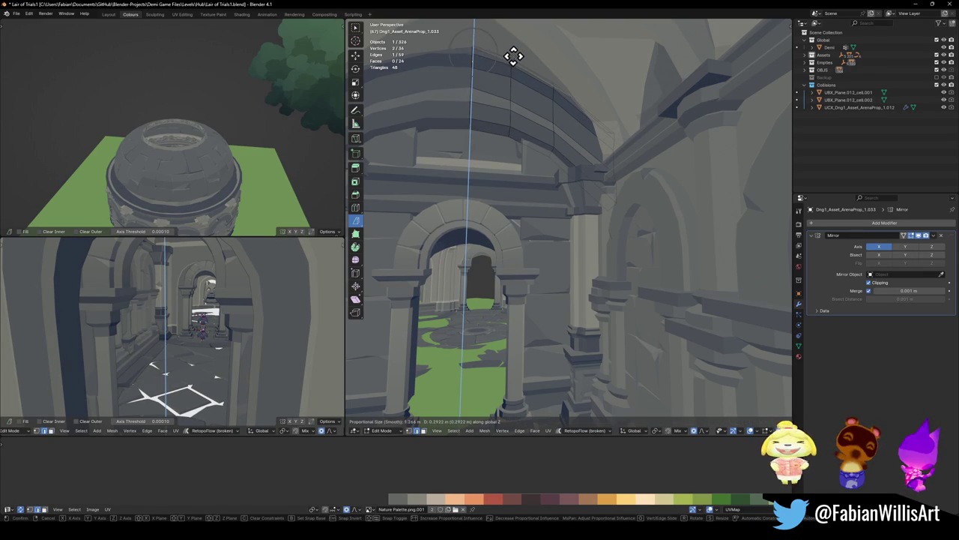
pyautogui.click(513, 57)
pyautogui.press('Tab')
pyautogui.hotkey('ctrl', 's')
# Select two linked mesh islands of wall piece ArenaProp_1.029, then return to object mode
pyautogui.click(535, 165)
pyautogui.press('Tab')
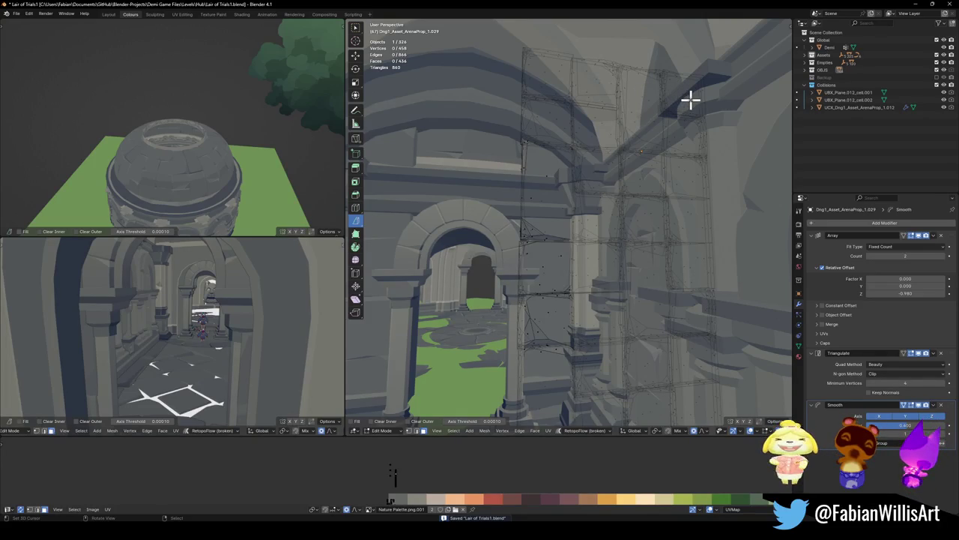
pyautogui.press('l')
pyautogui.press('l')
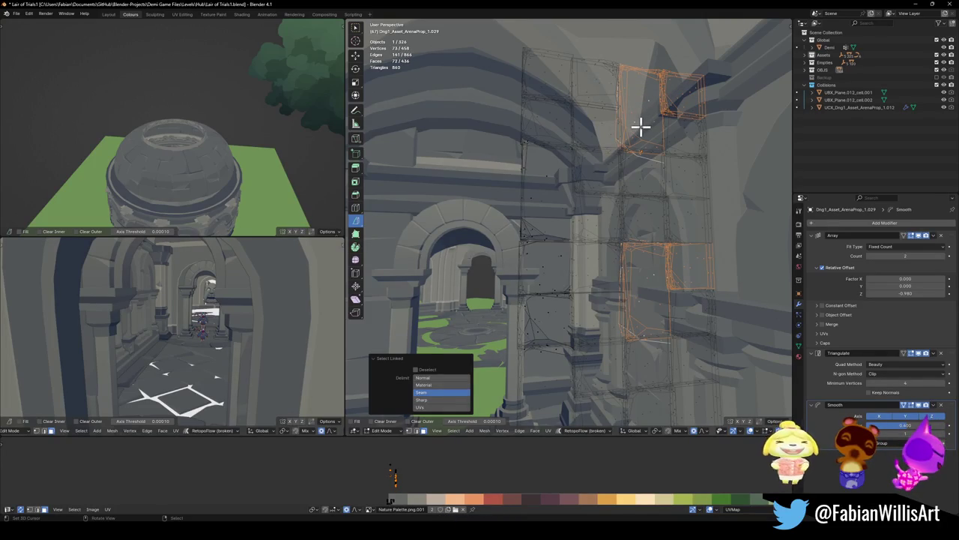
pyautogui.press('l')
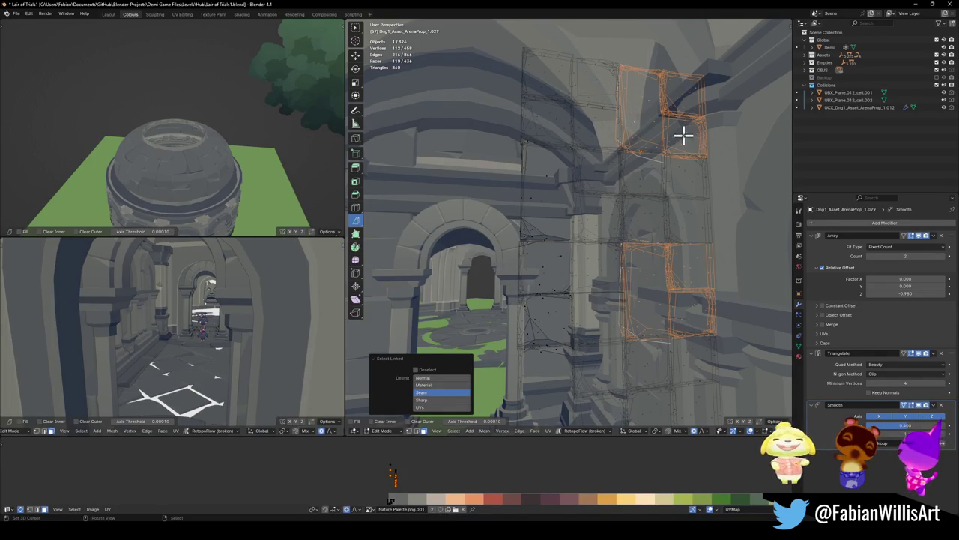
pyautogui.press('Tab')
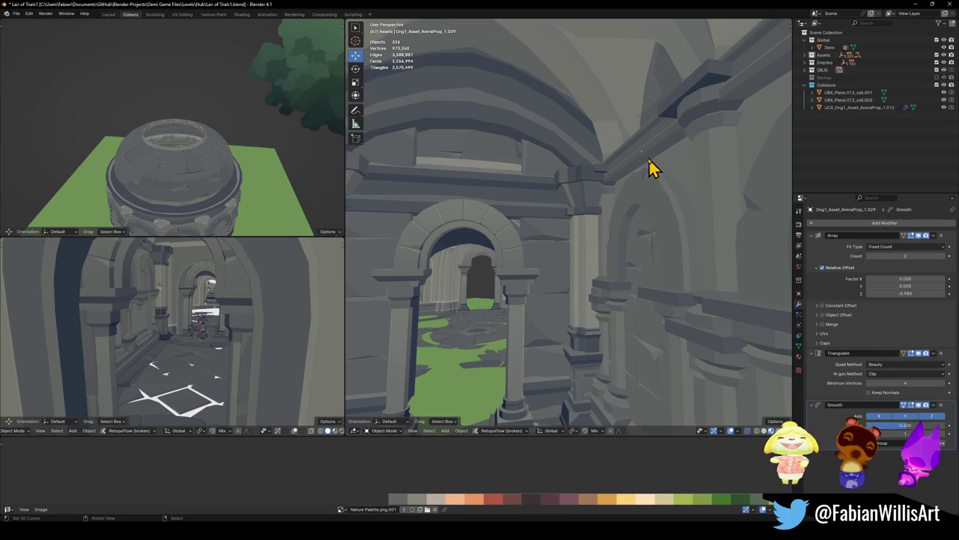
pyautogui.press('Tab')
# Duplicate wall piece ArenaProp_1.029, place the copy beside the original and save
pyautogui.press('Tab')
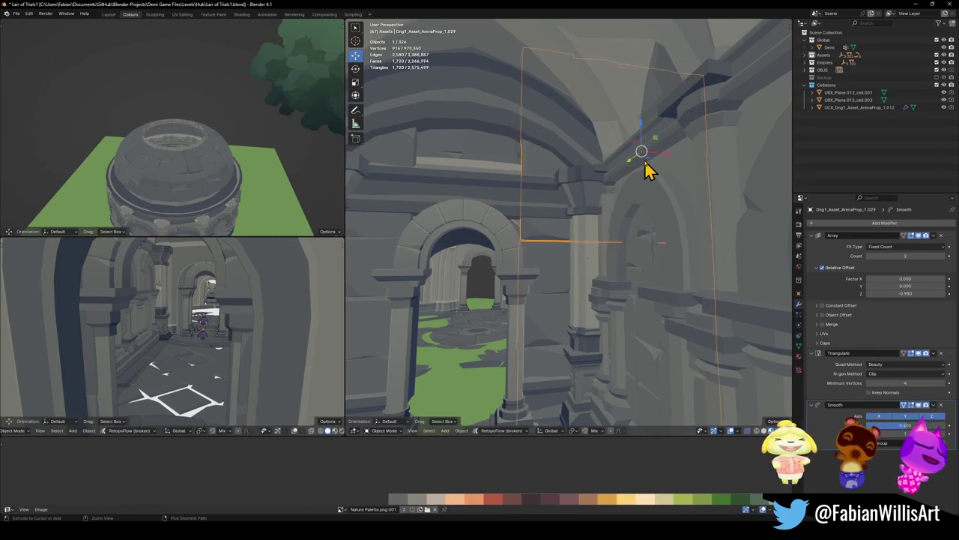
pyautogui.click(644, 159)
pyautogui.press('Tab')
pyautogui.press('Tab')
pyautogui.click(644, 166)
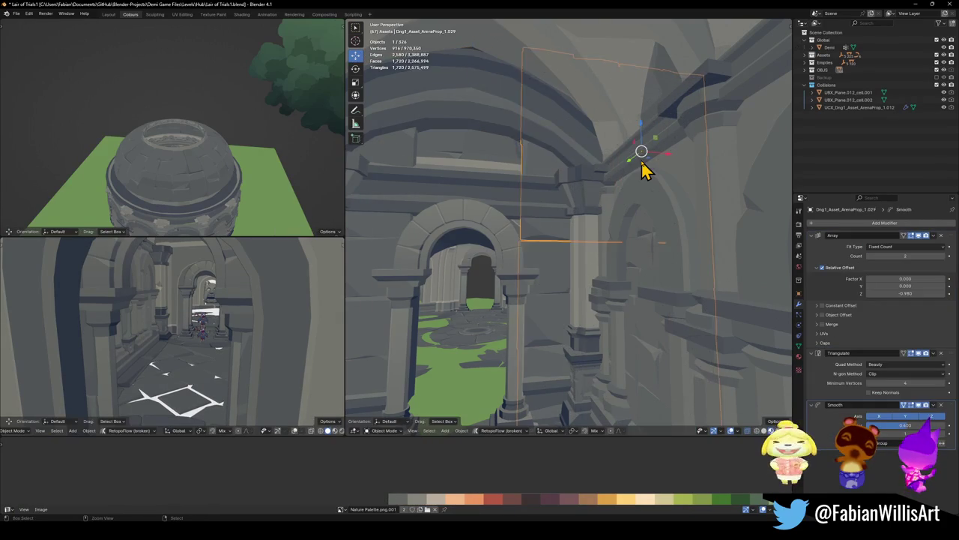
pyautogui.hotkey('shift', 'd')
pyautogui.click(633, 169)
pyautogui.hotkey('alt', 'a')
pyautogui.hotkey('ctrl', 's')
# Walk down the corridor, save again, then select arch ArenaProp_1.028 and wall ArenaProp_1.029
pyautogui.hotkey('shift', '`')
pyautogui.press('w')
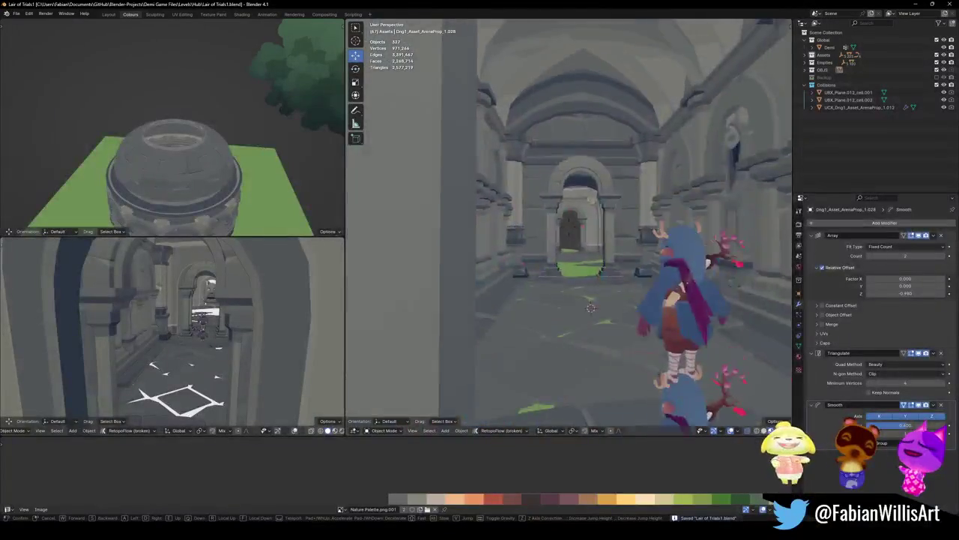
pyautogui.click(612, 166)
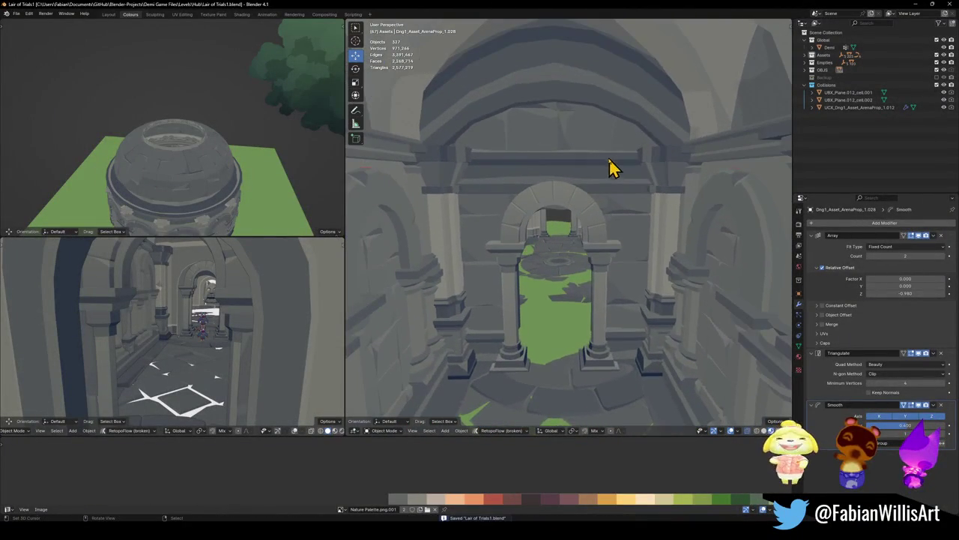
pyautogui.click(629, 366)
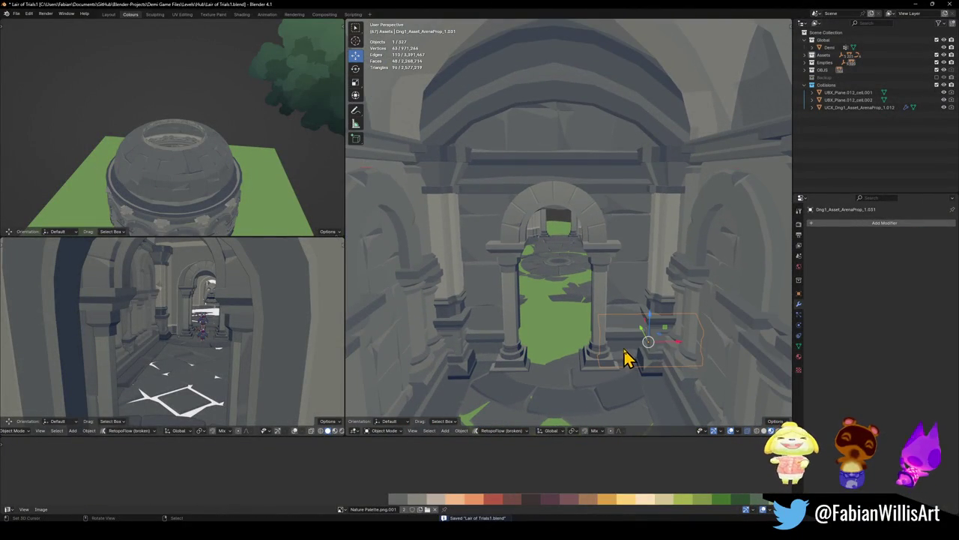
pyautogui.keyDown('shift'); pyautogui.click(493, 343); pyautogui.keyUp('shift')
pyautogui.hotkey('alt', 'a')
pyautogui.hotkey('ctrl', 's')
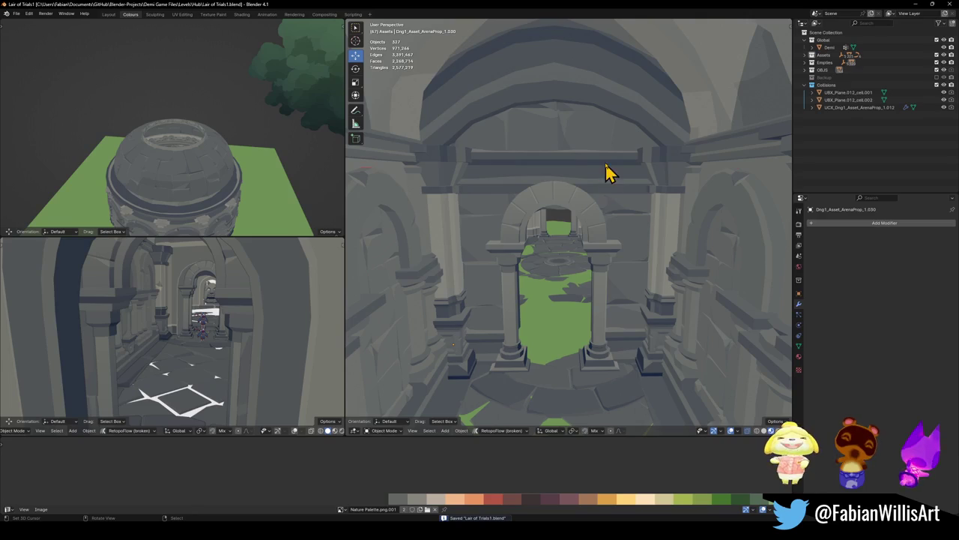
pyautogui.click(599, 146)
pyautogui.keyDown('shift'); pyautogui.click(628, 249); pyautogui.keyUp('shift')
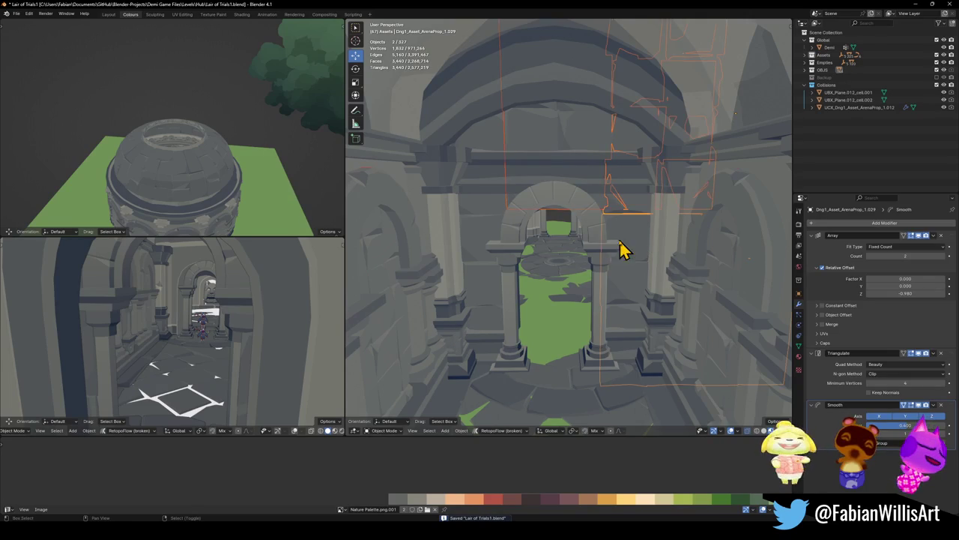
# Add ArenaProp_1.027, the other arch pieces and the lower-left base to the selection
pyautogui.keyDown('shift'); pyautogui.click(495, 223); pyautogui.keyUp('shift')
pyautogui.keyDown('shift'); pyautogui.click(544, 150); pyautogui.keyUp('shift')
pyautogui.hotkey('alt', 'z')
pyautogui.keyDown('shift'); pyautogui.click(568, 180); pyautogui.keyUp('shift')
pyautogui.hotkey('alt', 'z')
pyautogui.keyDown('shift'); pyautogui.click(486, 355); pyautogui.keyUp('shift')
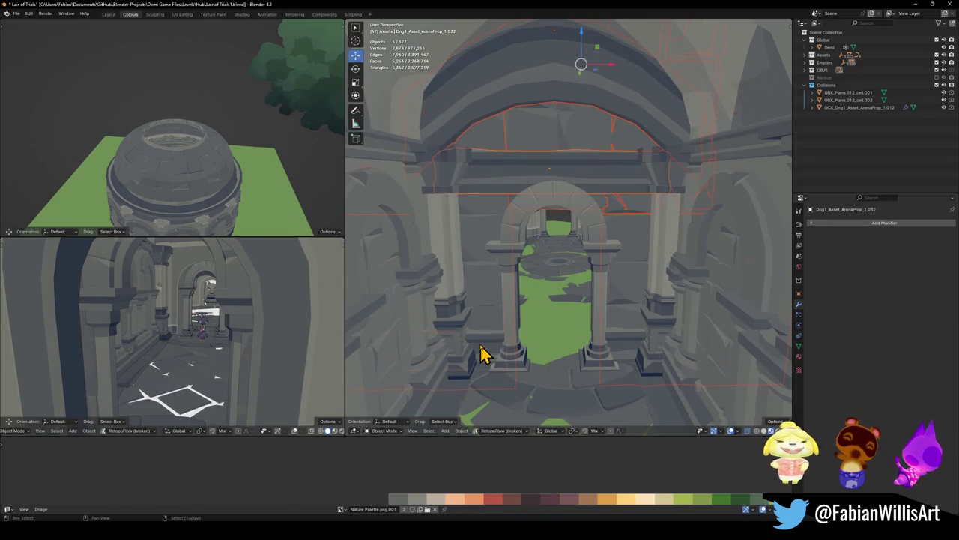
# Duplicate the seven pieces along Y and mirror the copies on Y
pyautogui.hotkey('shift', 'd')
pyautogui.press('y')
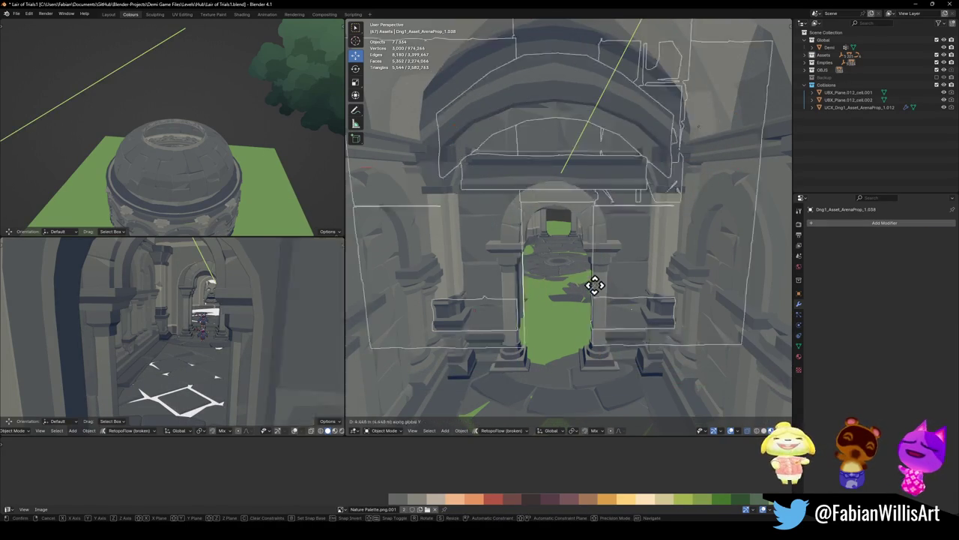
pyautogui.click(543, 271)
pyautogui.hotkey('ctrl', 'm')
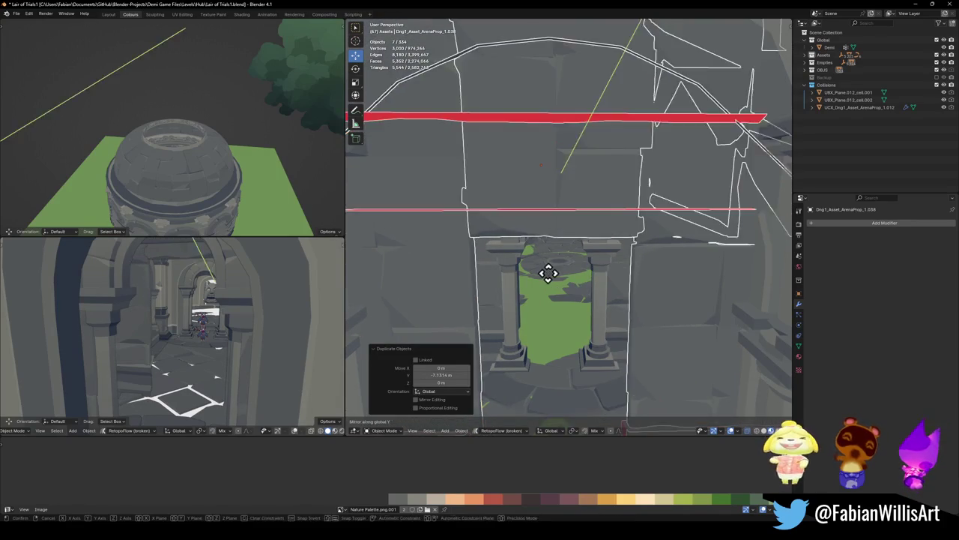
pyautogui.press('y')
pyautogui.click(549, 284)
pyautogui.hotkey('shift', '`')
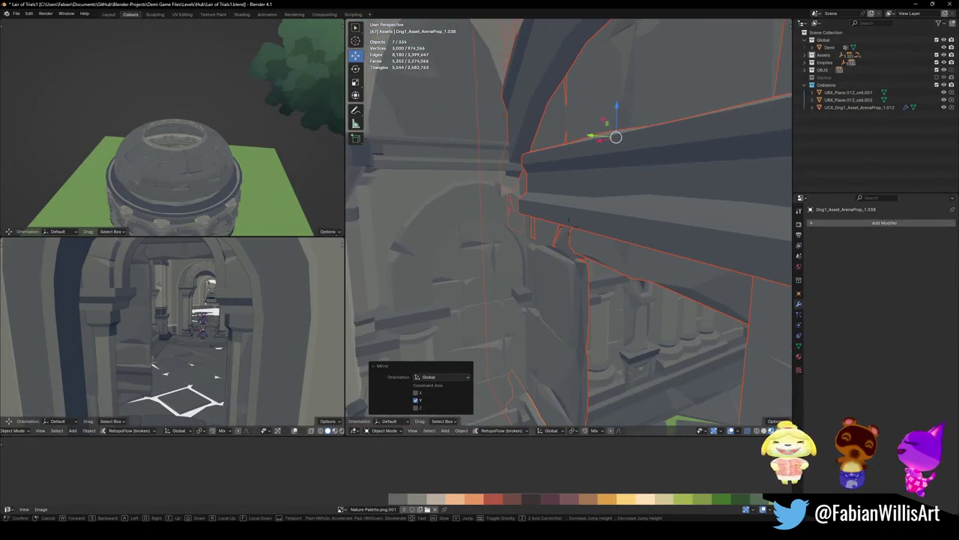
pyautogui.click(565, 270)
# Move the mirrored arch copies along Y to about -15.007 m
pyautogui.press('g')
pyautogui.press('y')
pyautogui.click(605, 235)
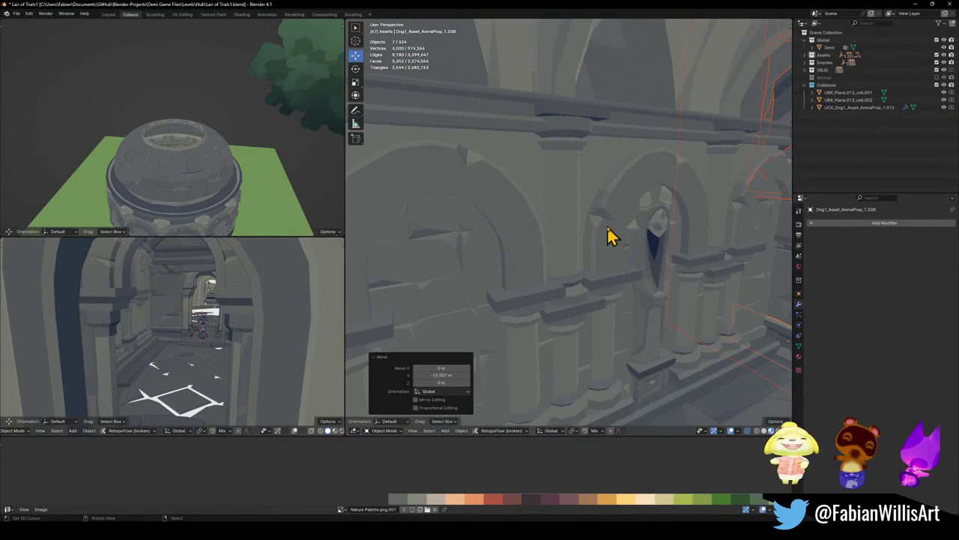
pyautogui.hotkey('shift', '`')
pyautogui.click(569, 228)
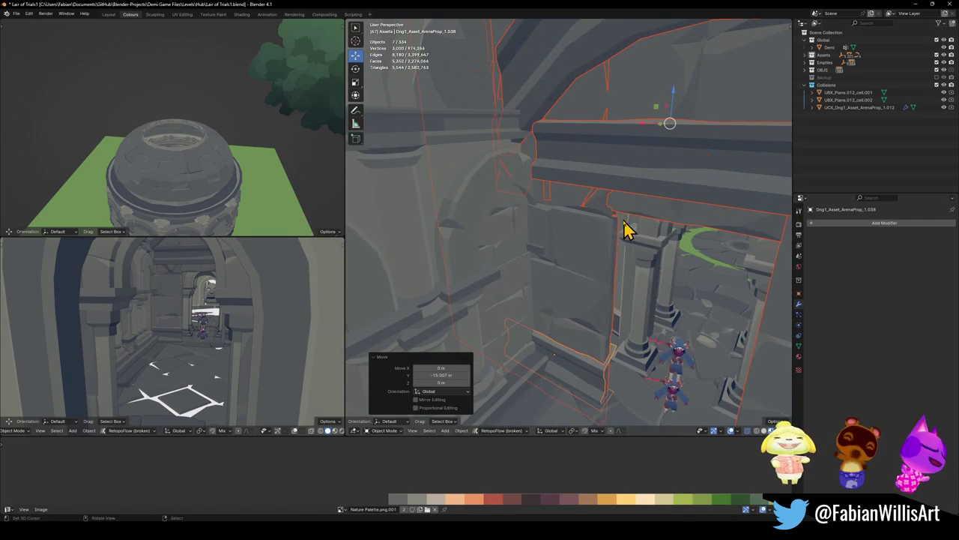
pyautogui.press('g')
pyautogui.press('y')
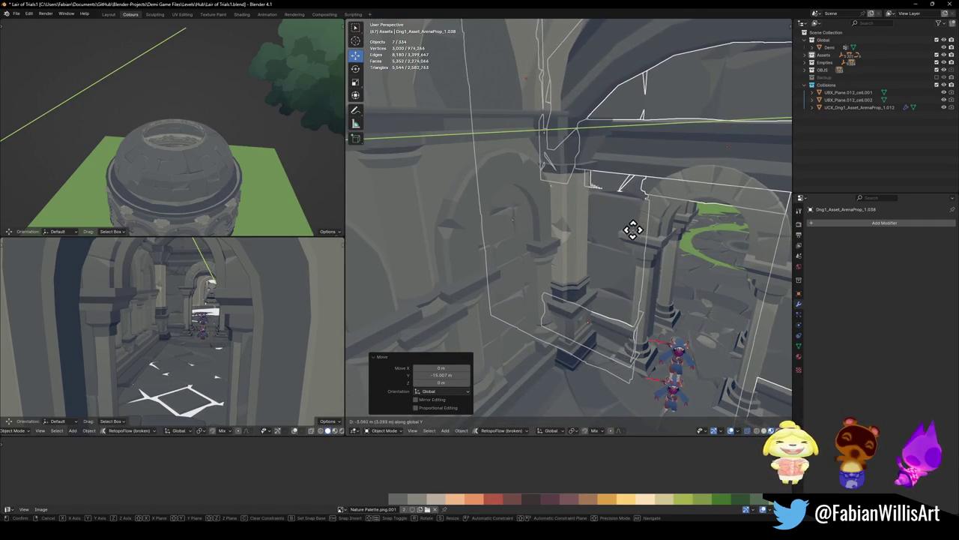
pyautogui.click(552, 255)
pyautogui.click(638, 297)
# Shift Cube.053 along Y and deselect it
pyautogui.press('g')
pyautogui.press('y')
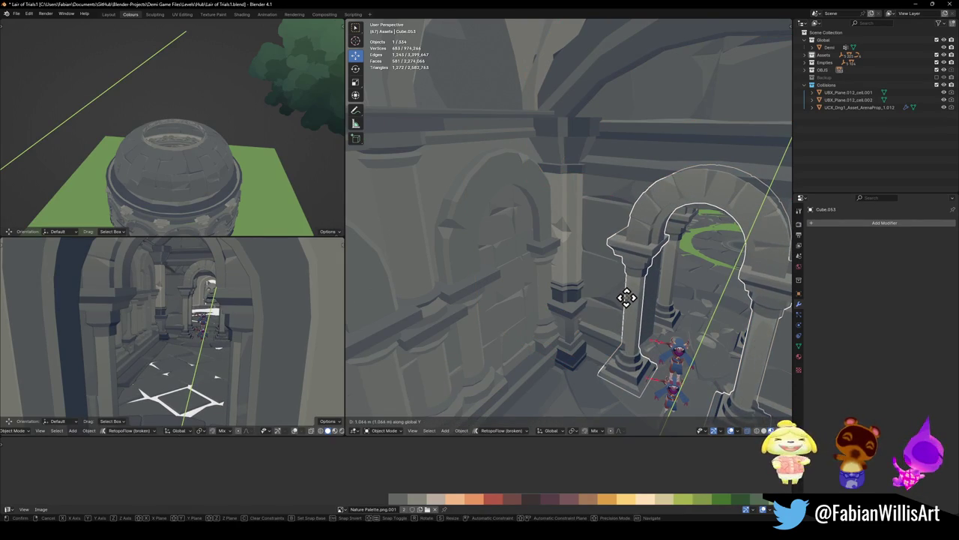
pyautogui.click(624, 298)
pyautogui.hotkey('shift', 'a')
pyautogui.press('Escape')
pyautogui.hotkey('alt', 'a')
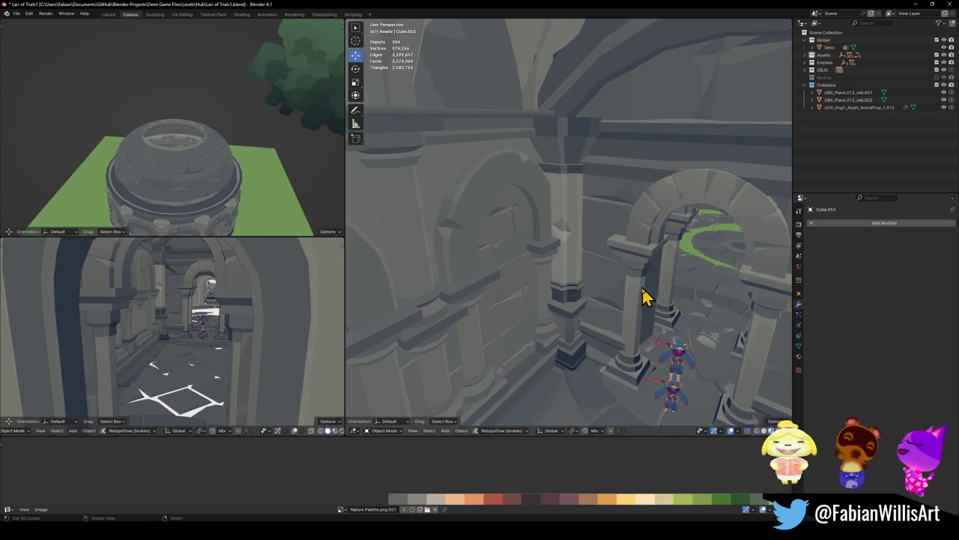
# Nudge the large pillar about 0.07 m along Y
pyautogui.moveTo(636, 311)
pyautogui.mouseDown(button='middle')
pyautogui.moveTo(616, 270)
pyautogui.moveTo(555, 259)
pyautogui.moveTo(615, 270)
pyautogui.moveTo(660, 265)
pyautogui.moveTo(617, 253)
pyautogui.moveTo(667, 259)
pyautogui.moveTo(619, 265)
pyautogui.mouseUp(button='middle')
pyautogui.click(650, 270)
pyautogui.press('g')
pyautogui.press('y')
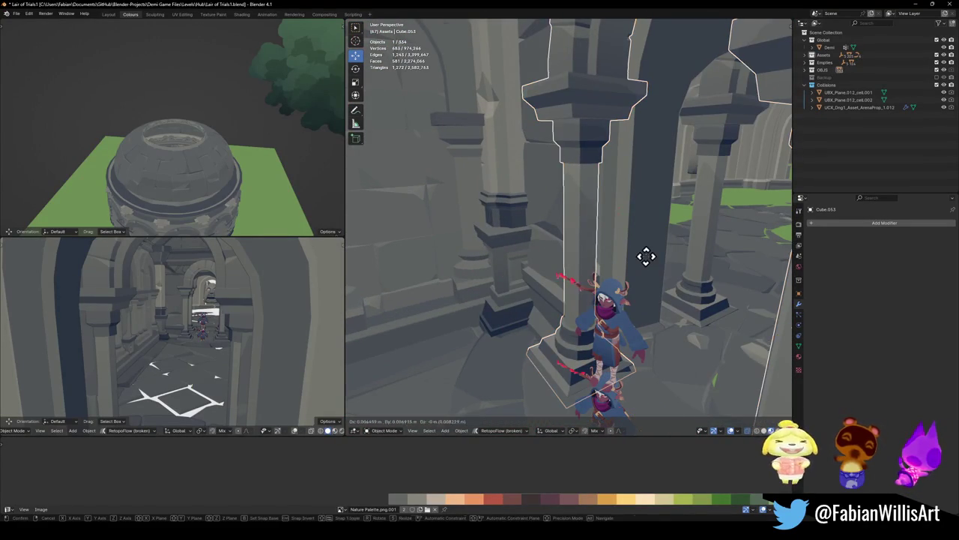
pyautogui.click(628, 271)
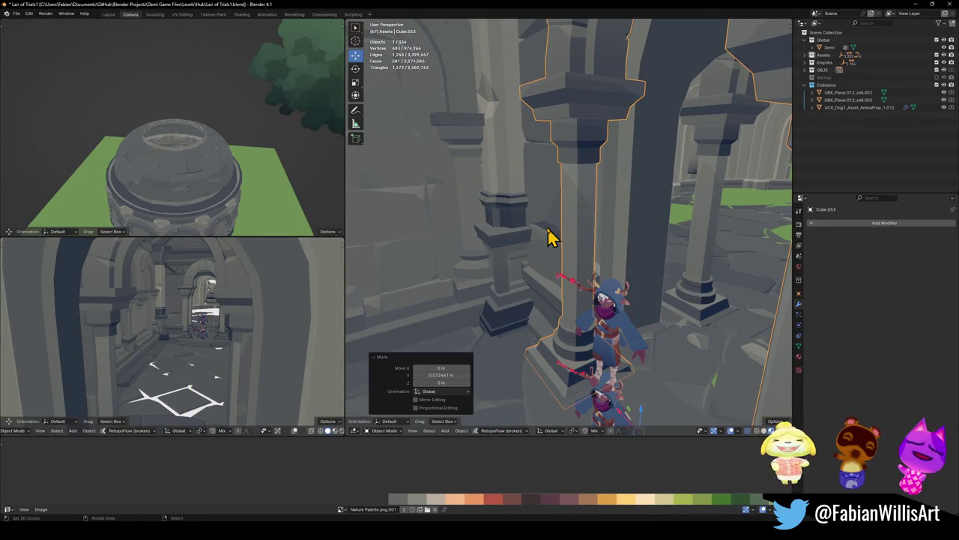
# Save Lair of Trials1.blend and walk down the corridor toward the round room
pyautogui.hotkey('shift', '`')
pyautogui.hotkey('ctrl', 's')
pyautogui.press('s')
pyautogui.press('w')
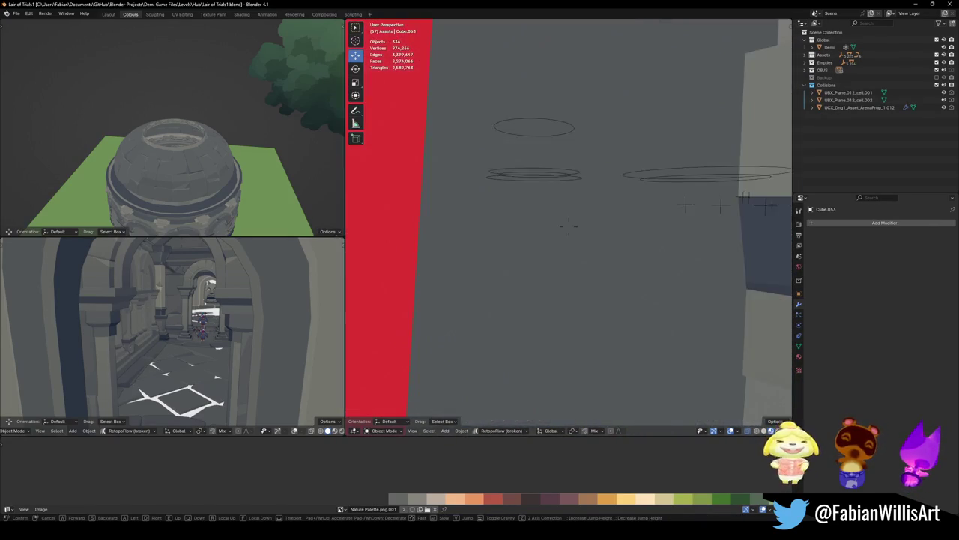
# Walk back through the archway, toward the characters and along the pillar row, then exit walk mode
pyautogui.click(569, 230)
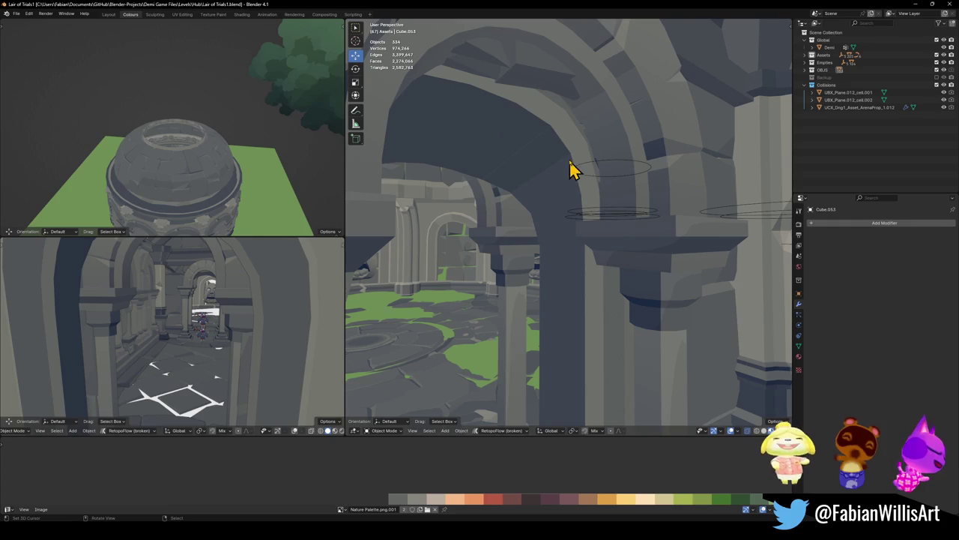
pyautogui.hotkey('shift', '`')
pyautogui.press('s')
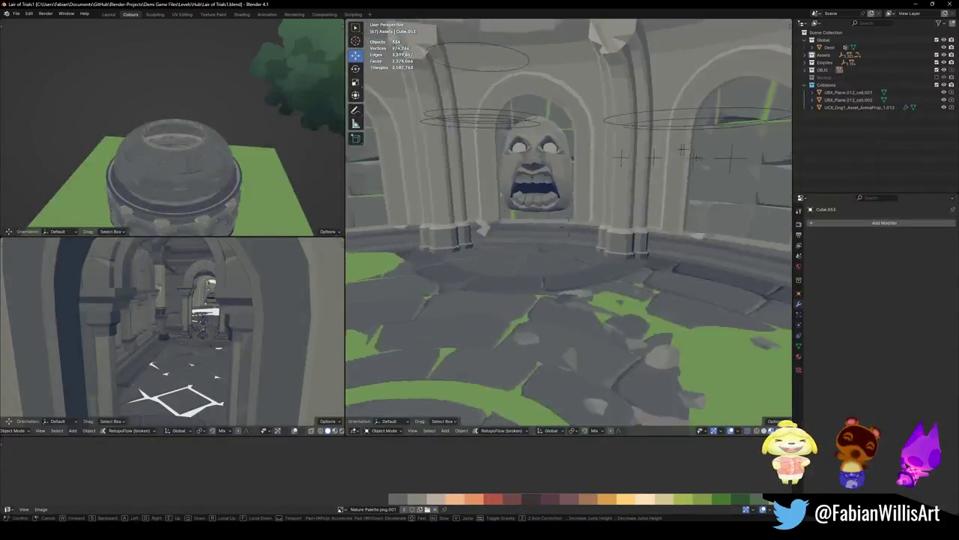
pyautogui.press('w')
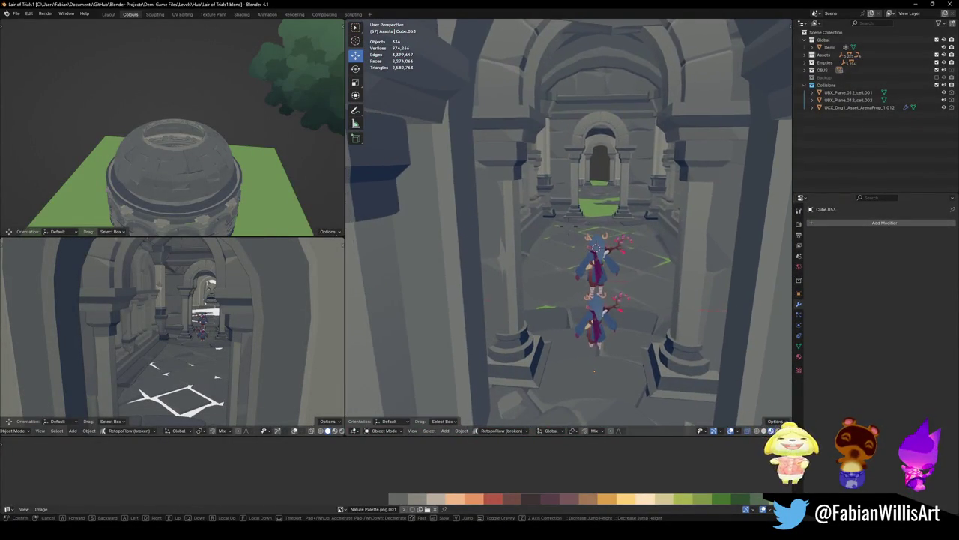
pyautogui.press('w')
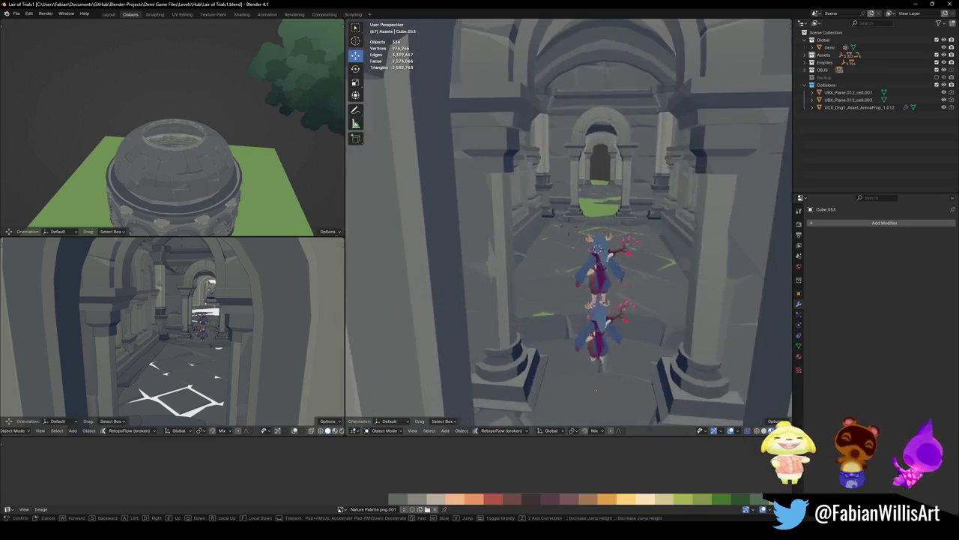
pyautogui.press('w')
pyautogui.press('w')
pyautogui.press('s')
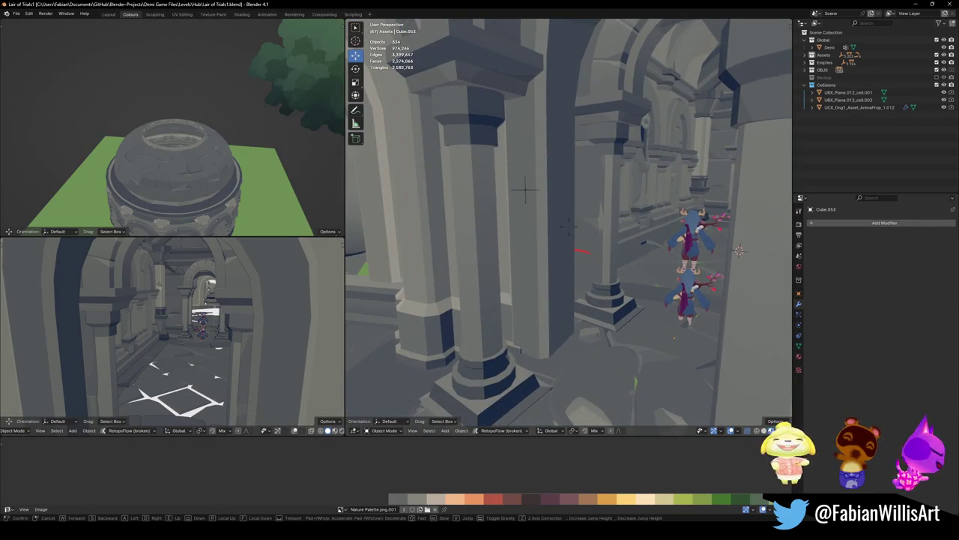
pyautogui.press('d')
pyautogui.click(568, 168)
# Duplicate the arch and offset the copy -0.933 m along Y
pyautogui.click(545, 215)
pyautogui.press('g')
pyautogui.press('y')
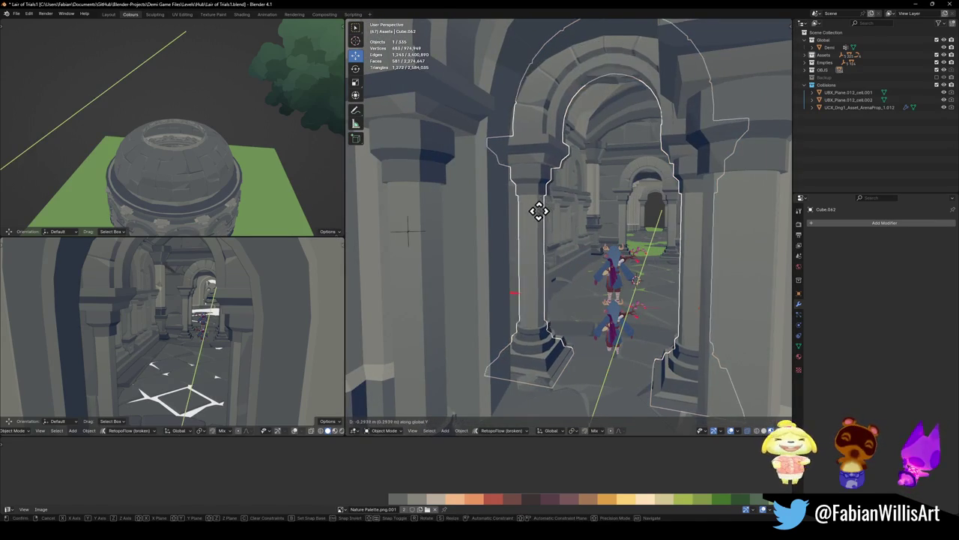
pyautogui.click(527, 228)
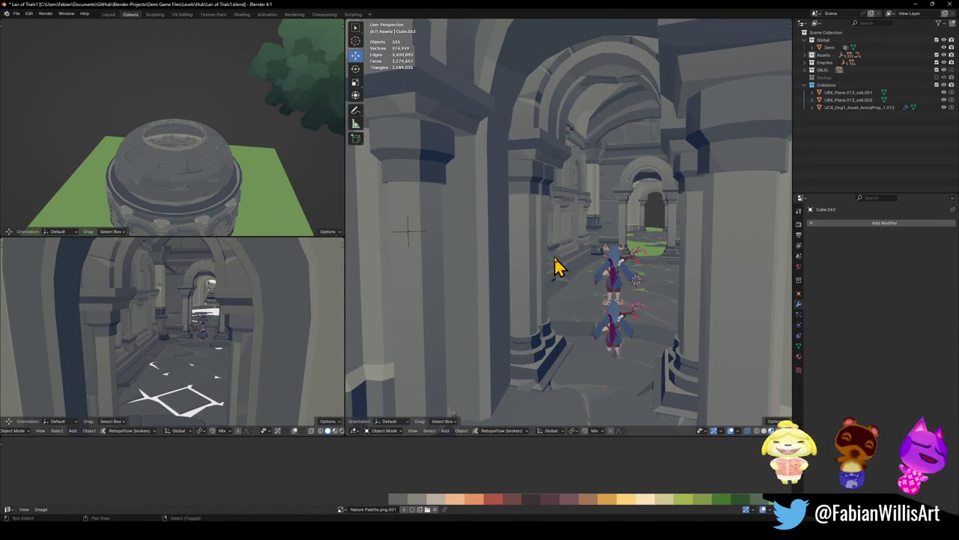
# Walk through the level to inspect the copy, then delete the duplicated arch and save
pyautogui.hotkey('shift', '`')
pyautogui.press('w')
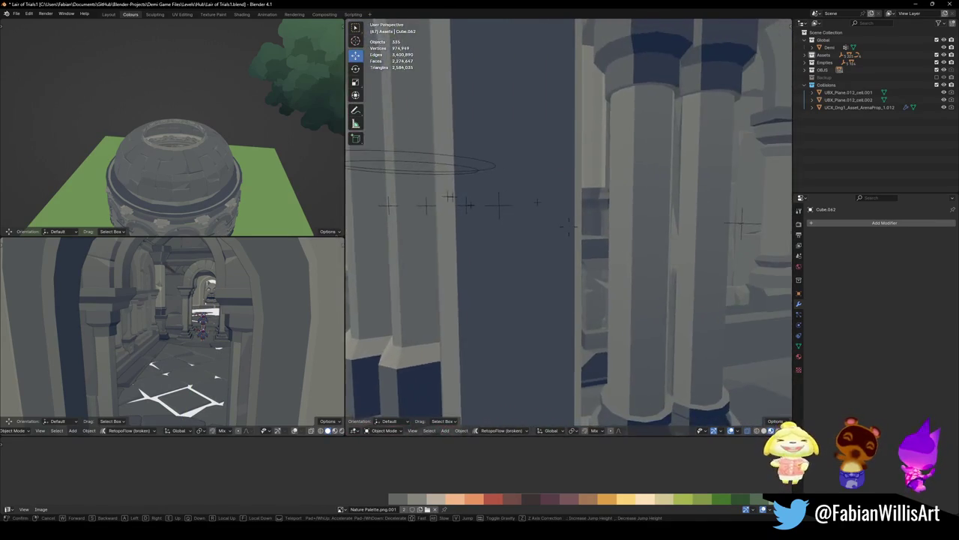
pyautogui.press('s')
pyautogui.press('w')
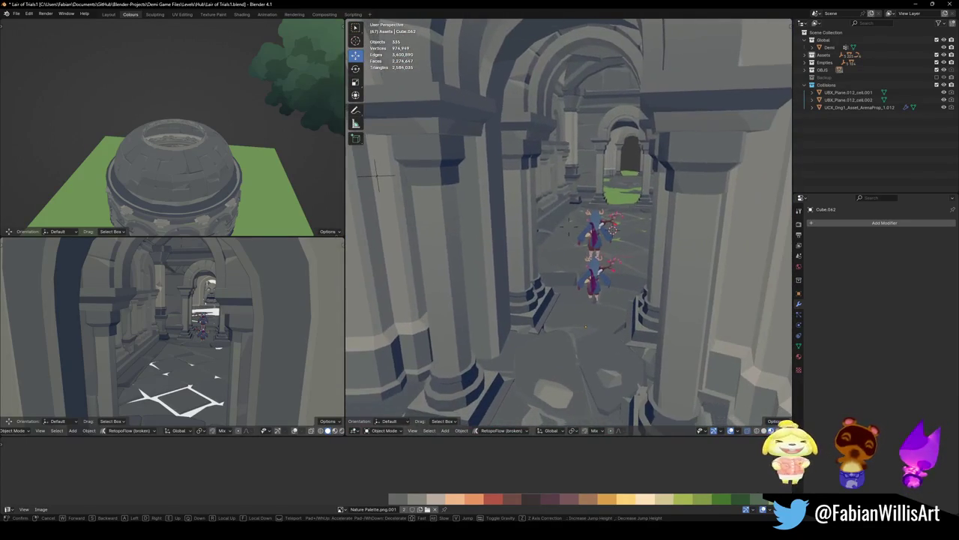
pyautogui.press('Delete')
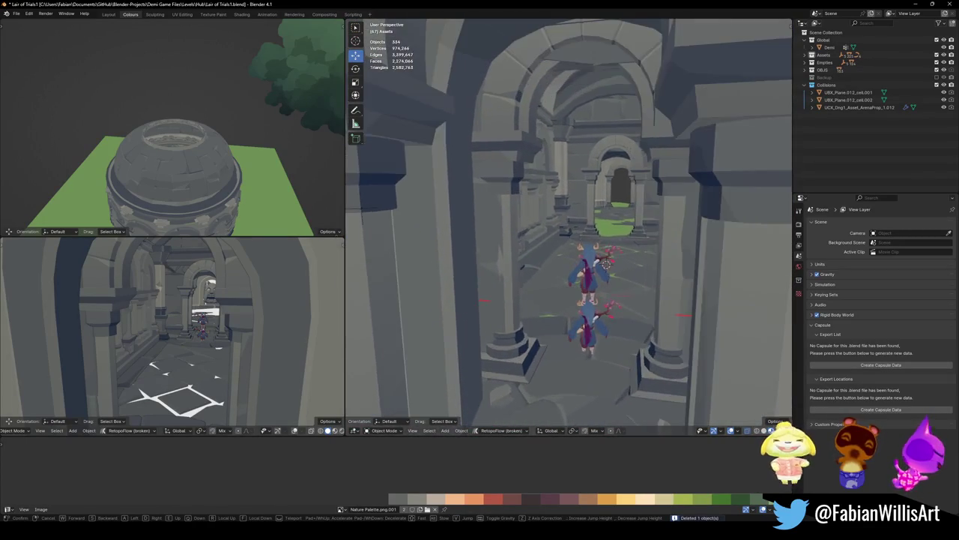
pyautogui.click(540, 257)
pyautogui.hotkey('ctrl', 's')
# Move the Dng1_Asset_ArenaProp_1.034 pillar along Y and save Lair of Trials1.blend
pyautogui.click(482, 283)
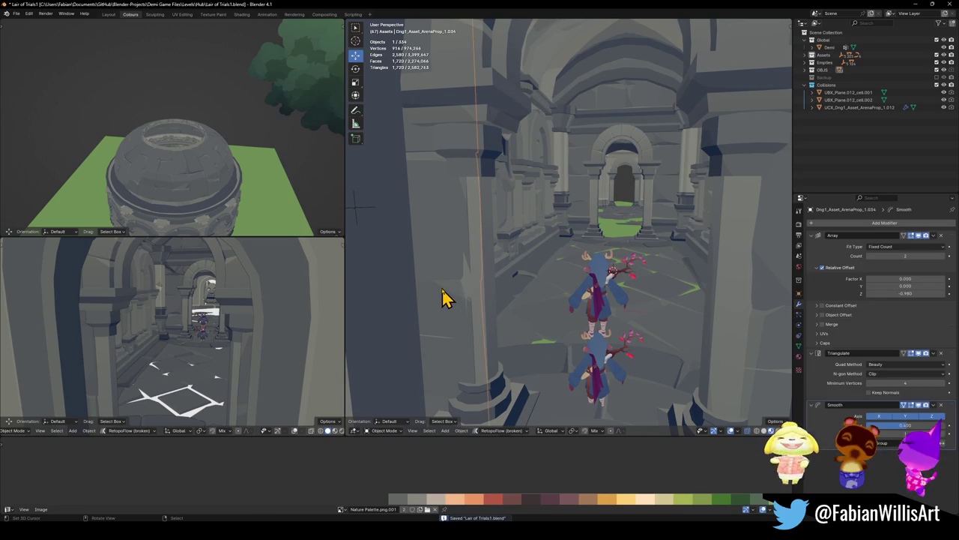
pyautogui.press('g')
pyautogui.press('y')
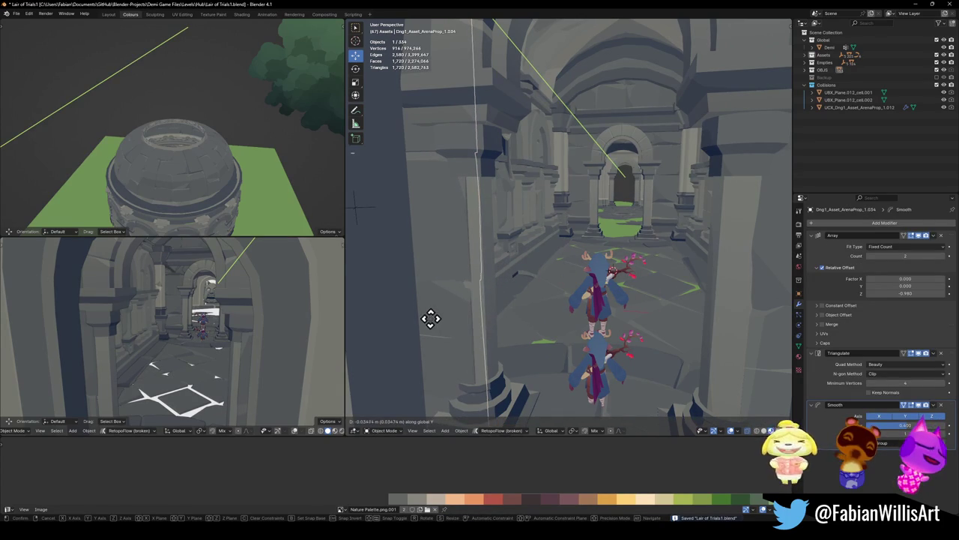
pyautogui.click(513, 324)
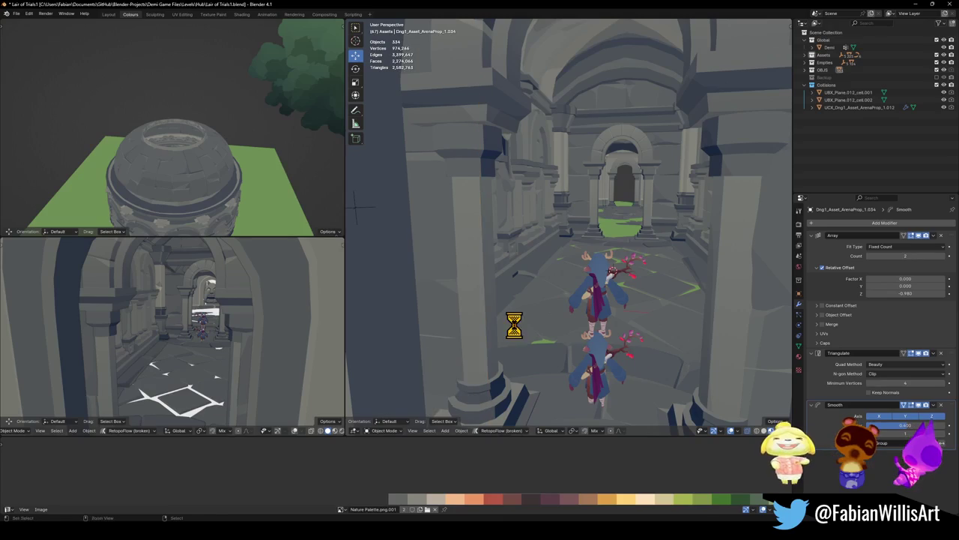
pyautogui.hotkey('ctrl', 's')
pyautogui.hotkey('shift', '`')
# Walk the arched corridor into the round hall and back, then save the level
pyautogui.press('w')
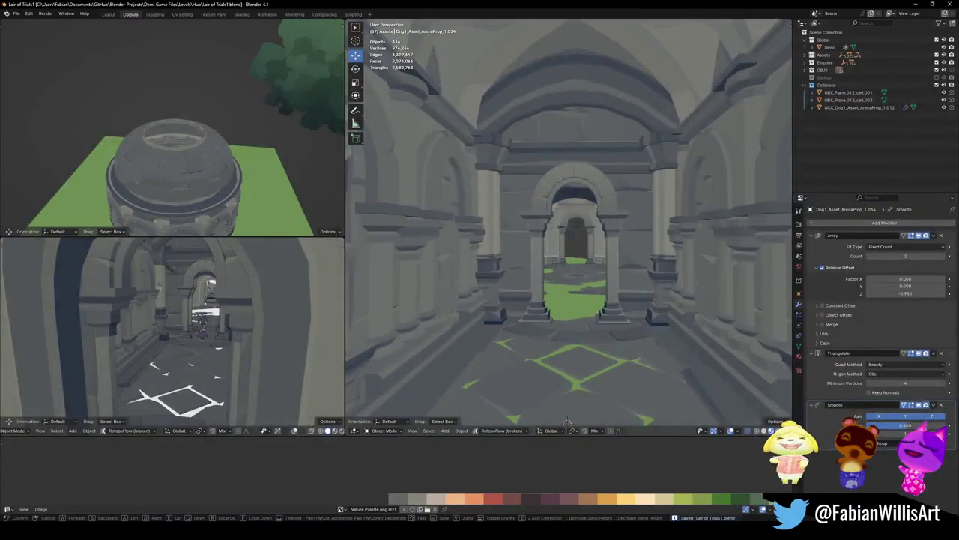
pyautogui.press('s')
pyautogui.press('w')
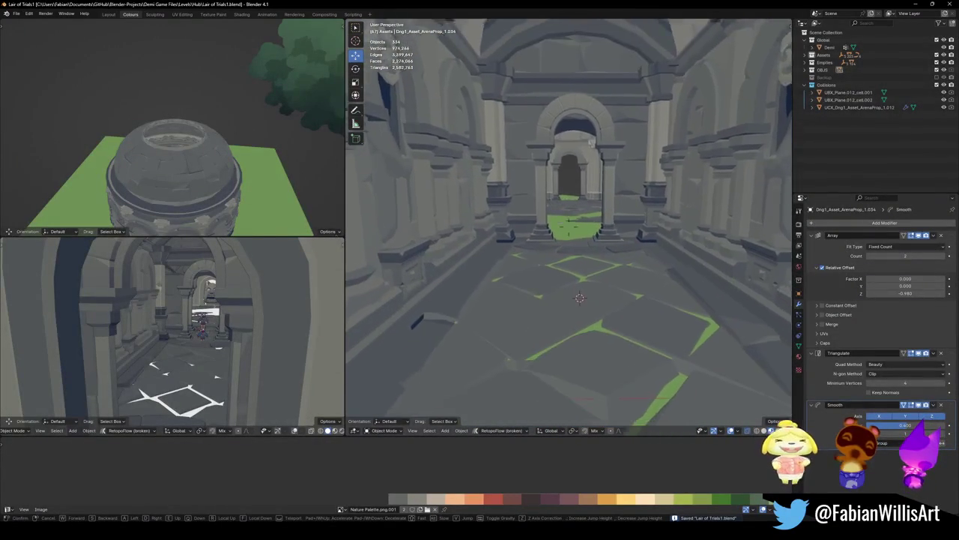
pyautogui.click(514, 324)
pyautogui.hotkey('shift', '`')
pyautogui.press('s')
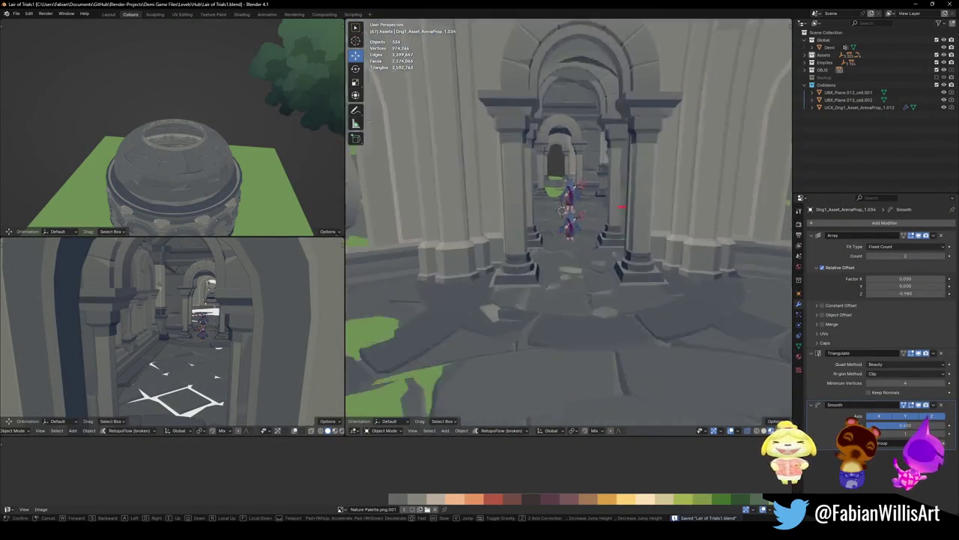
pyautogui.press('w')
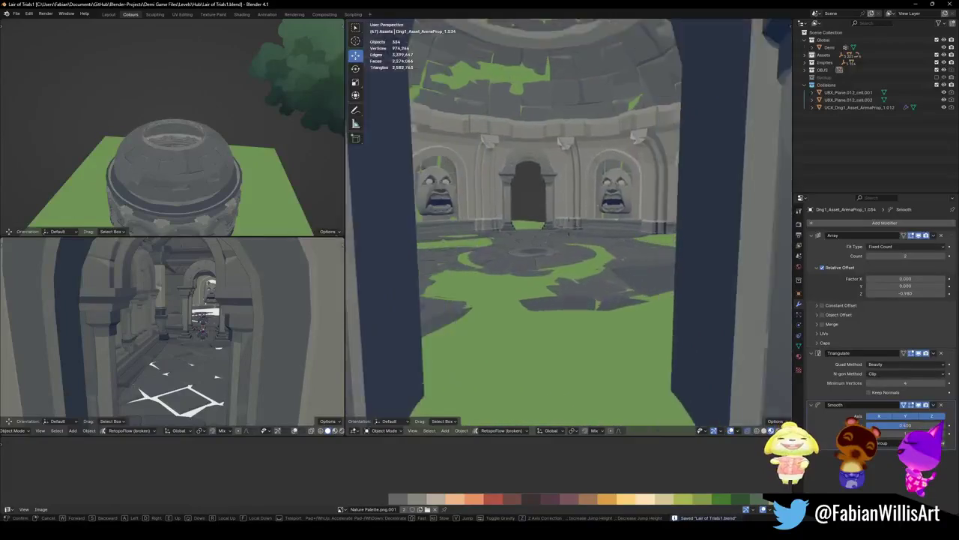
pyautogui.press('s')
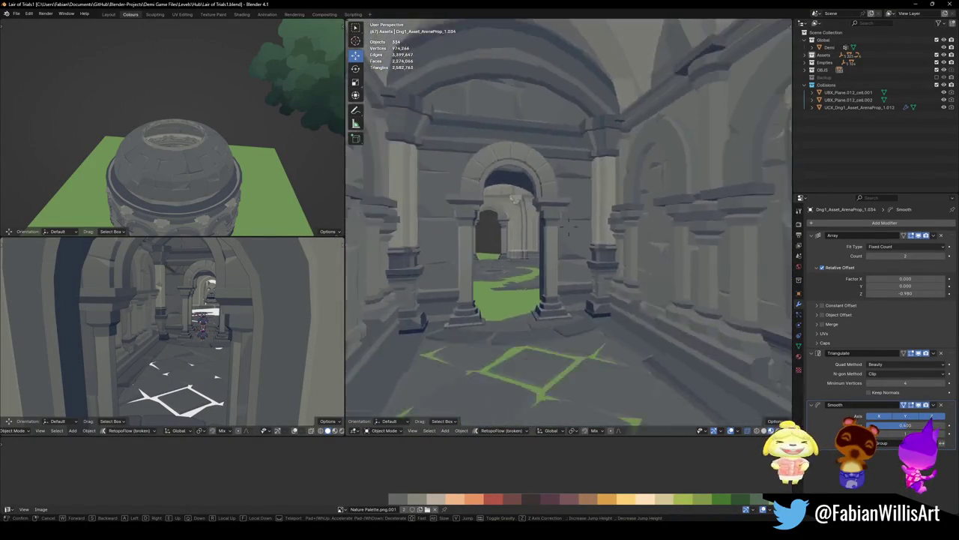
pyautogui.press('w')
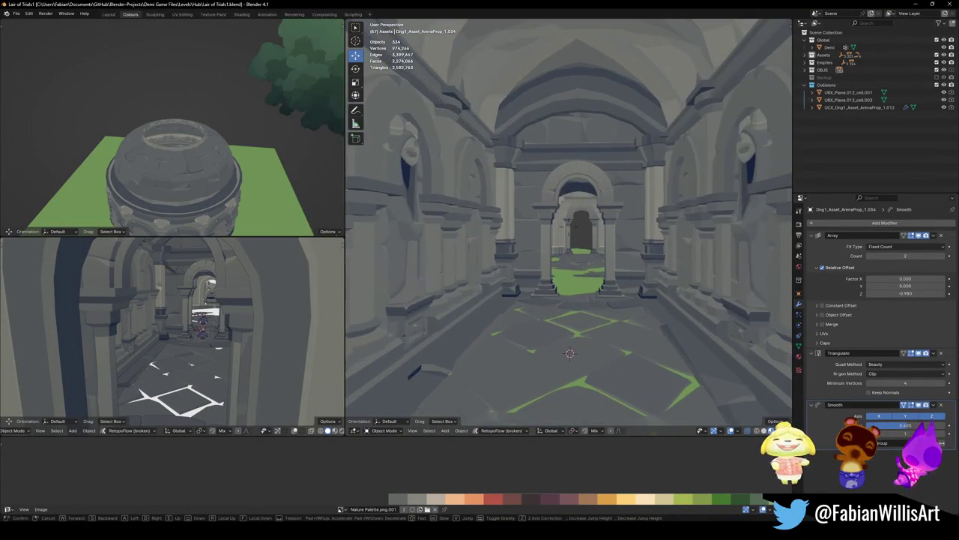
pyautogui.click(516, 332)
pyautogui.hotkey('ctrl', 's')
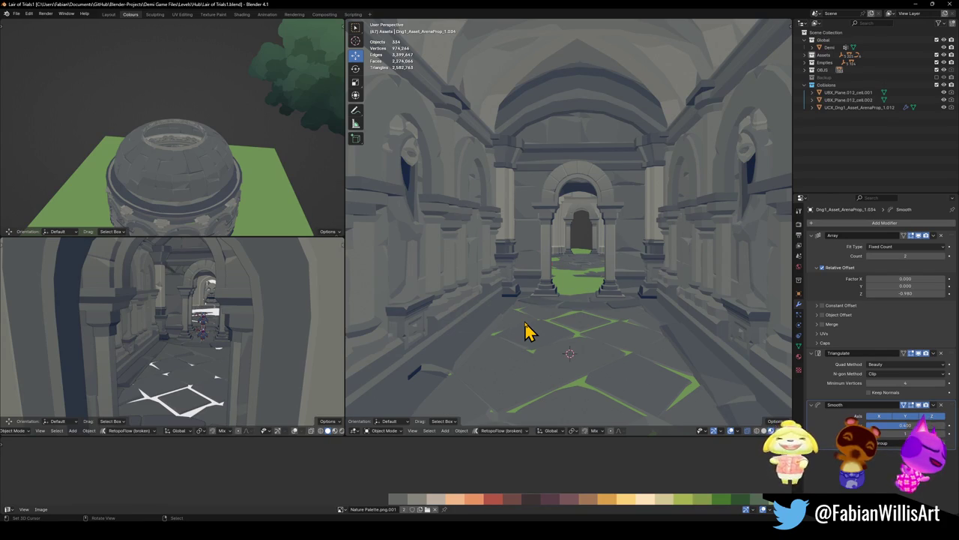
# Walk down the corridor into the round arena, saving Lair of Trials1.blend on the way
pyautogui.hotkey('shift', '`')
pyautogui.press('w')
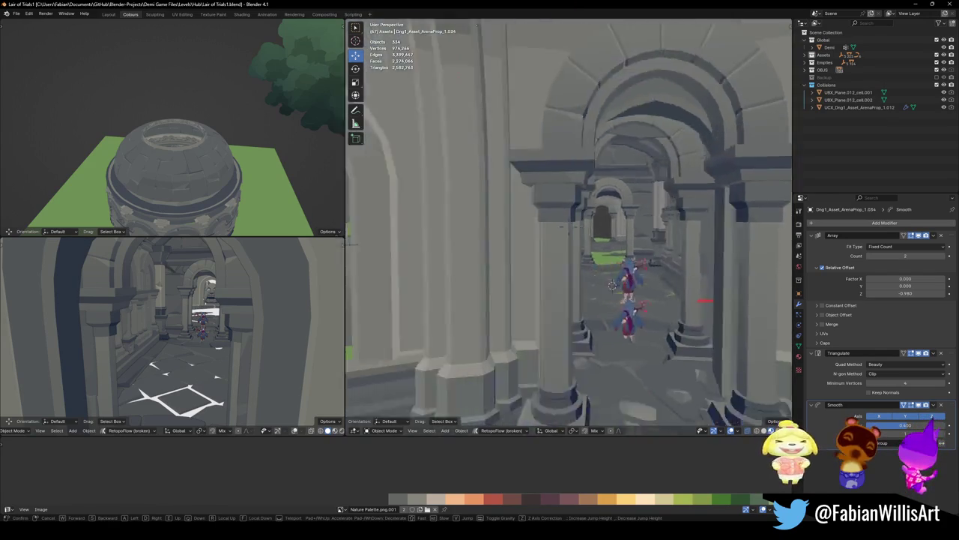
pyautogui.hotkey('ctrl', 's')
pyautogui.press('w')
pyautogui.press('w')
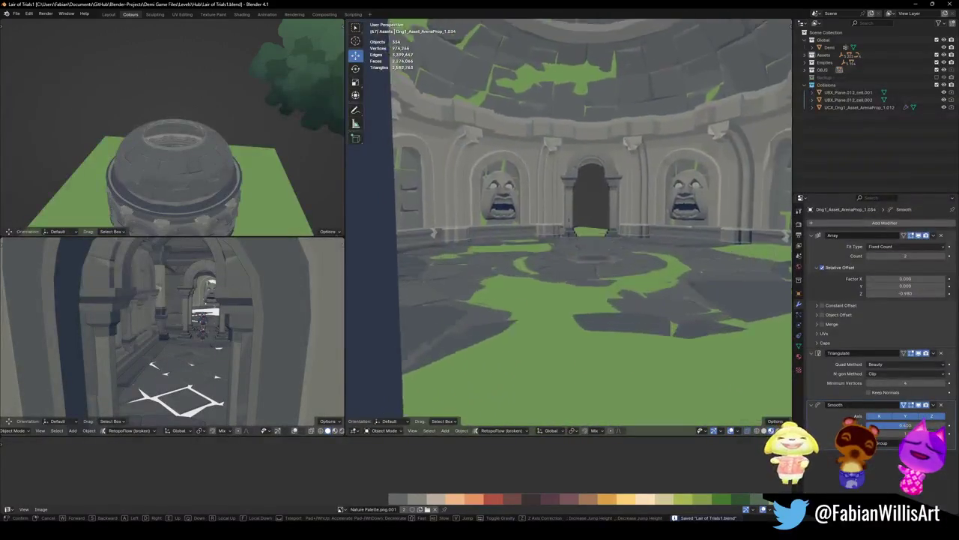
pyautogui.press('w')
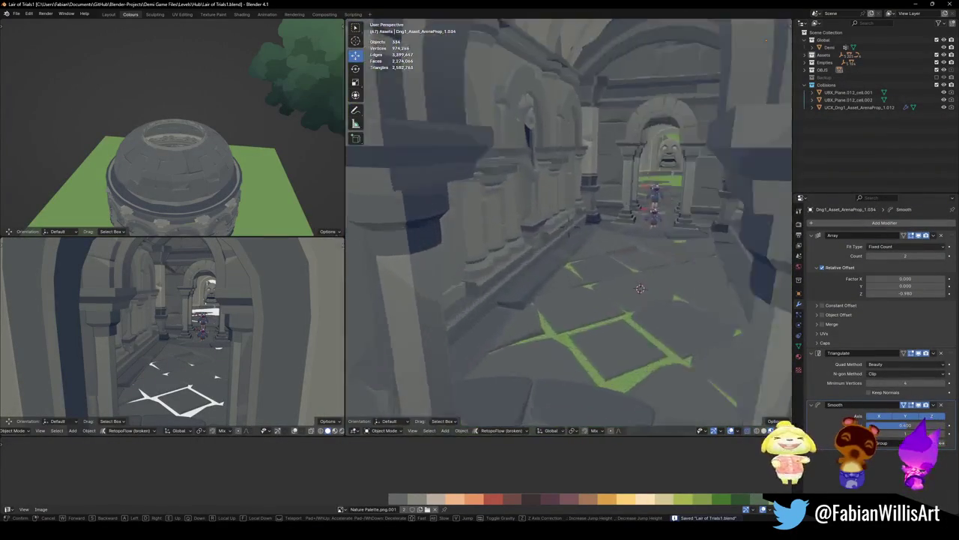
# Select the niche statue, a wall piece and beam SD_Wall_25.004, cancelling a trial move
pyautogui.click(566, 222)
pyautogui.click(534, 241)
pyautogui.keyDown('shift'); pyautogui.click(568, 242); pyautogui.keyUp('shift')
pyautogui.keyDown('shift'); pyautogui.click(567, 138); pyautogui.keyUp('shift')
pyautogui.press('g')
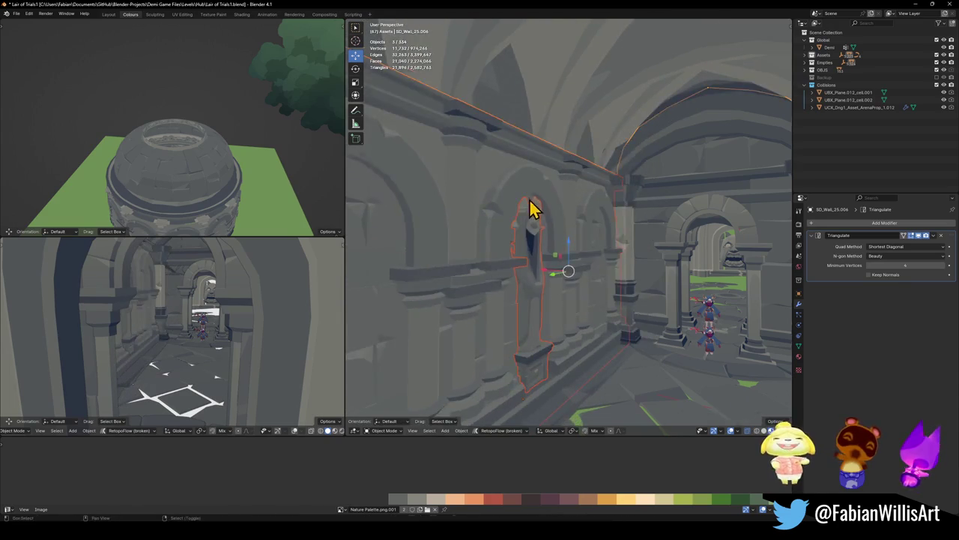
pyautogui.press('Escape')
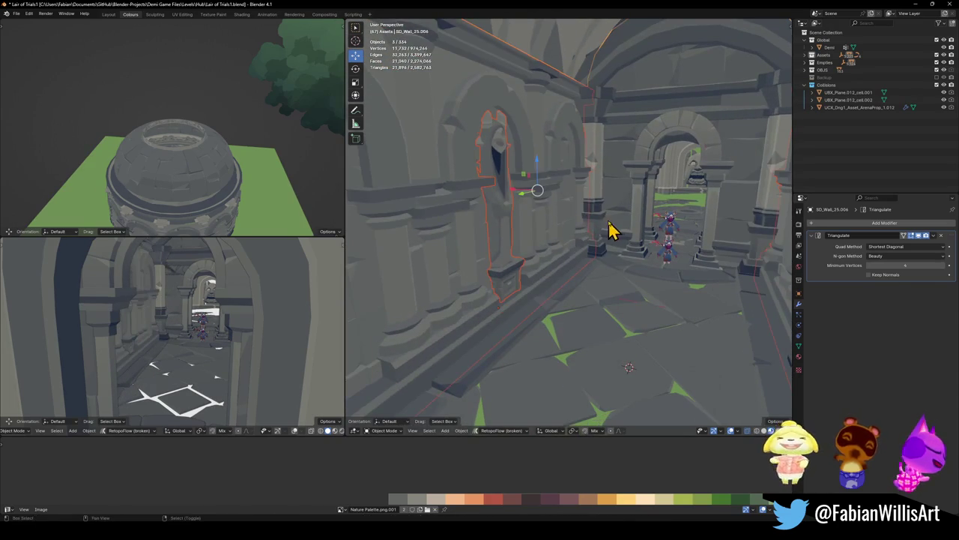
# Add more wall pieces, arch Cube.053 and the upper beam pieces to the selection
pyautogui.keyDown('shift'); pyautogui.click(600, 191); pyautogui.keyUp('shift')
pyautogui.keyDown('shift'); pyautogui.click(628, 198); pyautogui.keyUp('shift')
pyautogui.keyDown('shift'); pyautogui.click(638, 197); pyautogui.keyUp('shift')
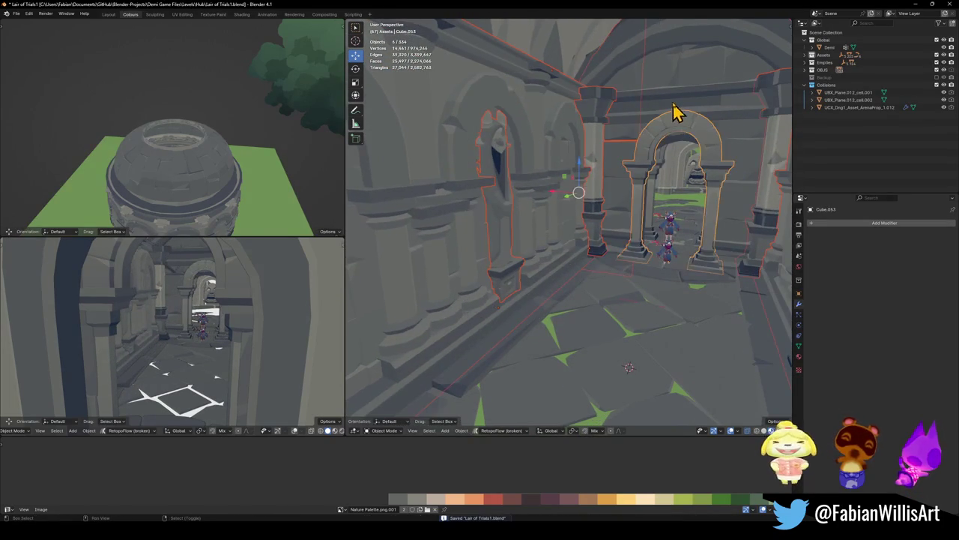
pyautogui.keyDown('shift'); pyautogui.click(675, 58); pyautogui.keyUp('shift')
pyautogui.keyDown('shift'); pyautogui.click(665, 88); pyautogui.keyUp('shift')
pyautogui.keyDown('shift'); pyautogui.click(741, 77); pyautogui.keyUp('shift')
pyautogui.moveTo(662, 117)
pyautogui.mouseDown(button='middle')
pyautogui.moveTo(660, 125)
pyautogui.moveTo(685, 133)
pyautogui.mouseUp(button='middle')
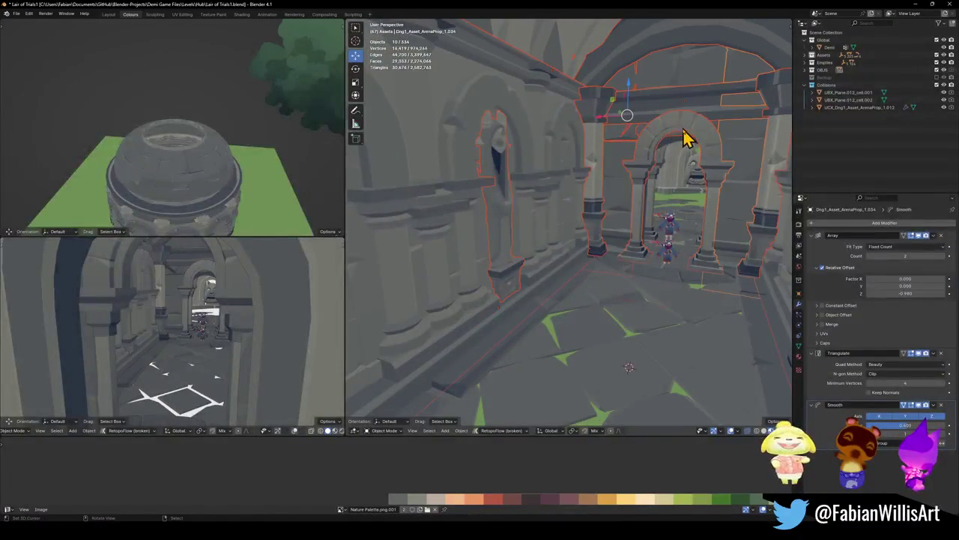
# Add the doorway arch, its columns and the lintel above it to the selection
pyautogui.hotkey('shift', '`')
pyautogui.press('s')
pyautogui.click(679, 188)
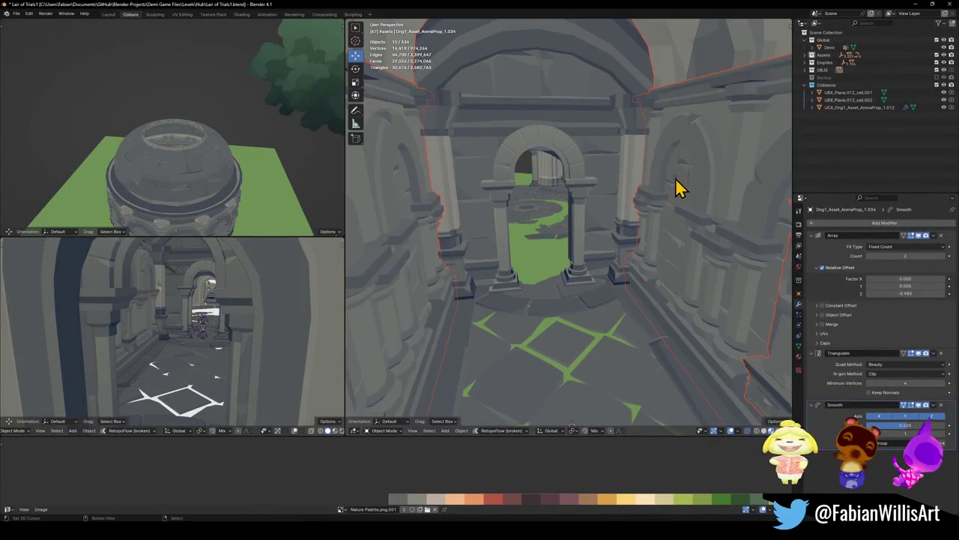
pyautogui.keyDown('shift'); pyautogui.click(631, 214); pyautogui.keyUp('shift')
pyautogui.keyDown('shift'); pyautogui.click(577, 215); pyautogui.keyUp('shift')
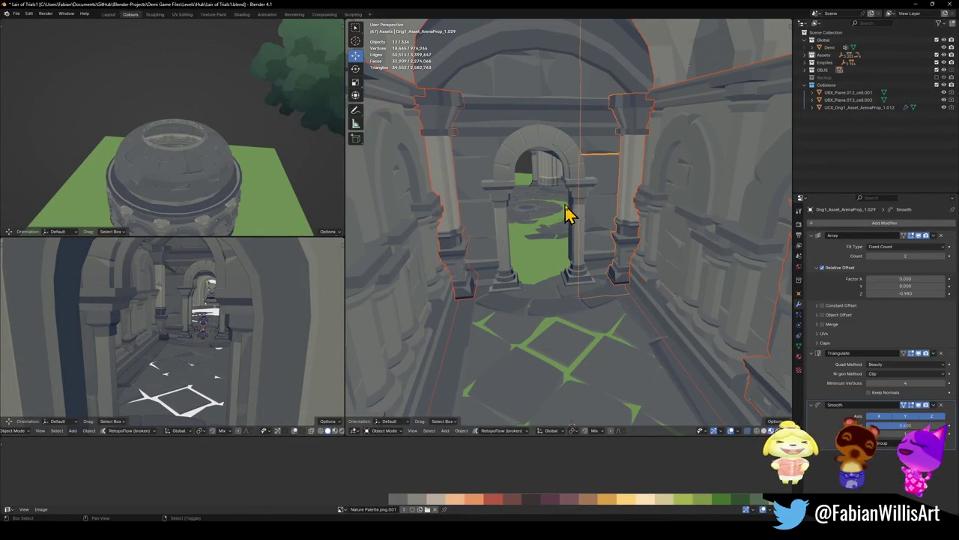
pyautogui.keyDown('shift'); pyautogui.click(574, 210); pyautogui.keyUp('shift')
pyautogui.keyDown('shift'); pyautogui.click(480, 156); pyautogui.keyUp('shift')
pyautogui.keyDown('shift'); pyautogui.click(534, 90); pyautogui.keyUp('shift')
pyautogui.keyDown('shift'); pyautogui.click(523, 124); pyautogui.keyUp('shift')
pyautogui.moveTo(472, 49); pyautogui.dragTo(521, 167, button='middle')
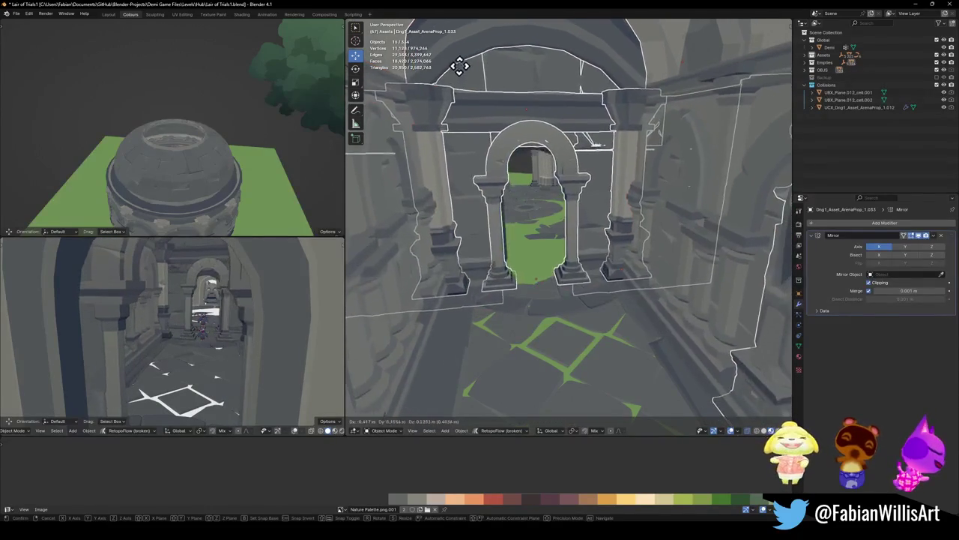
pyautogui.hotkey('shift', '`')
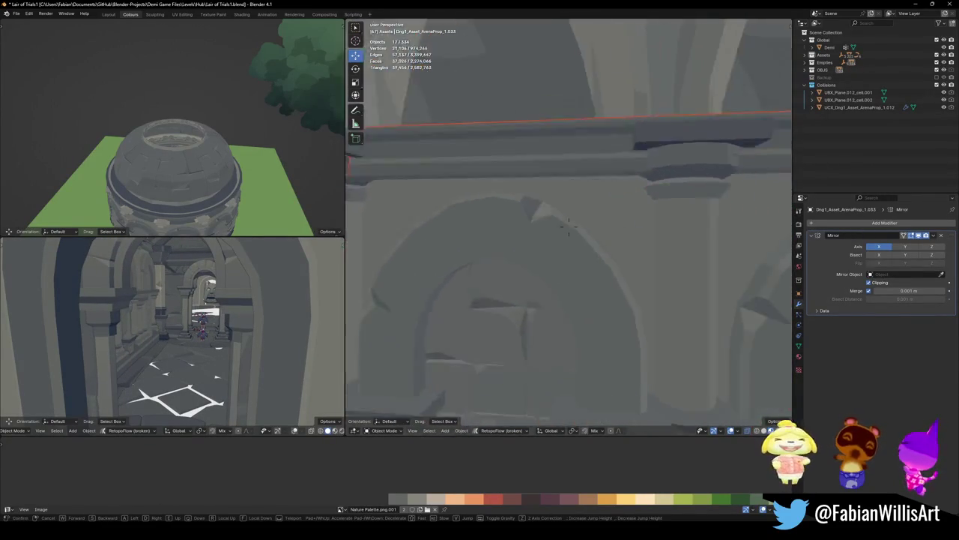
pyautogui.click(521, 169)
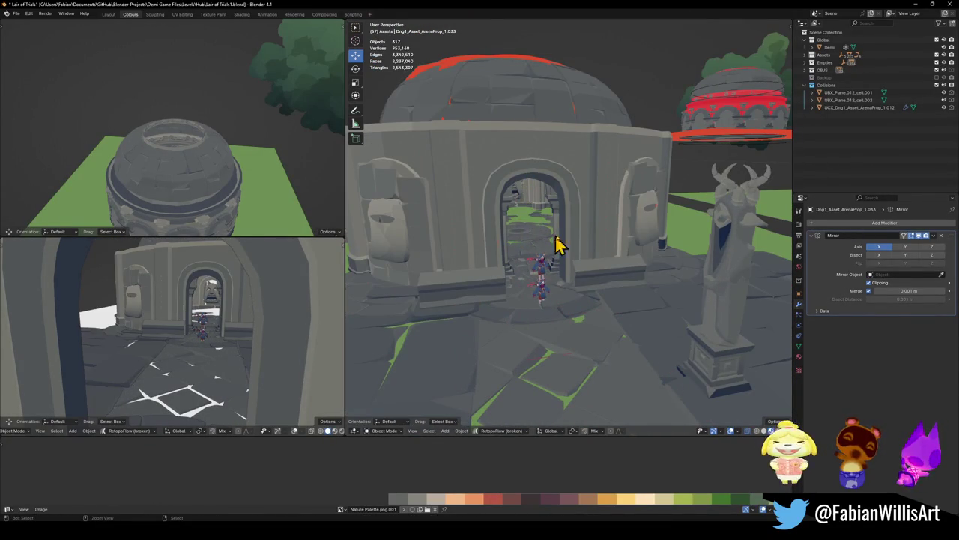
# Add the right wall and the corridor floor strips, including SD_Floor_05.211, to the selection
pyautogui.keyDown('shift'); pyautogui.click(713, 313); pyautogui.keyUp('shift')
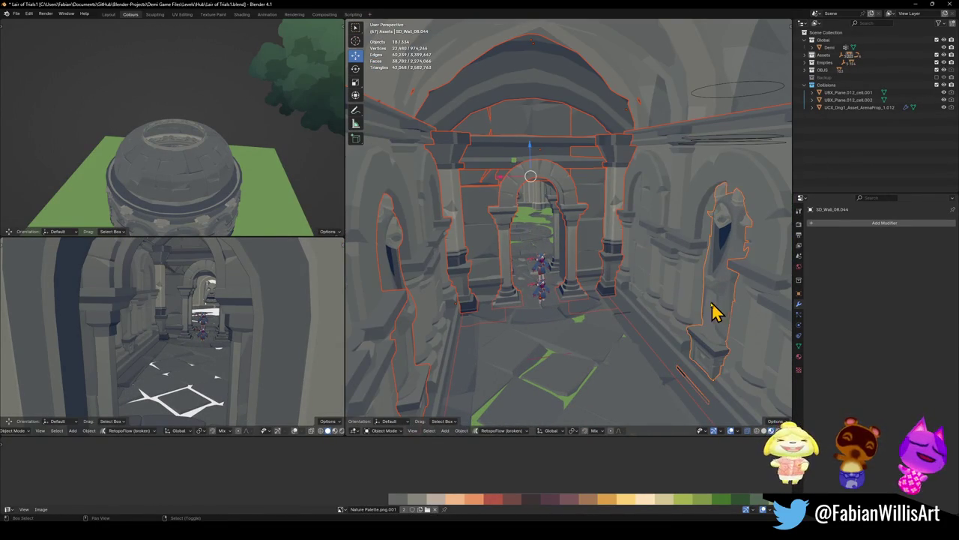
pyautogui.moveTo(713, 313); pyautogui.dragTo(632, 270, button='middle')
pyautogui.keyDown('shift'); pyautogui.click(449, 311); pyautogui.keyUp('shift')
pyautogui.keyDown('shift'); pyautogui.click(471, 310); pyautogui.keyUp('shift')
pyautogui.keyDown('shift'); pyautogui.click(685, 272); pyautogui.keyUp('shift')
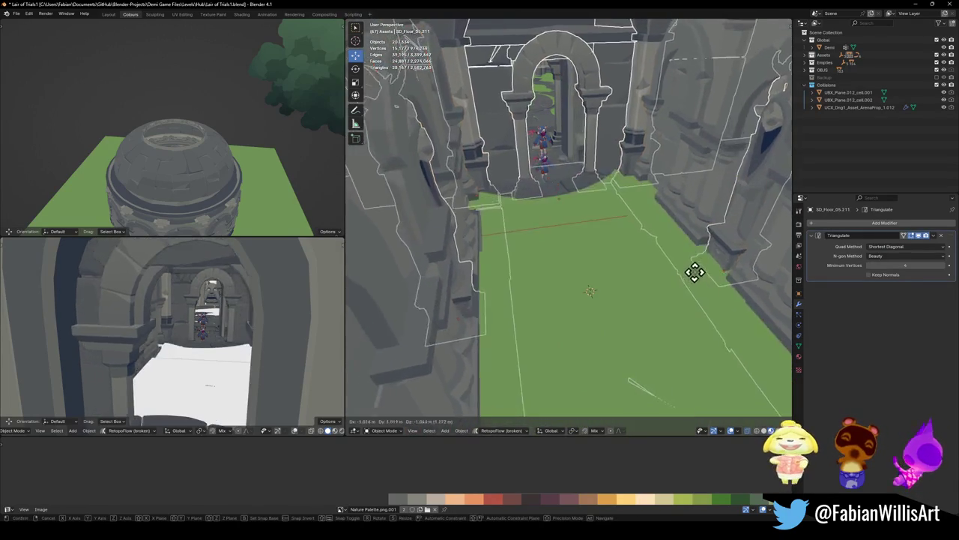
# Add the remaining arch pieces, including ArenaProp_1.037, then SD_Wall_25.006 last as active
pyautogui.hotkey('shift', '`')
pyautogui.press('w')
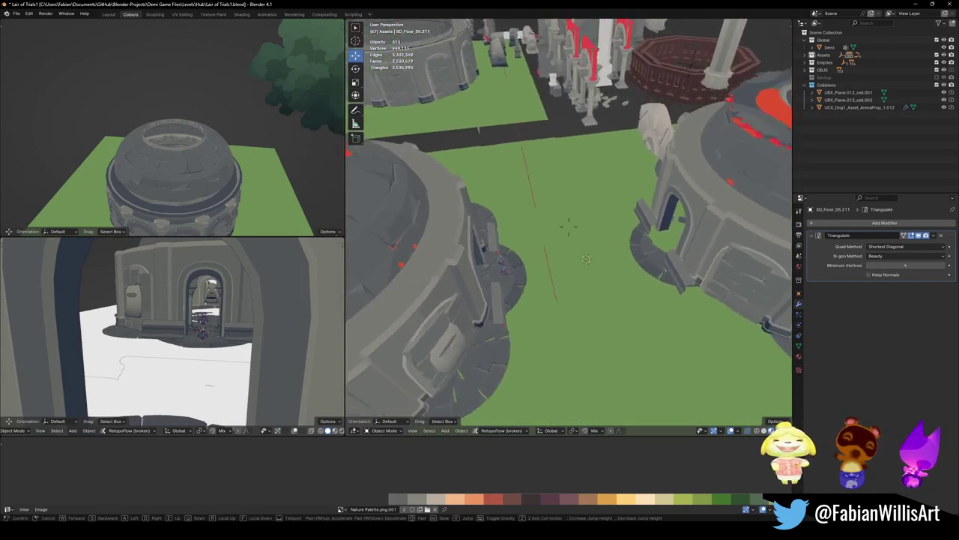
pyautogui.click(581, 269)
pyautogui.hotkey('shift', '`')
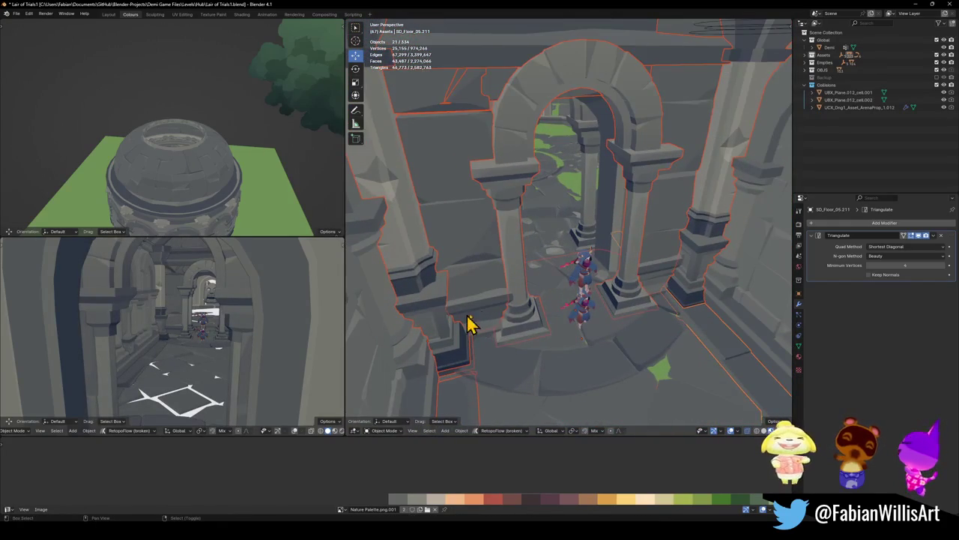
pyautogui.keyDown('shift'); pyautogui.click(472, 326); pyautogui.keyUp('shift')
pyautogui.click(581, 270)
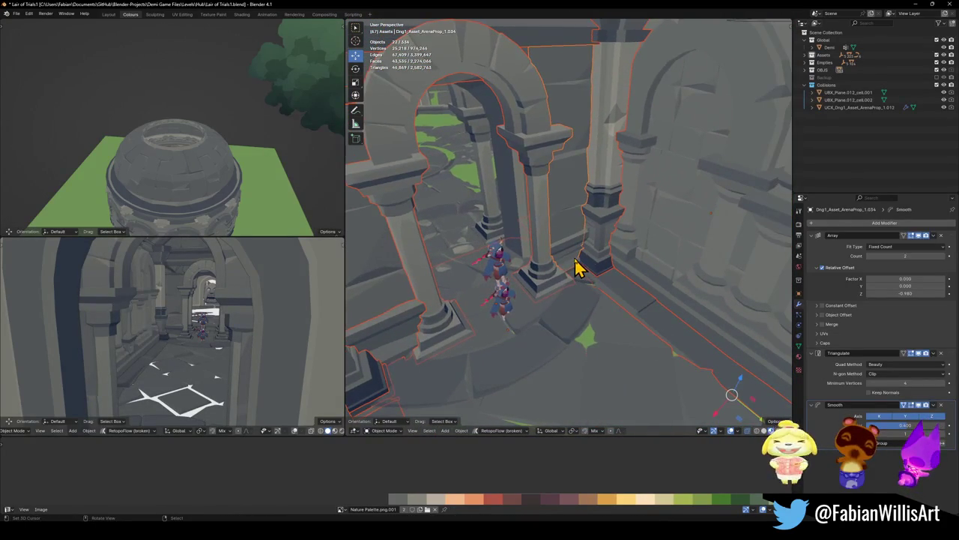
pyautogui.keyDown('shift'); pyautogui.click(564, 262); pyautogui.keyUp('shift')
pyautogui.hotkey('shift', '`')
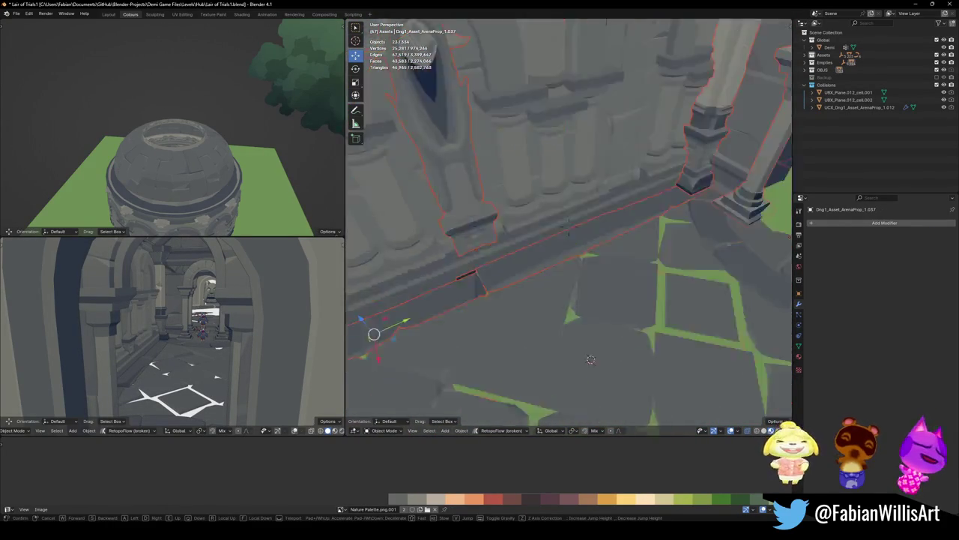
pyautogui.click(545, 212)
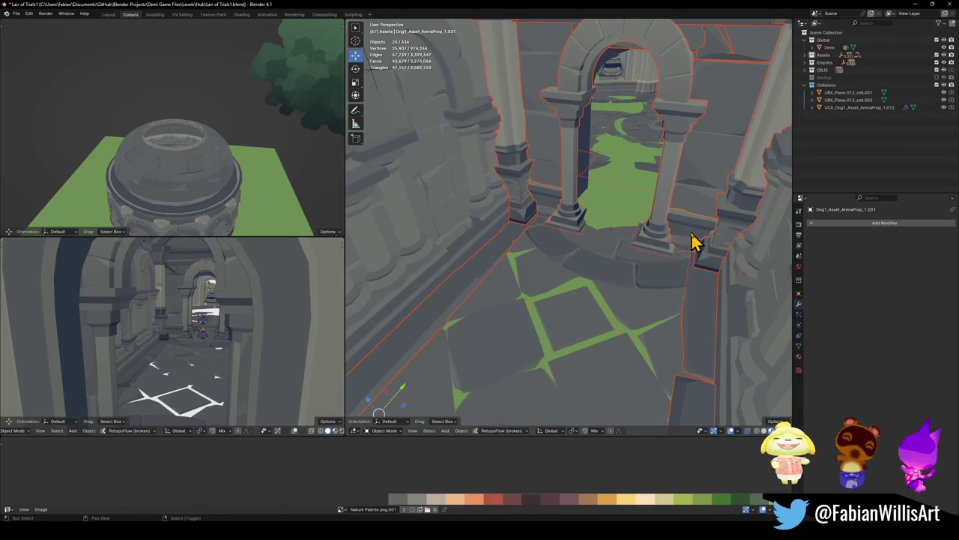
pyautogui.hotkey('shift', '`')
pyautogui.click(691, 245)
pyautogui.keyDown('shift'); pyautogui.click(607, 171); pyautogui.keyUp('shift')
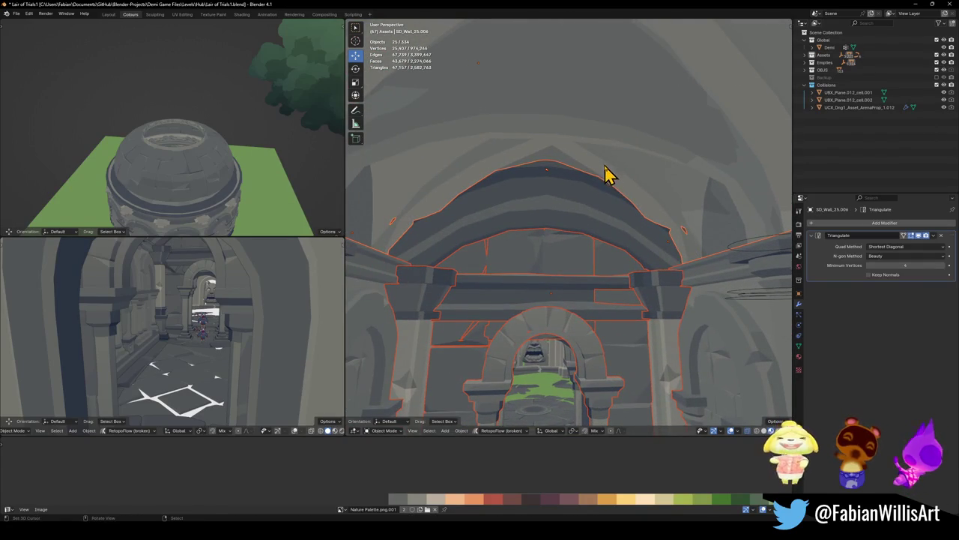
# Parent the selected pieces to SD_Wall_25.006 keeping transforms, deselect, and save
pyautogui.hotkey('ctrl', 'p')
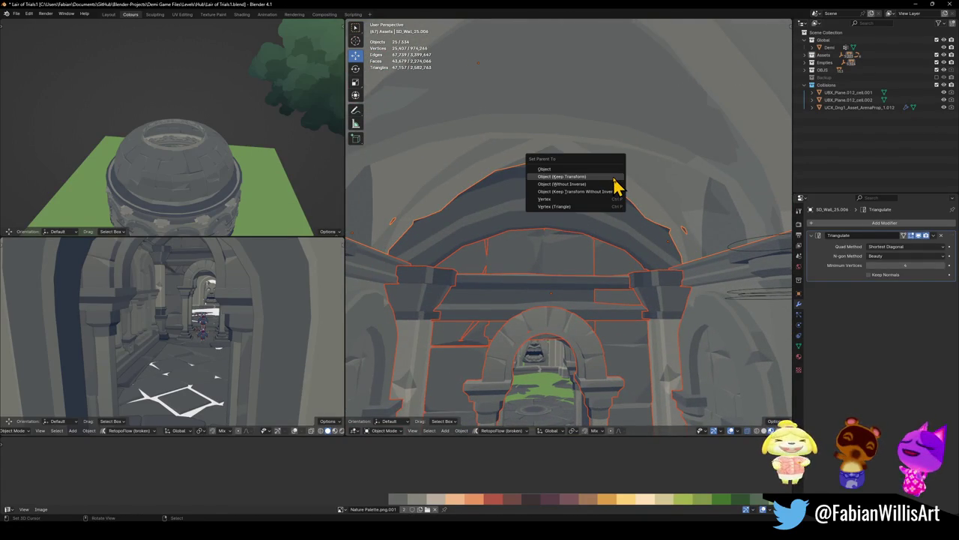
pyautogui.click(614, 177)
pyautogui.hotkey('alt', 'a')
pyautogui.hotkey('ctrl', 's')
pyautogui.click(613, 173)
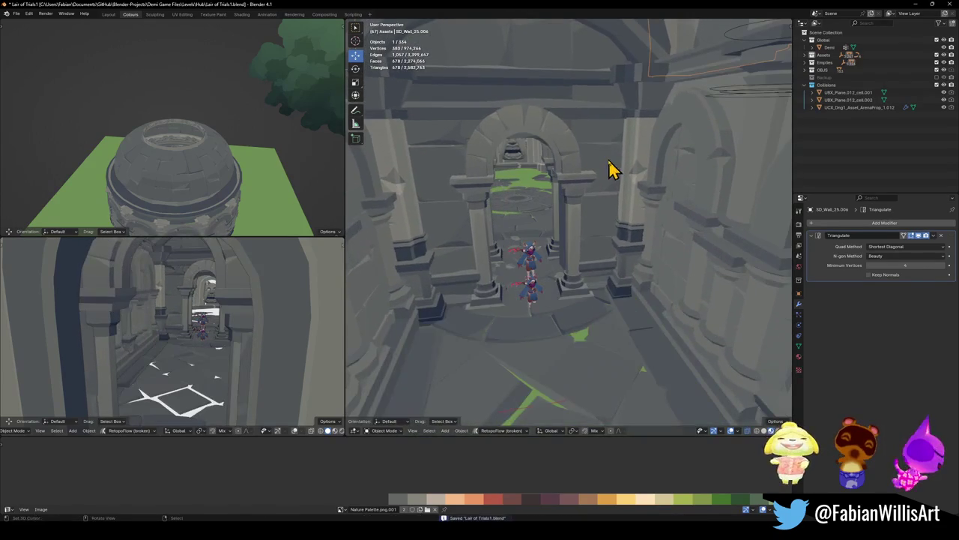
# Walk past the red arch to look down the corridor, then save the level
pyautogui.hotkey('shift', '`')
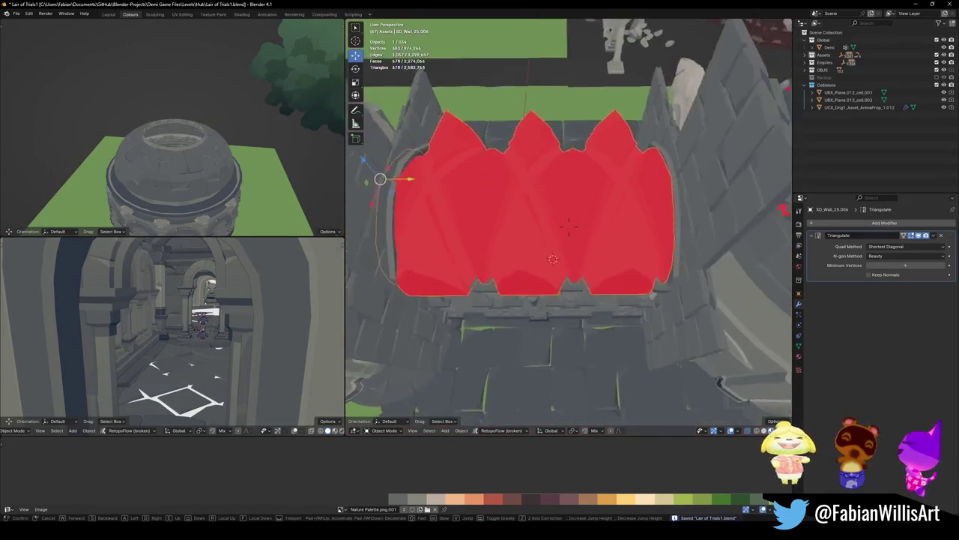
pyautogui.press('w')
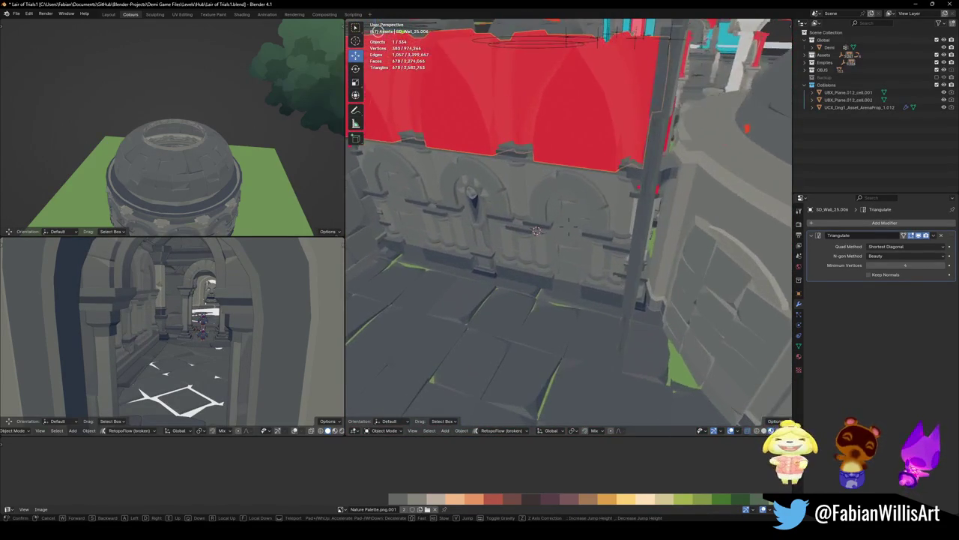
pyautogui.press('s')
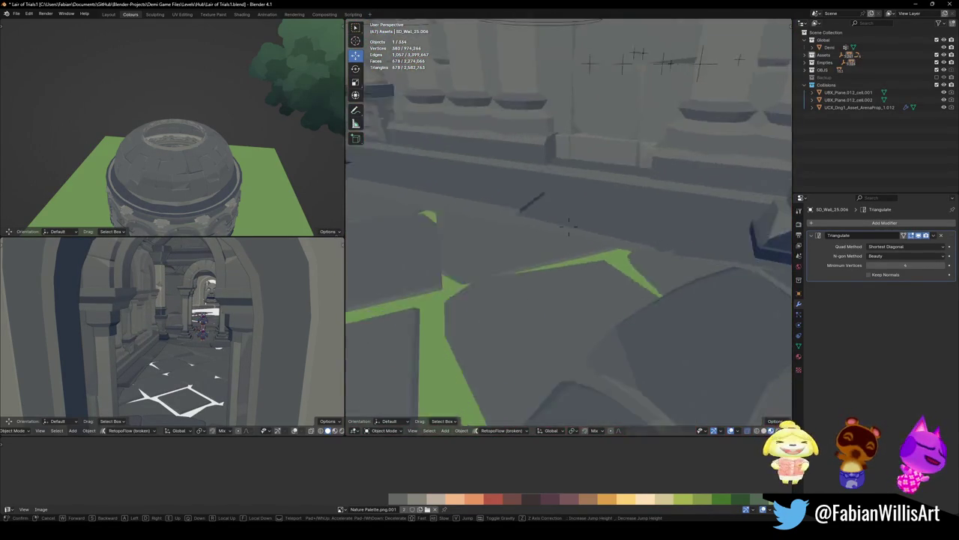
pyautogui.press('Return')
pyautogui.hotkey('ctrl', 's')
# Raise Demi along Z and move it beside the corridor's right-hand column
pyautogui.click(587, 301)
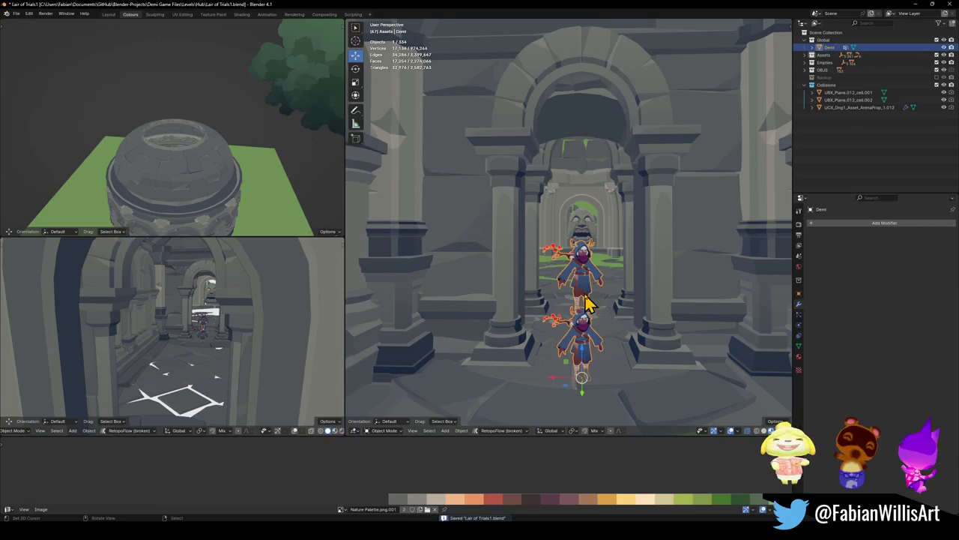
pyautogui.press('g')
pyautogui.press('z')
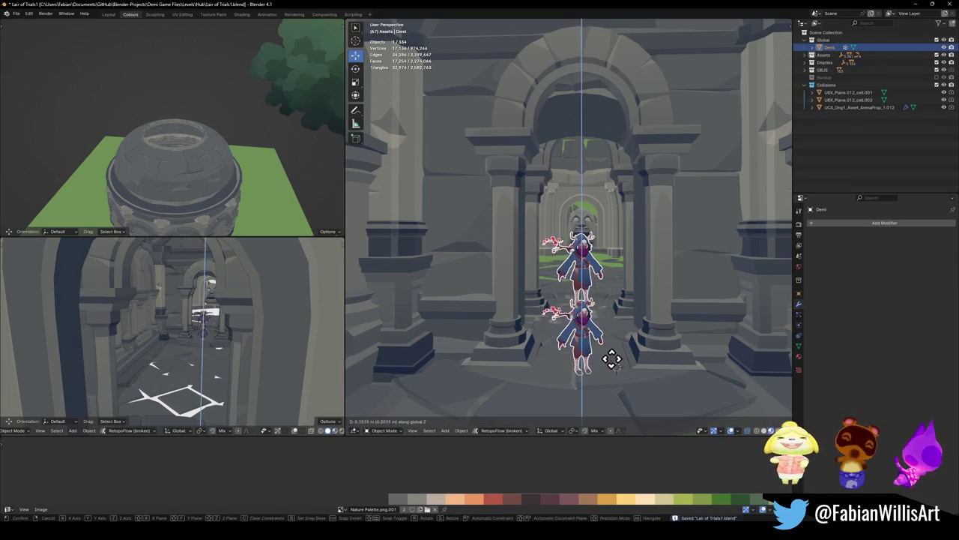
pyautogui.click(611, 359)
pyautogui.press('g')
pyautogui.click(731, 378)
pyautogui.hotkey('alt', 'a')
pyautogui.hotkey('shift', '`')
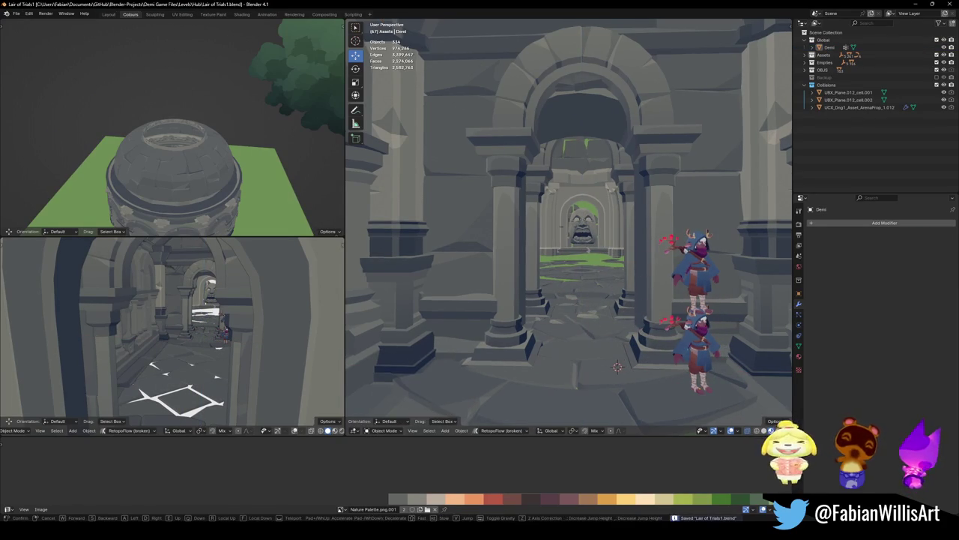
pyautogui.press('w')
pyautogui.press('w')
pyautogui.press('w')
pyautogui.press('w')
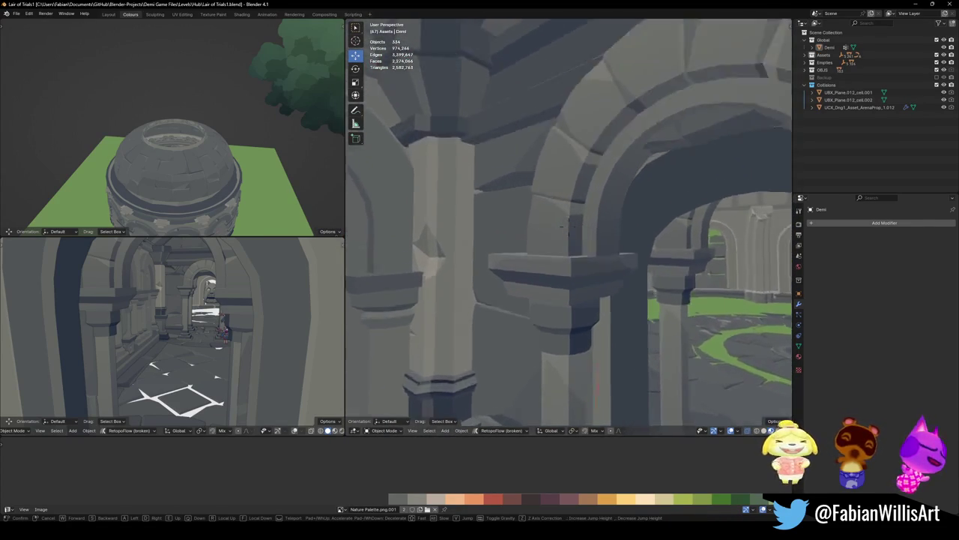
# Select archway Cube.059, mirror it along Y and move it 0.9275 m along Y
pyautogui.press('s')
pyautogui.click(642, 306)
pyautogui.click(603, 248)
pyautogui.click(587, 238)
pyautogui.hotkey('ctrl', 'm')
pyautogui.press('y')
pyautogui.press('Return')
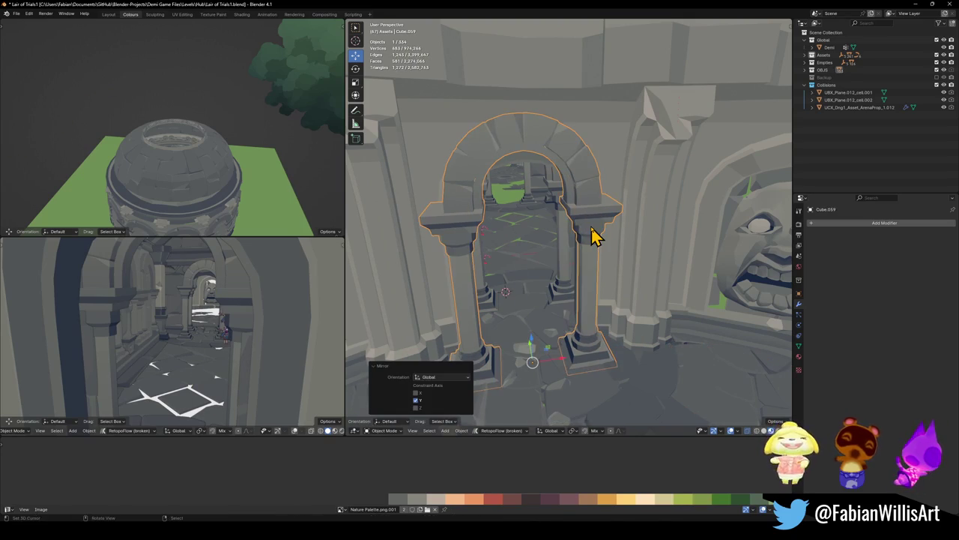
pyautogui.press('g')
pyautogui.press('y')
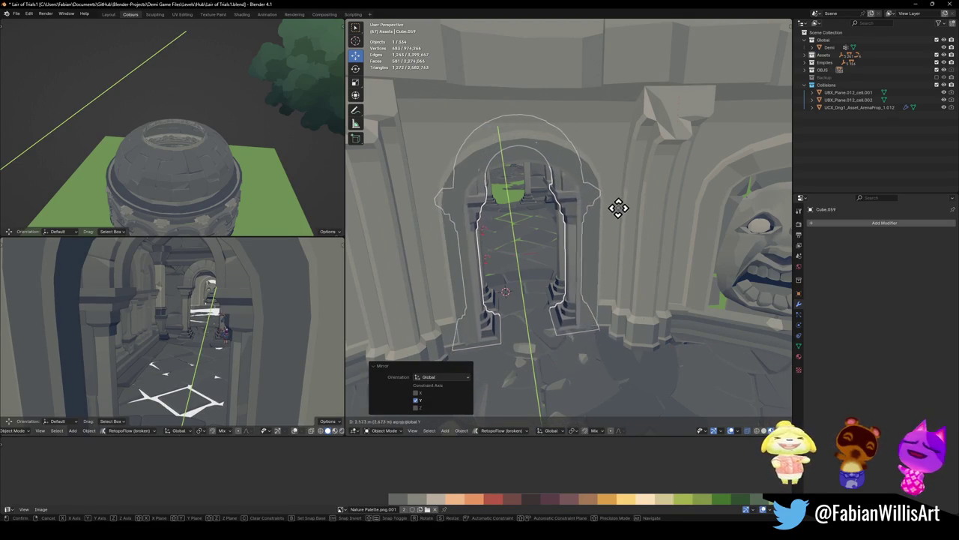
pyautogui.click(624, 212)
# Walk through the archway, then frame it and orbit for a side view
pyautogui.hotkey('shift', '`')
pyautogui.press('w')
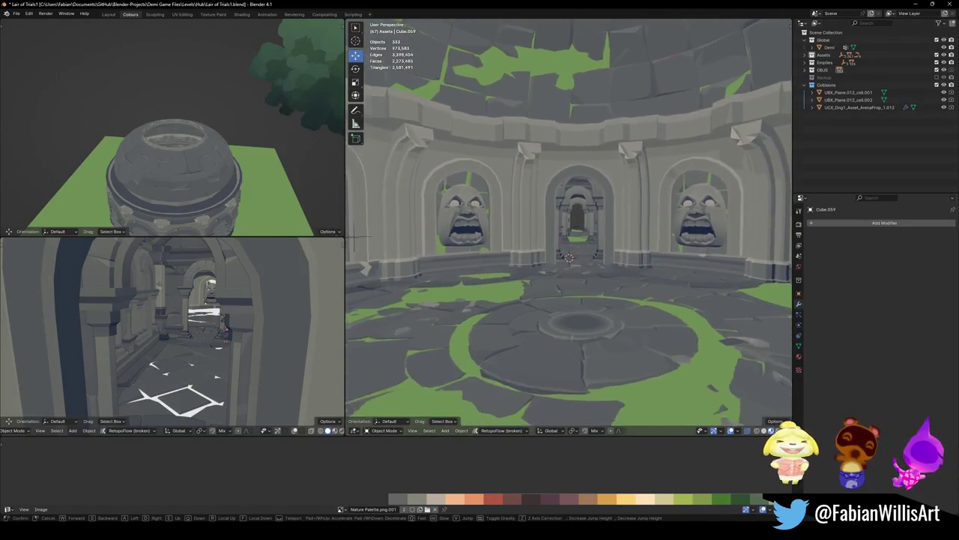
pyautogui.click(585, 247)
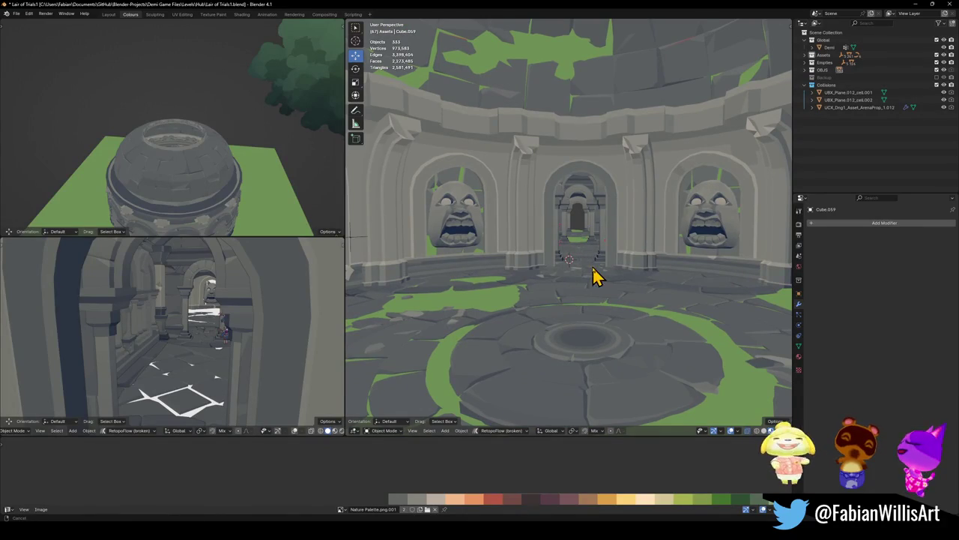
pyautogui.click(599, 257)
pyautogui.press('KP_Decimal')
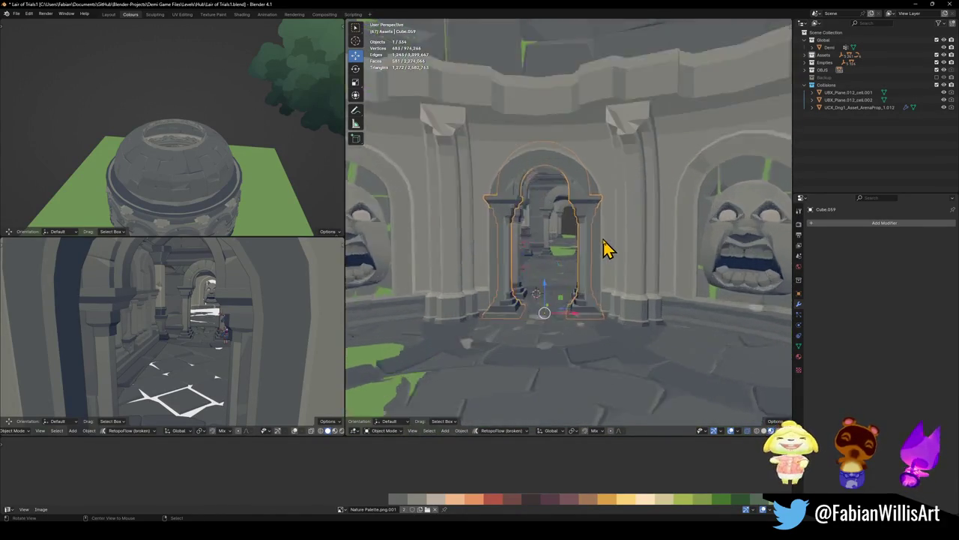
pyautogui.moveTo(560, 248)
pyautogui.mouseDown(button='middle')
pyautogui.moveTo(591, 270)
pyautogui.moveTo(602, 265)
pyautogui.moveTo(558, 274)
pyautogui.moveTo(613, 261)
pyautogui.moveTo(567, 262)
pyautogui.mouseUp(button='middle')
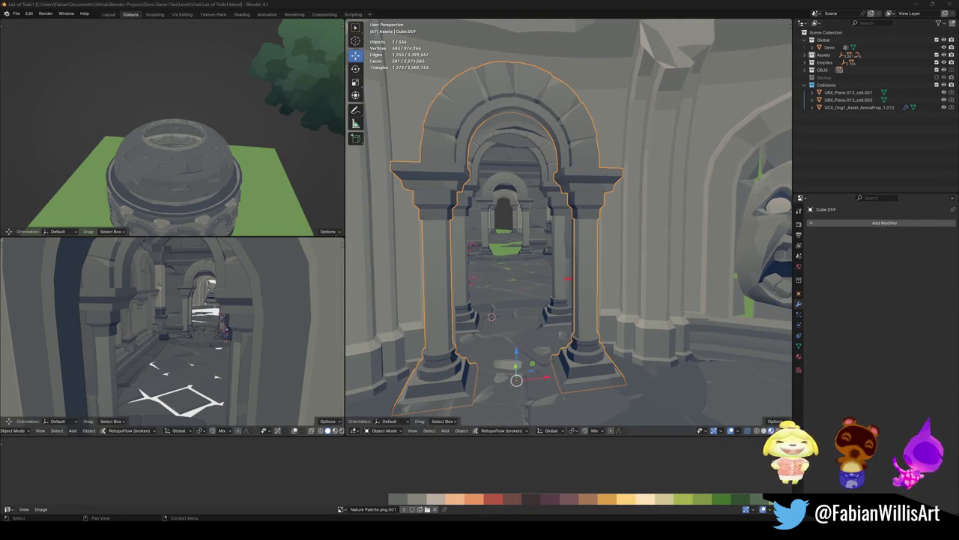
pyautogui.moveTo(524, 268); pyautogui.dragTo(581, 266, button='middle')
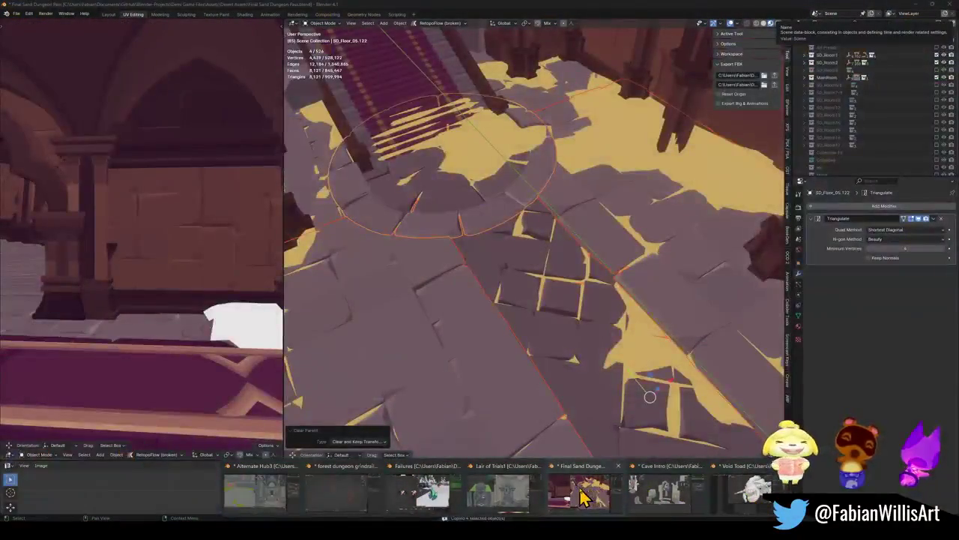
# Bring the sand dungeon Blender window forward from the taskbar
pyautogui.click(588, 494)
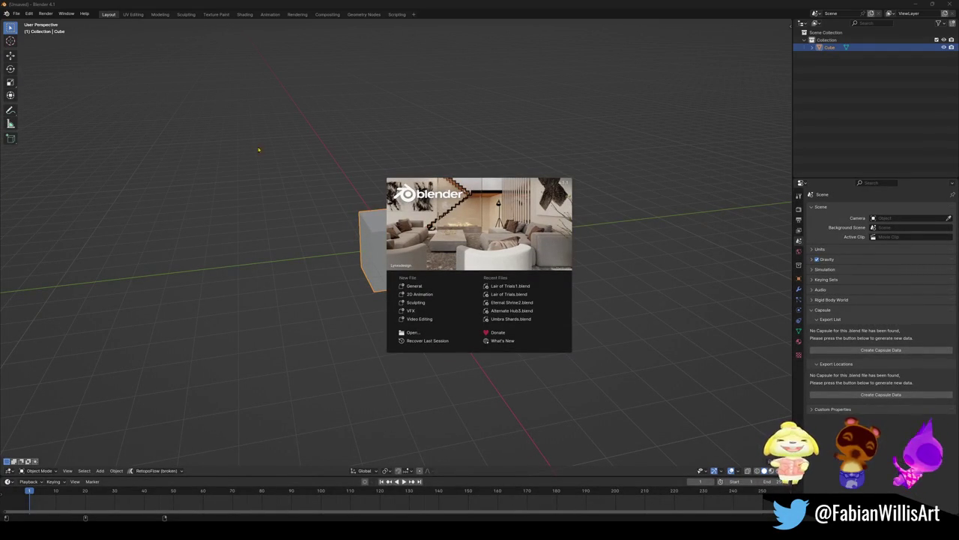
# Dismiss the splash screen and show the File > Open Recent list
pyautogui.click(15, 14)
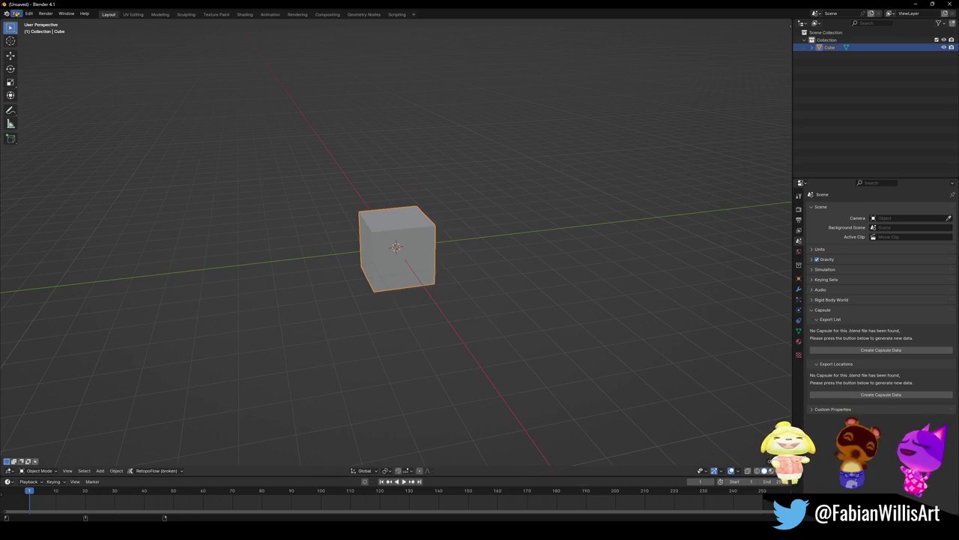
pyautogui.click(15, 14)
pyautogui.moveTo(35, 37)
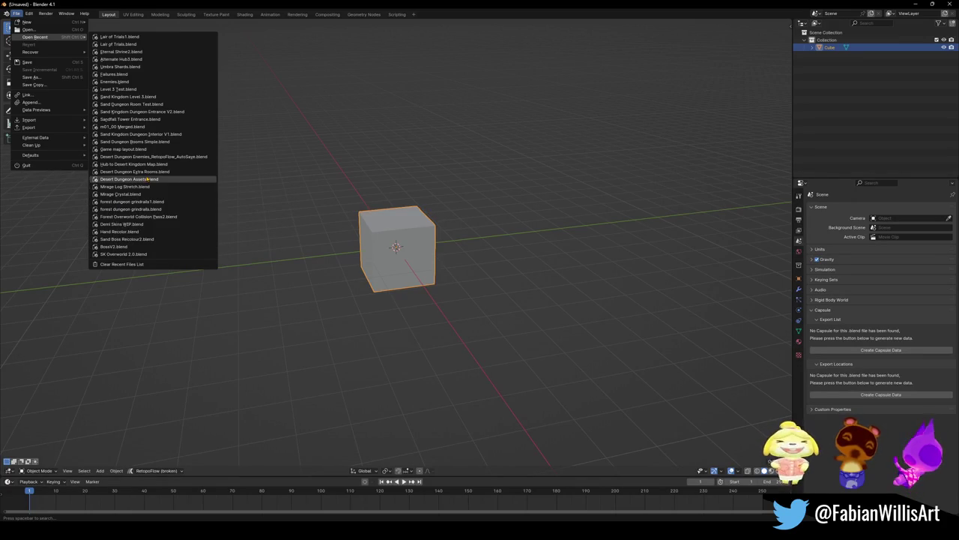
pyautogui.moveTo(122, 59)
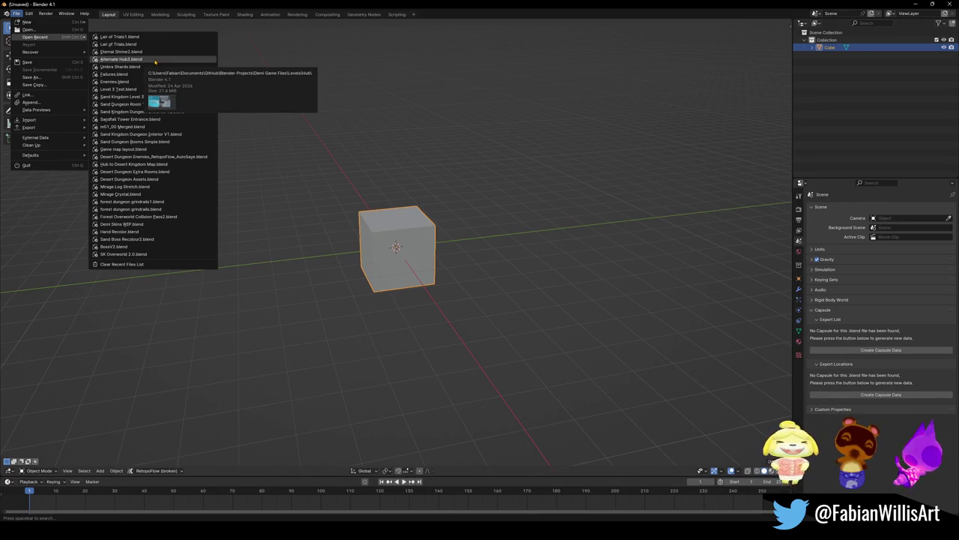
# Close the Open Recent file list with Escape
pyautogui.press('Escape')
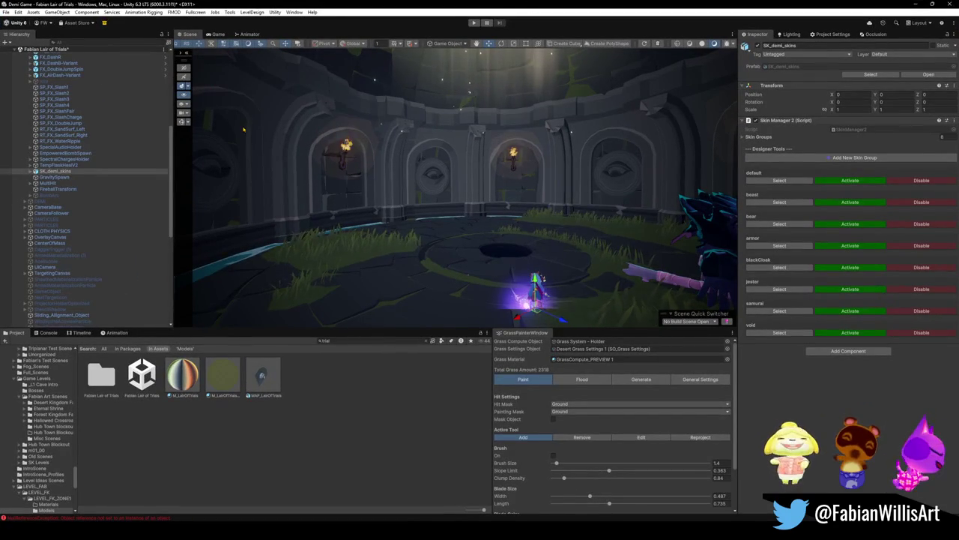
# Clear the Hierarchy selection and search the Project assets for 'fabian forest vill'
pyautogui.click(90, 49)
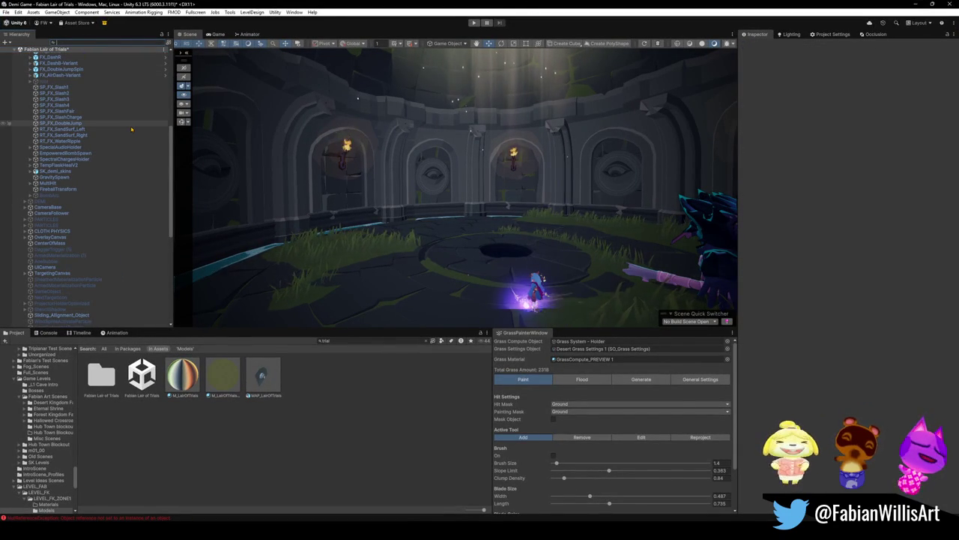
pyautogui.click(367, 340)
pyautogui.write('fabian')
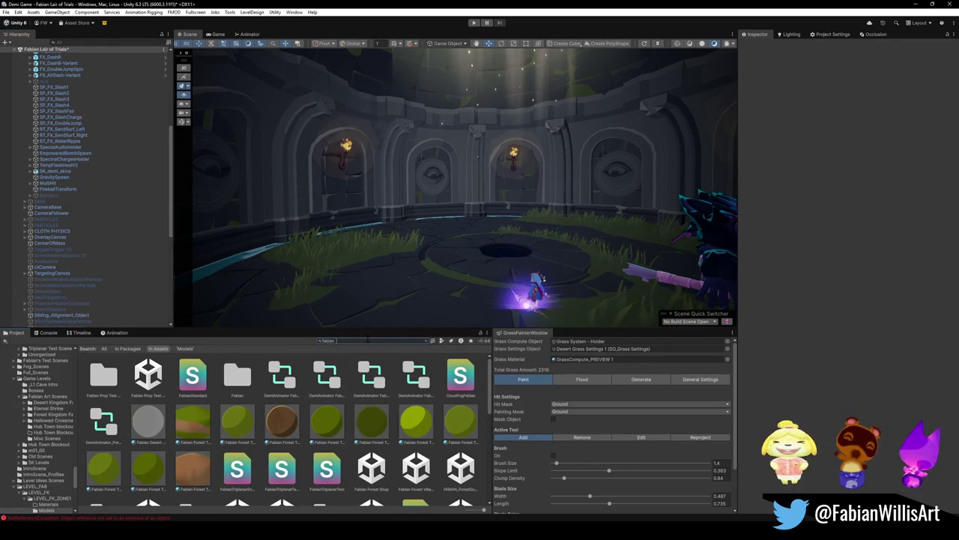
pyautogui.write('forest ')
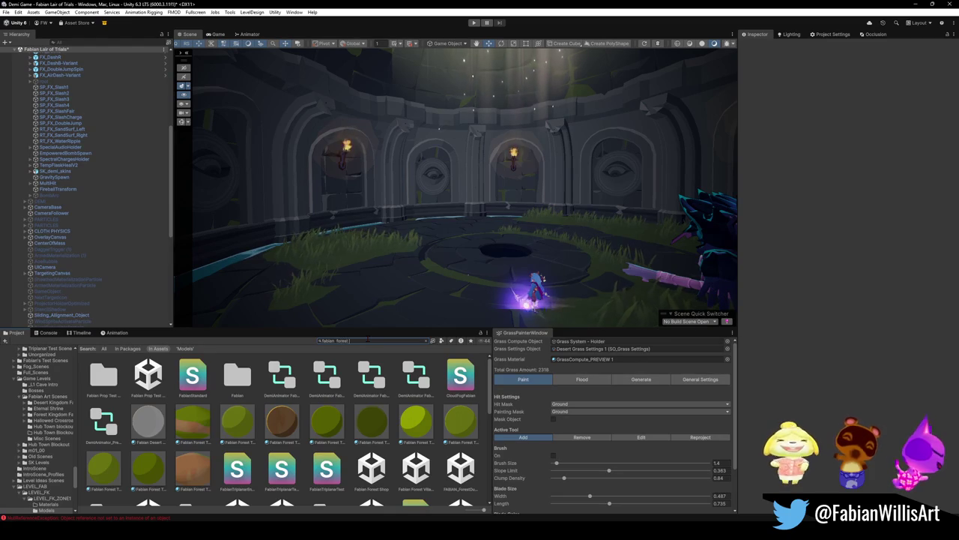
pyautogui.write('vill')
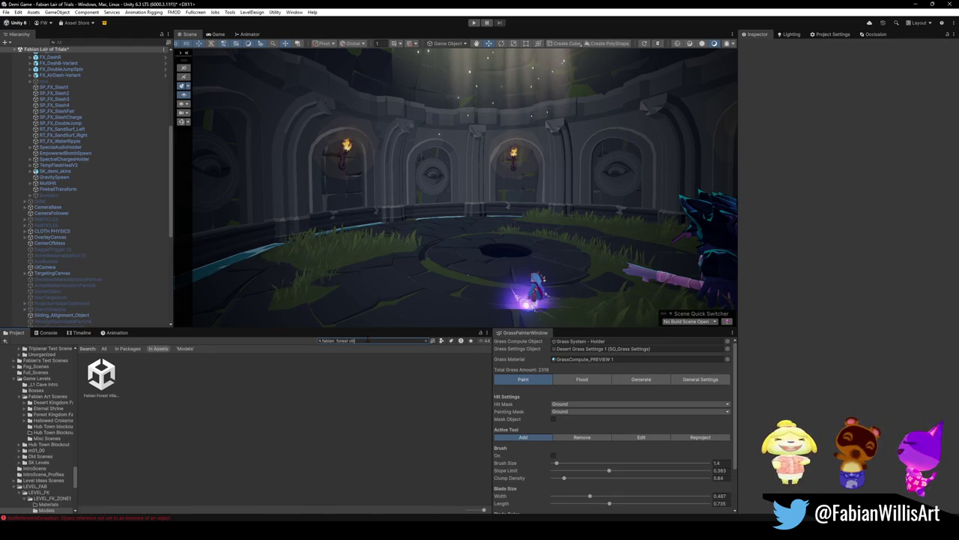
# Select everything in the Hierarchy and collapse it to the scene roots
pyautogui.click(141, 219)
pyautogui.hotkey('ctrl', 'a')
pyautogui.press('Left')
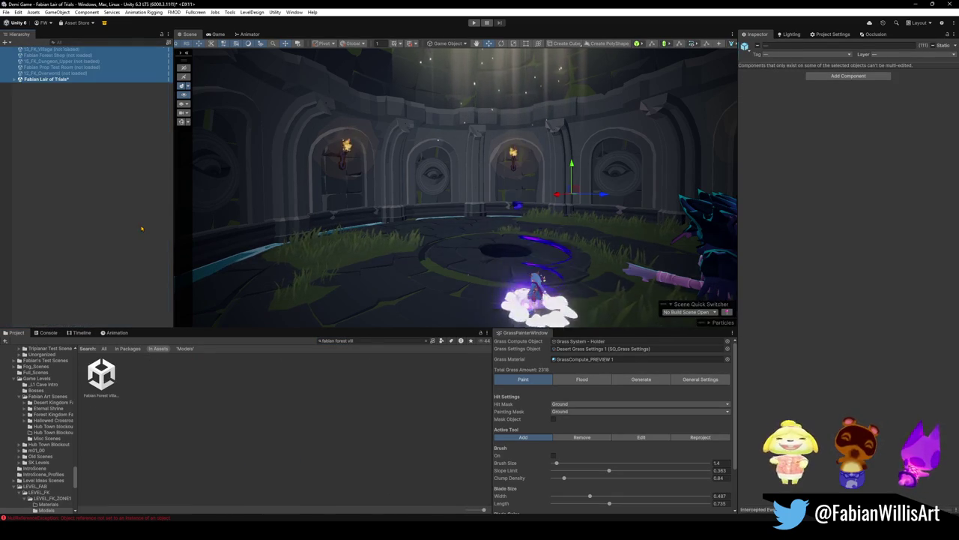
# Bring in the Fabian Forest Village Art scene and unload the Fabian Lair of Trials scene
pyautogui.click(121, 286)
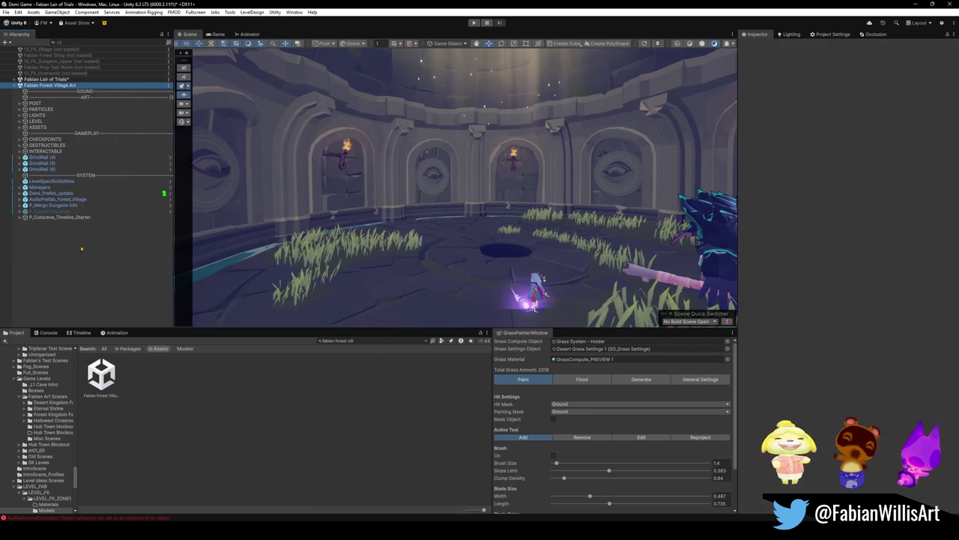
pyautogui.keyDown('ctrl'); pyautogui.click(60, 85); pyautogui.keyUp('ctrl')
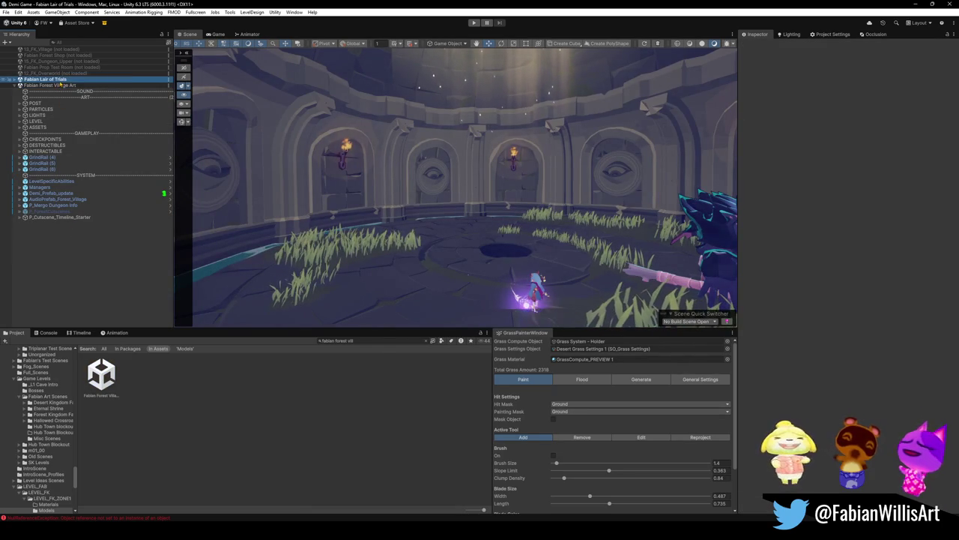
pyautogui.rightClick(69, 79)
pyautogui.click(93, 126)
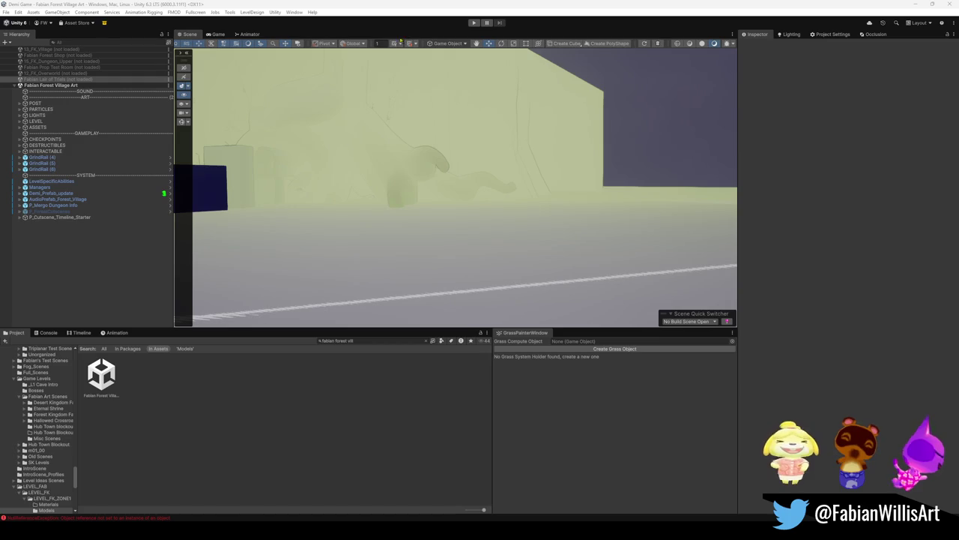
# Enter play mode to playtest the Fabian Forest Village Art level
pyautogui.click(473, 23)
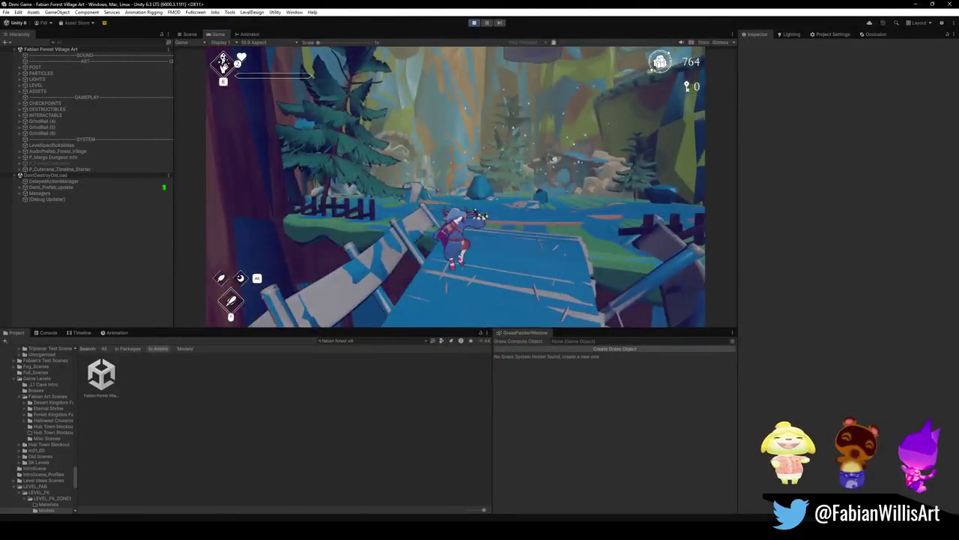
# Pause the game with Esc, select P_ForestCutscenes, and view the forest geometry in the Scene view
pyautogui.press('Escape')
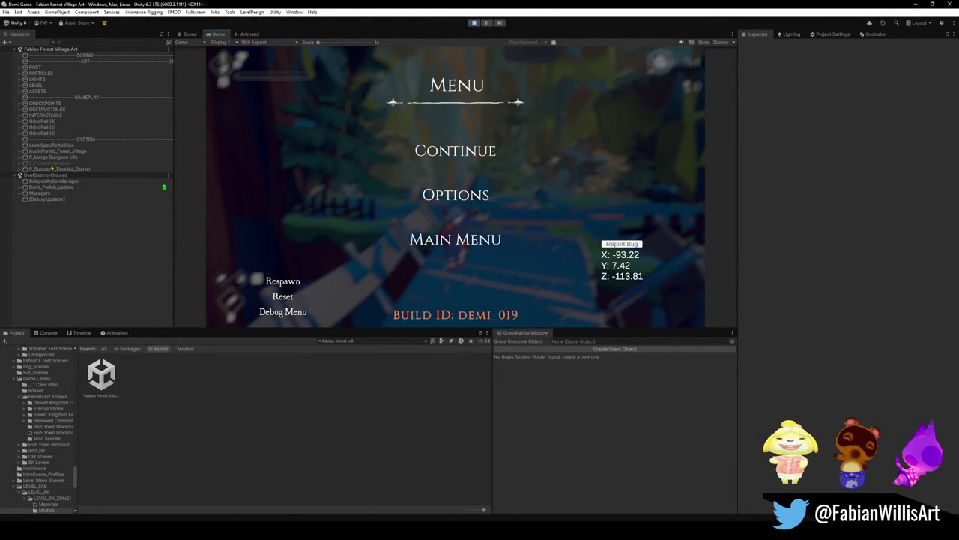
pyautogui.click(51, 163)
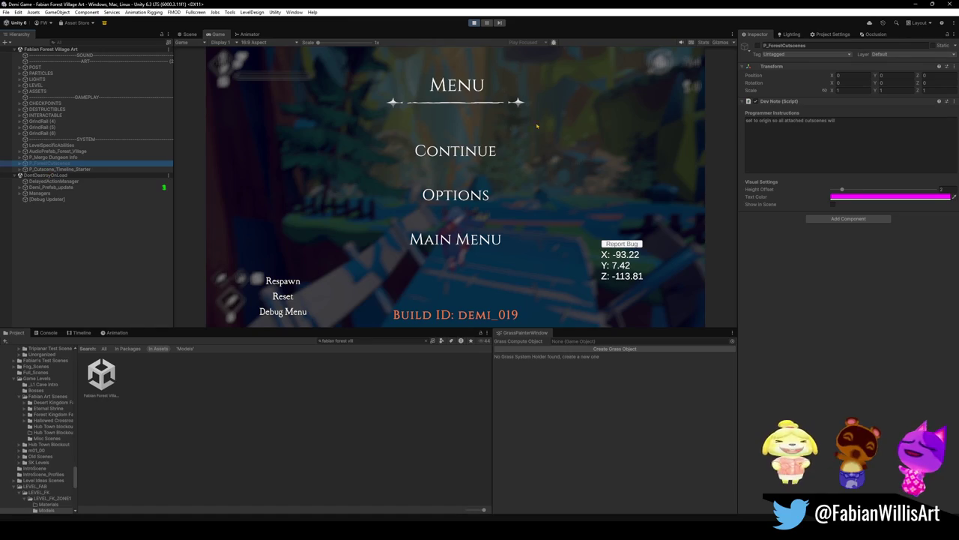
pyautogui.click(196, 35)
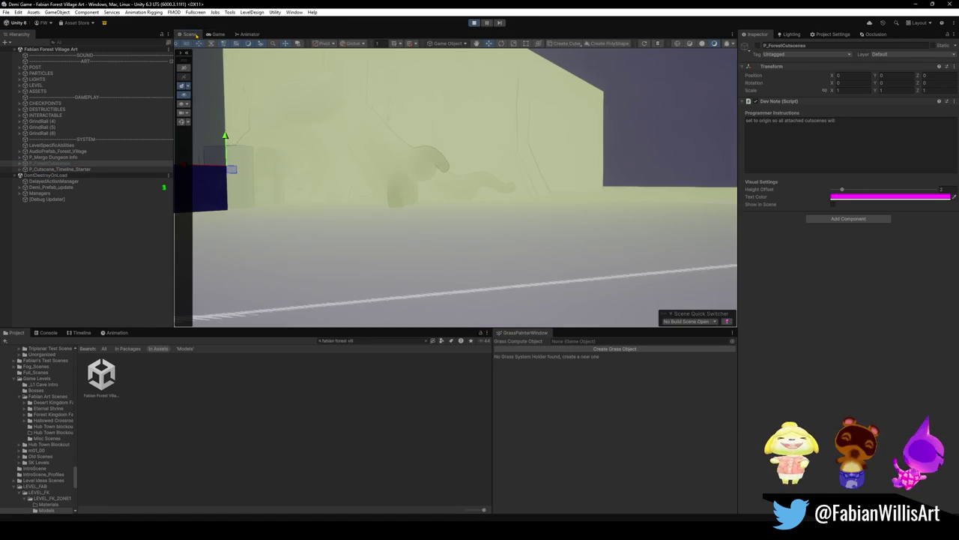
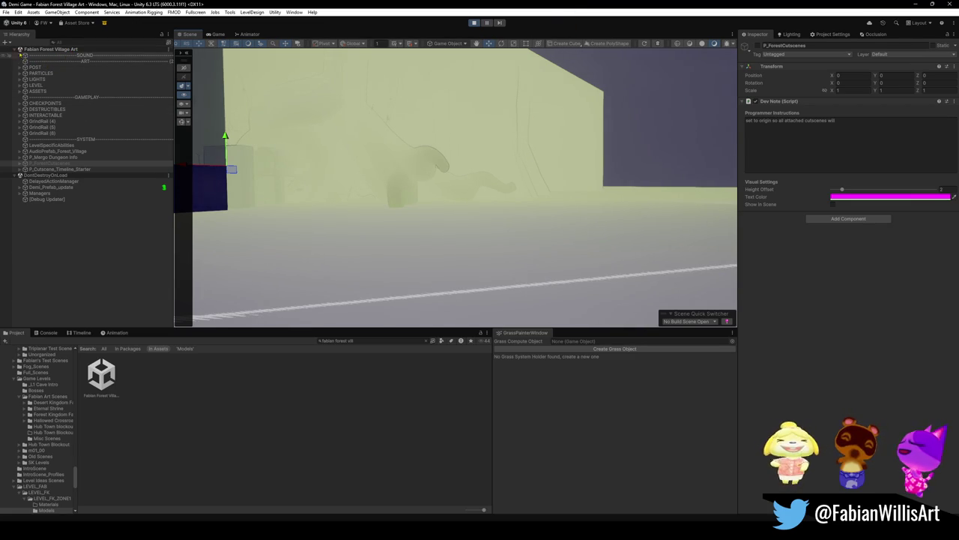
# Collapse the Fabian Forest Village Art hierarchy and clear the hierarchy search filter
pyautogui.click(18, 49)
pyautogui.click(15, 51)
pyautogui.click(43, 107)
pyautogui.write('trial')
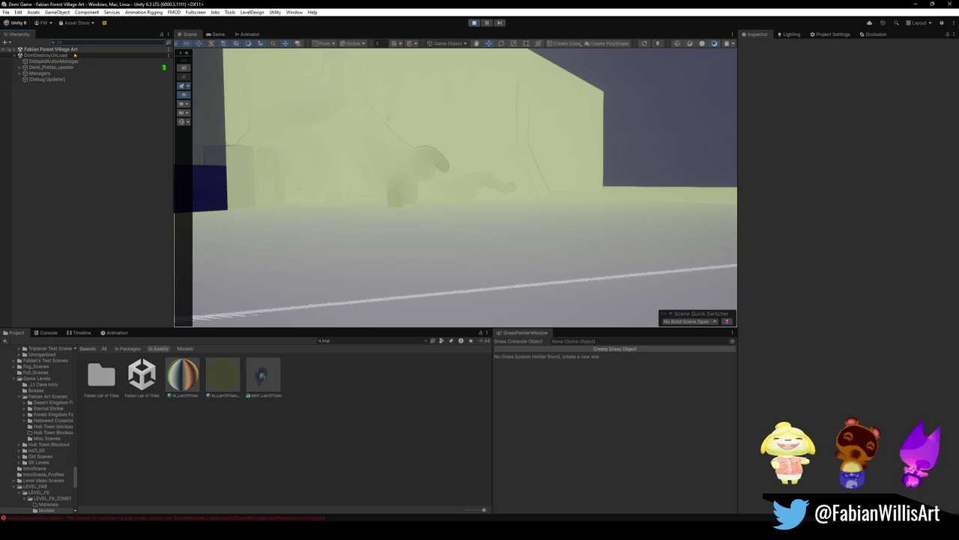
pyautogui.write('t')
pyautogui.press('BackSpace')
# Open the Fabian Lair of Trials scene from the Project panel, then return to Blender
pyautogui.click(155, 384)
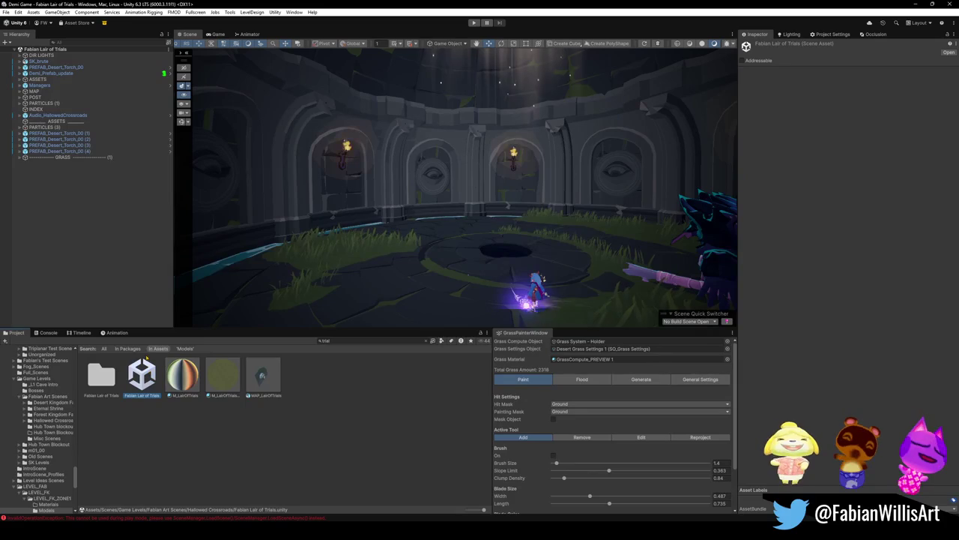
pyautogui.click(104, 238)
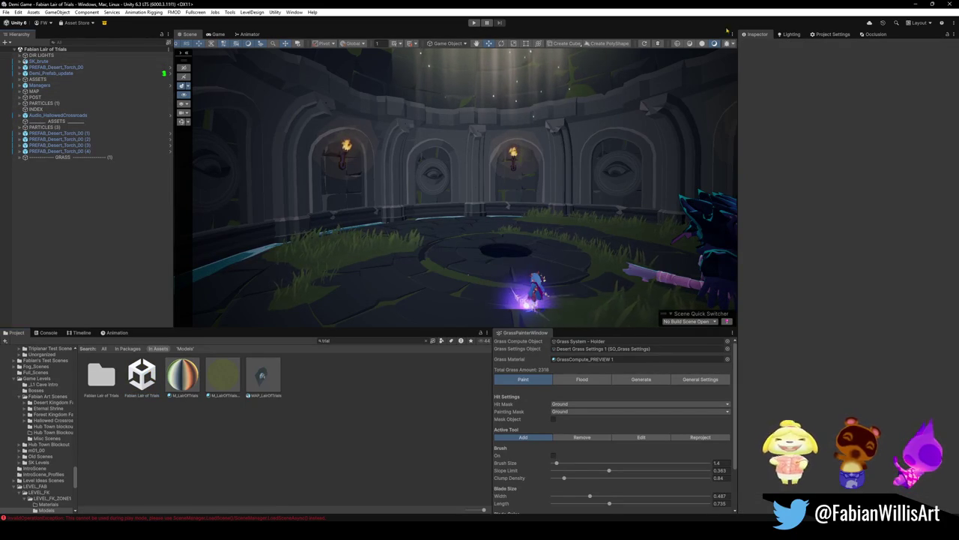
pyautogui.click(942, 4)
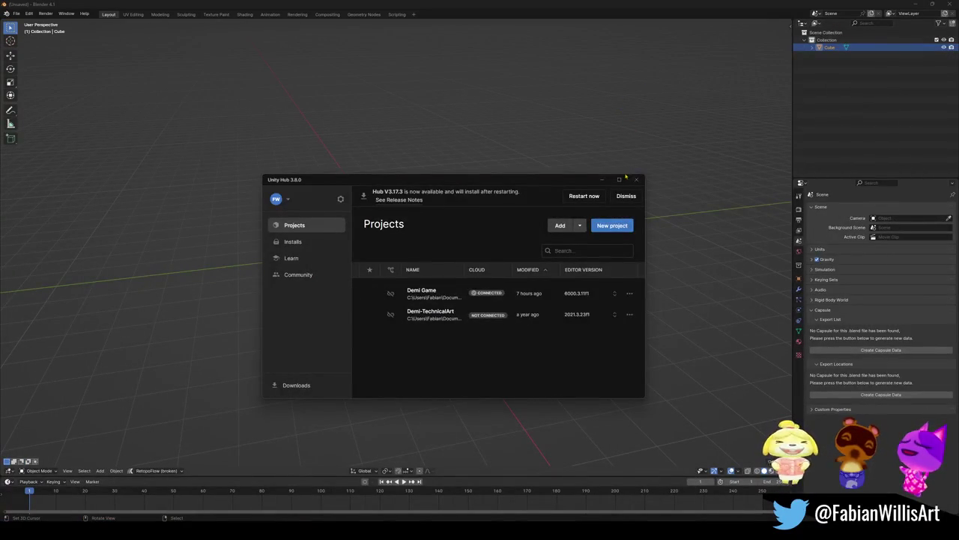
# Save Lair of Trials1.blend and walk forward through the corridor
pyautogui.click(603, 182)
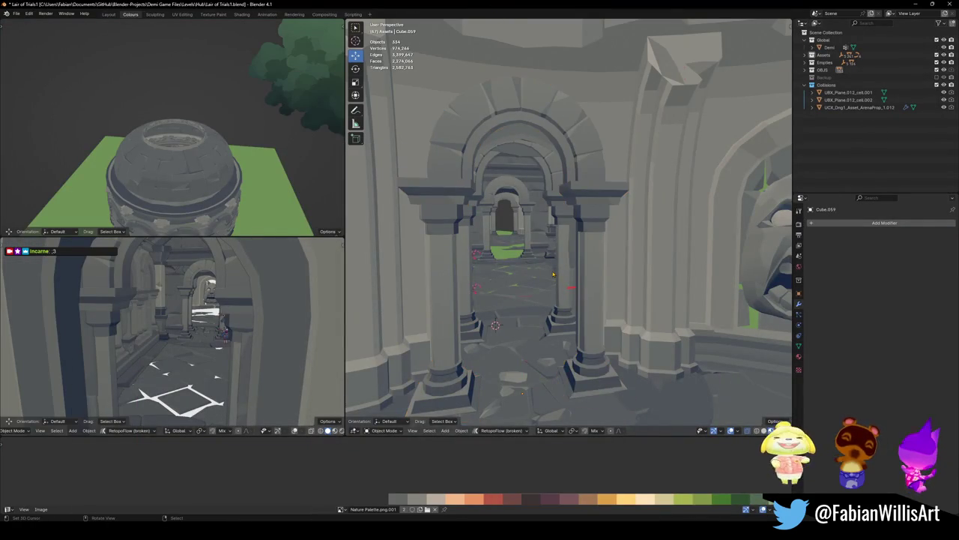
pyautogui.hotkey('ctrl', 's')
pyautogui.hotkey('shift', '`')
pyautogui.press('w')
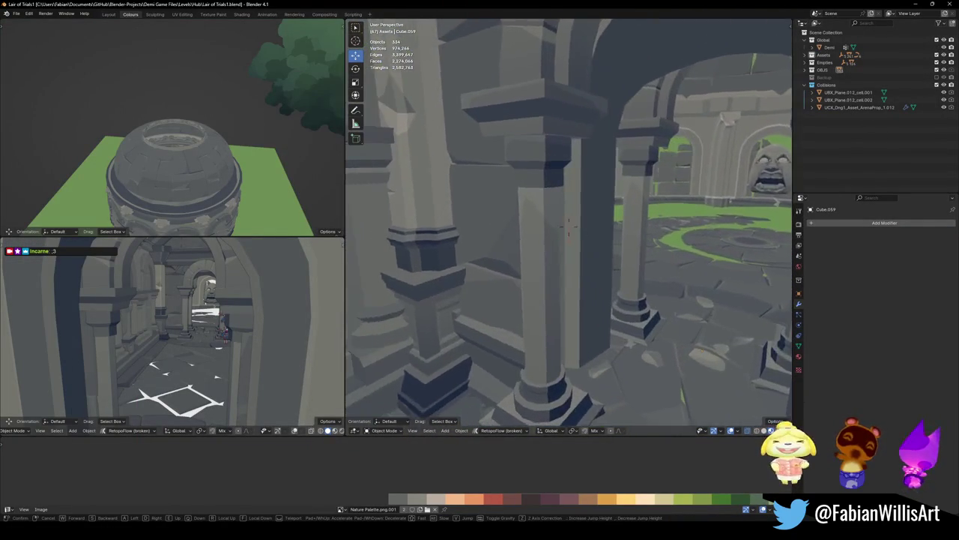
pyautogui.click(568, 230)
# Walk among the stone pillars toward the pillar base and door
pyautogui.hotkey('shift', '`')
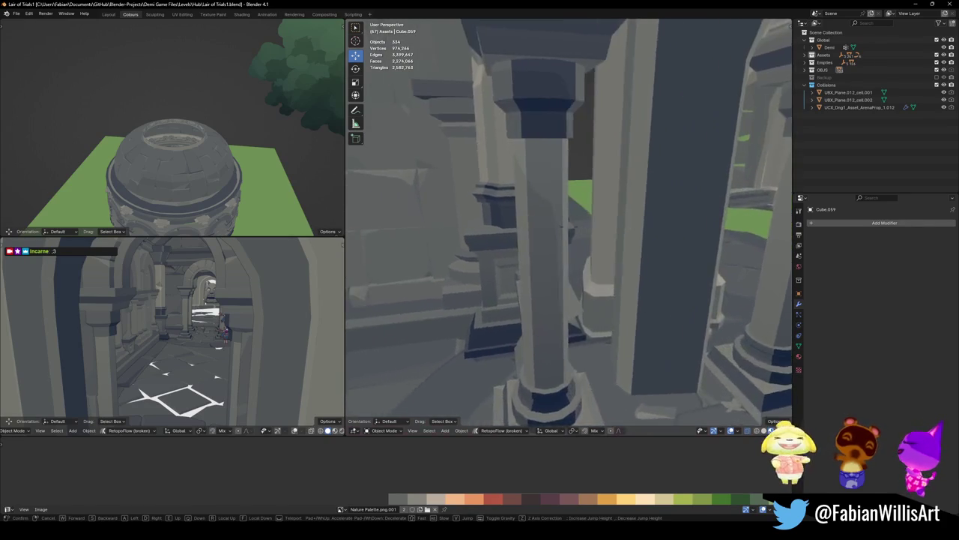
pyautogui.click(621, 252)
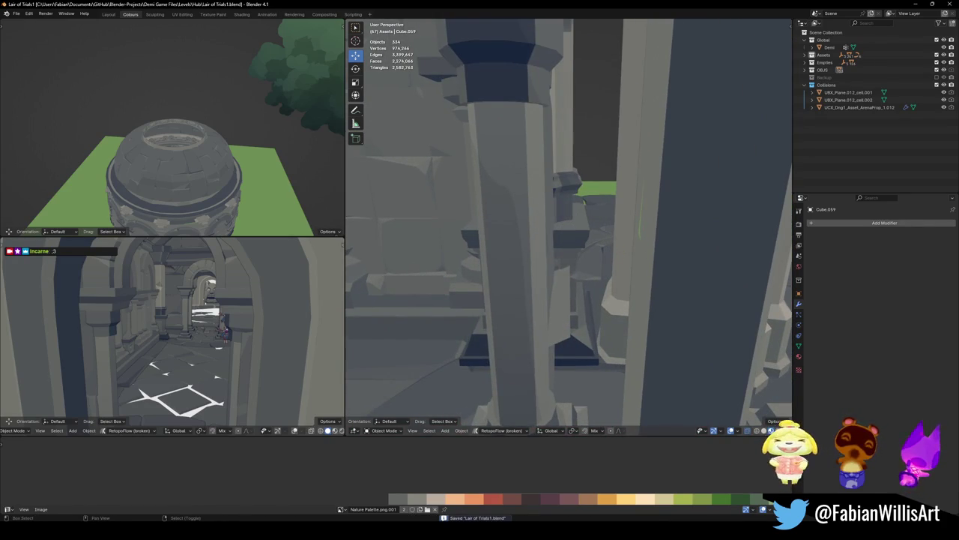
pyautogui.hotkey('shift', '`')
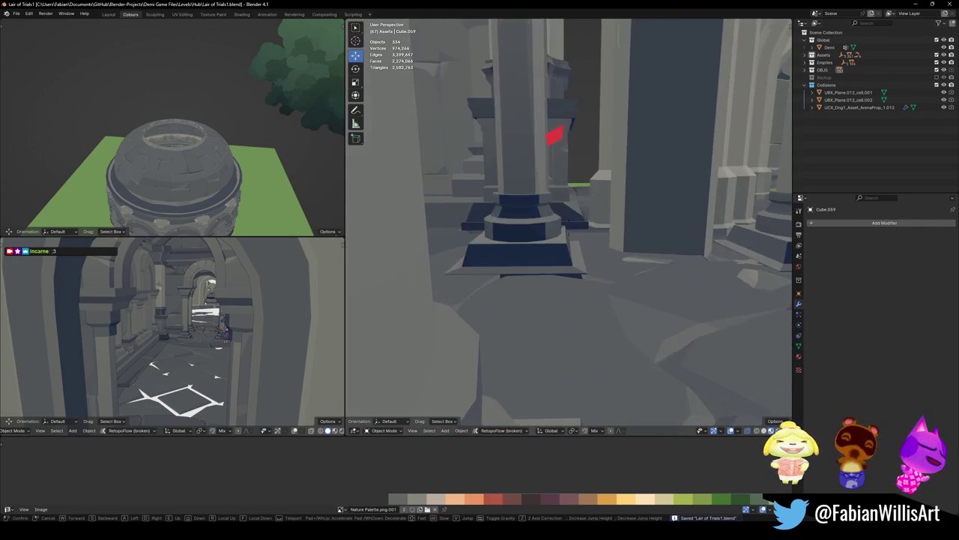
pyautogui.press('w')
pyautogui.press('w')
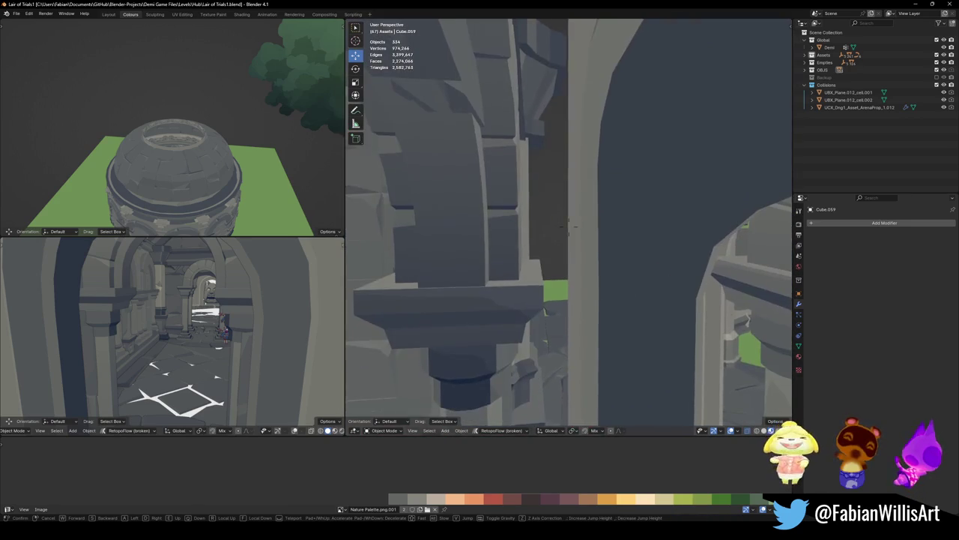
pyautogui.click(556, 305)
# Select two arch face loops on MAP_LairOfTrials and push them along global Y
pyautogui.hotkey('shift', '`')
pyautogui.press('Tab')
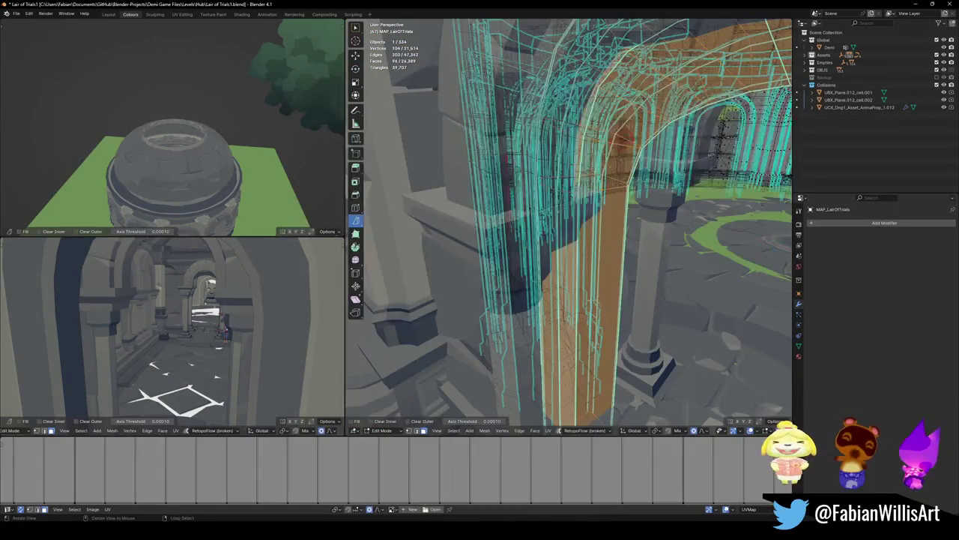
pyautogui.press('KP_Decimal')
pyautogui.hotkey('alt', 'a')
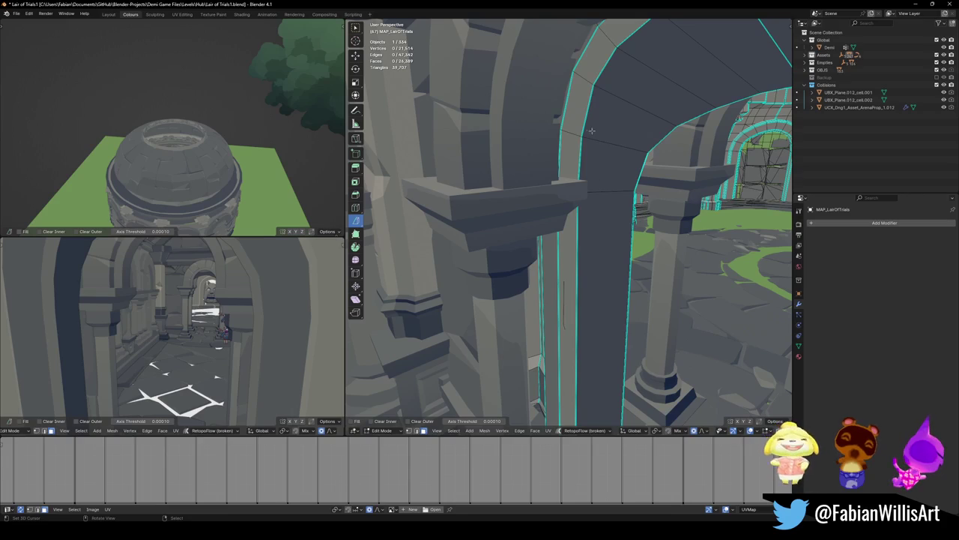
pyautogui.keyDown('alt'); pyautogui.click(588, 86); pyautogui.keyUp('alt')
pyautogui.press('KP_Divide')
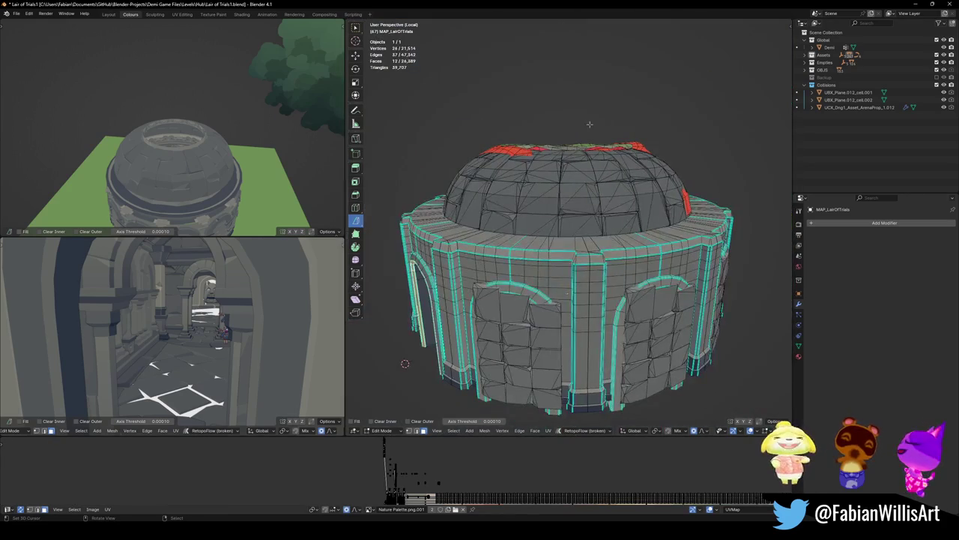
pyautogui.press('KP_Decimal')
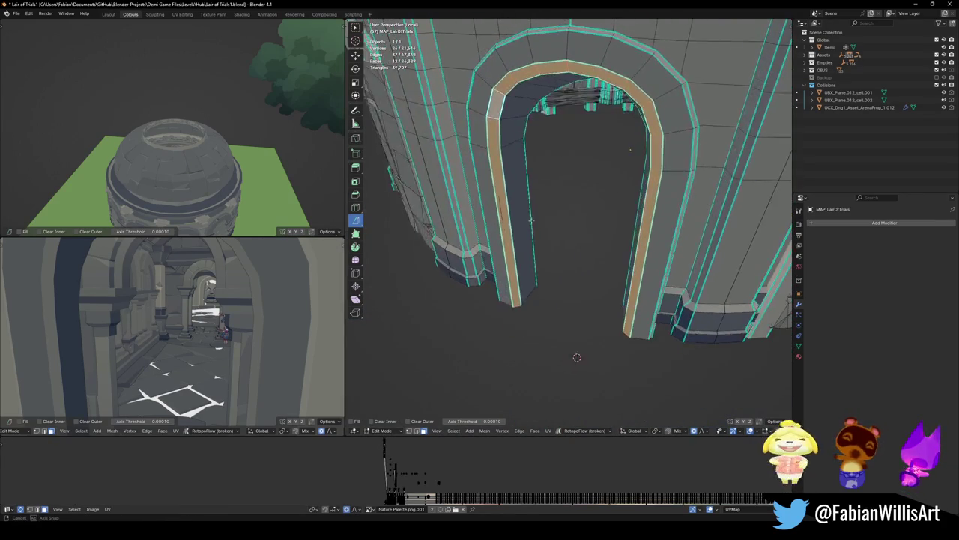
pyautogui.moveTo(405, 364); pyautogui.dragTo(586, 363, button='middle')
pyautogui.keyDown('alt'); pyautogui.keyDown('shift'); pyautogui.click(628, 300); pyautogui.keyUp('shift'); pyautogui.keyUp('alt')
pyautogui.moveTo(628, 300); pyautogui.dragTo(558, 300, button='middle')
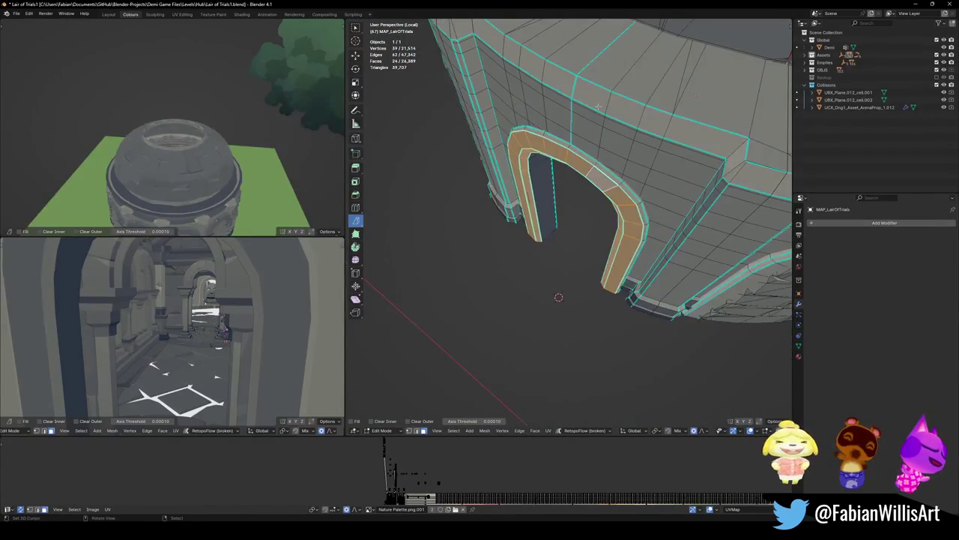
pyautogui.press('g')
pyautogui.press('y')
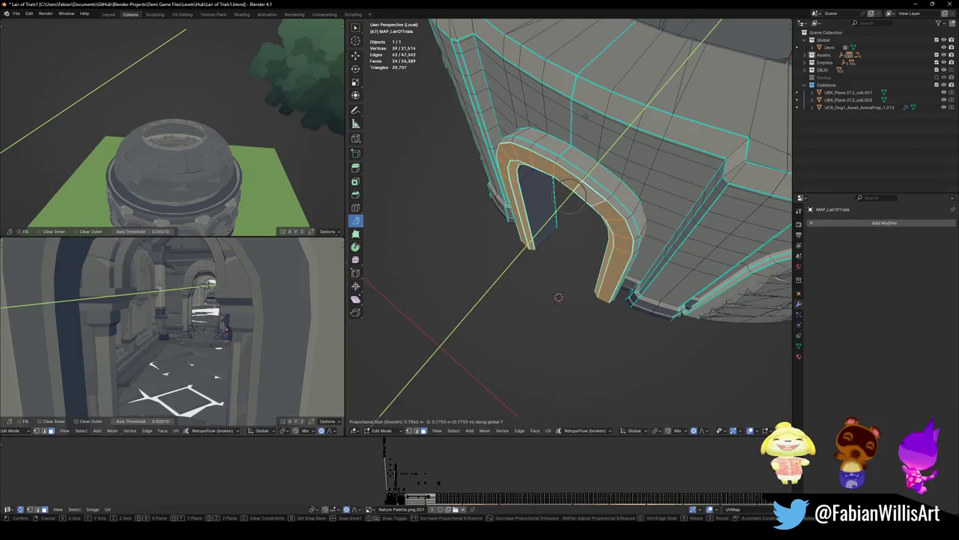
pyautogui.click(586, 115)
# Move the pillar faces along global Y with the full scene visible
pyautogui.press('KP_Divide')
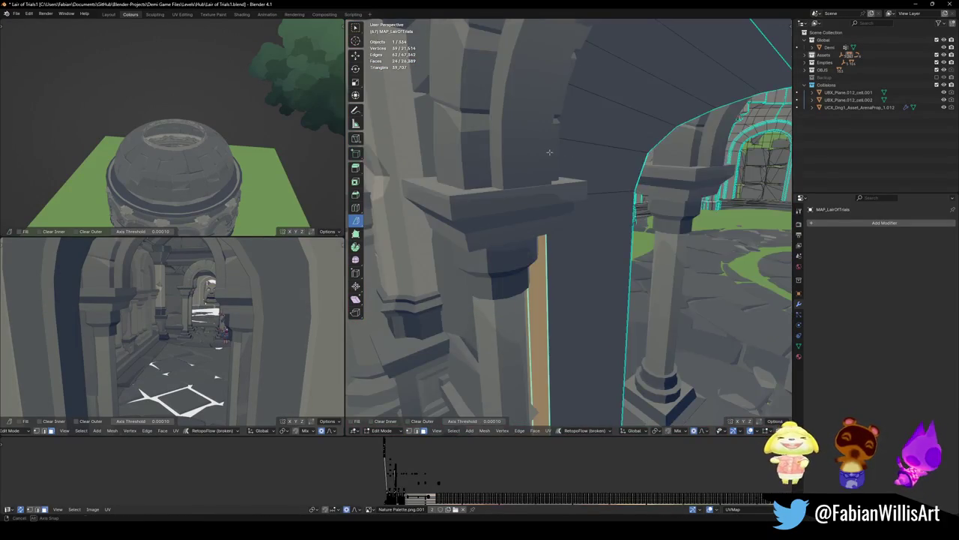
pyautogui.moveTo(549, 153); pyautogui.dragTo(504, 165, button='middle')
pyautogui.press('g')
pyautogui.press('y')
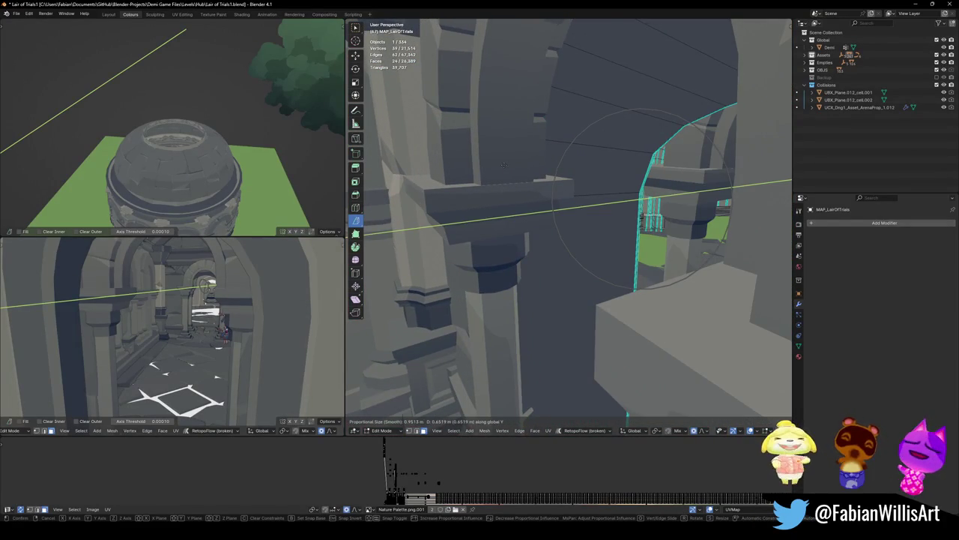
pyautogui.click(503, 165)
# Walk through the archway and orbit around the pillars to check the clearance
pyautogui.hotkey('shift', '`')
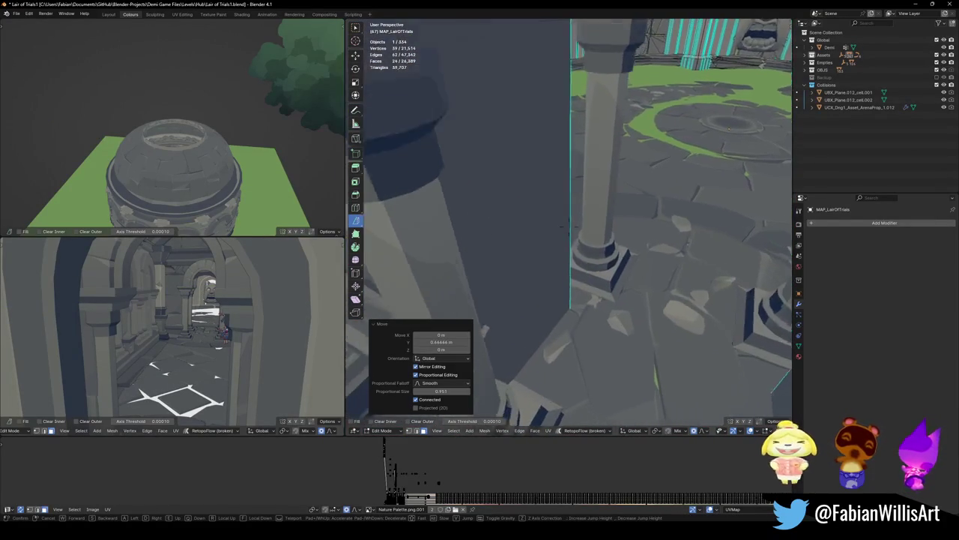
pyautogui.press('a')
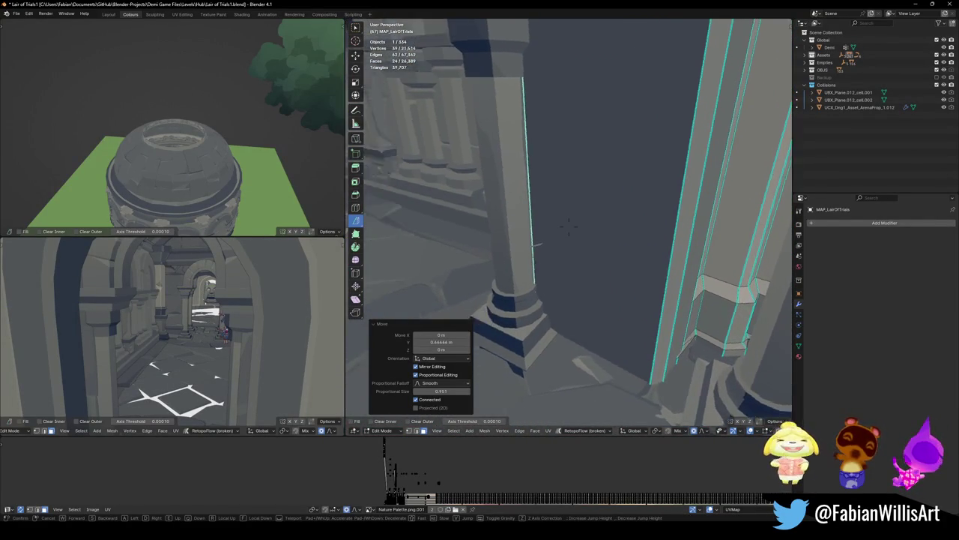
pyautogui.press('s')
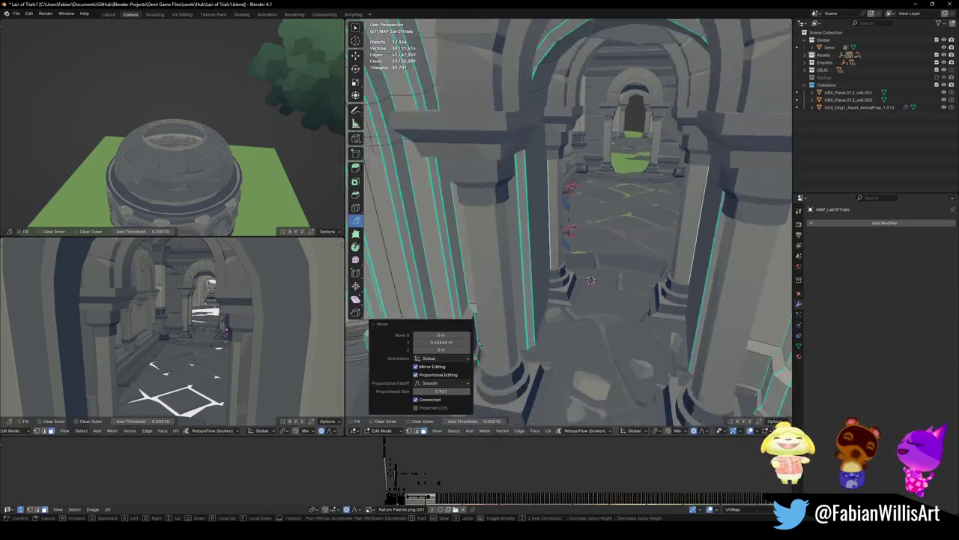
pyautogui.press('w')
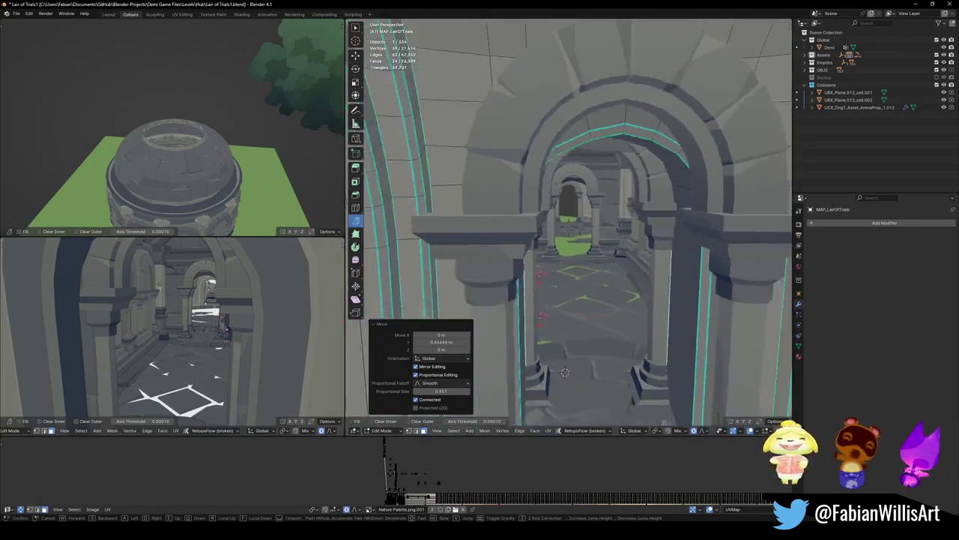
pyautogui.press('w')
pyautogui.click(598, 182)
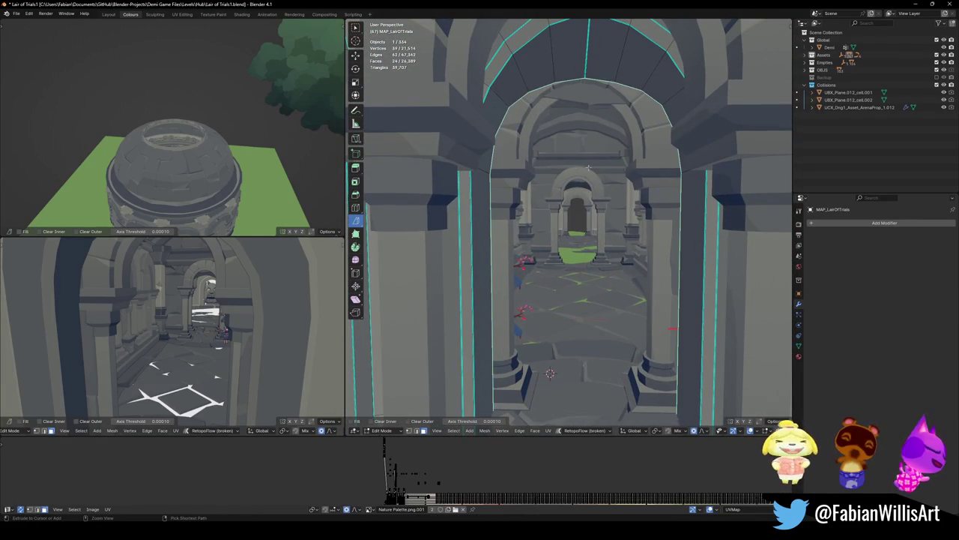
pyautogui.moveTo(613, 191)
pyautogui.mouseDown(button='middle')
pyautogui.moveTo(658, 222)
pyautogui.moveTo(670, 255)
pyautogui.mouseUp(button='middle')
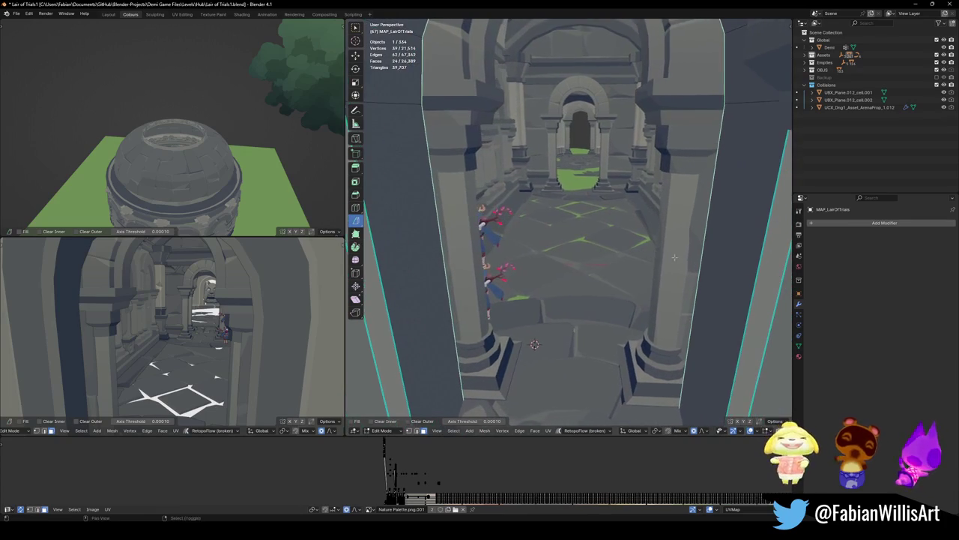
pyautogui.hotkey('ctrl', 'z')
pyautogui.moveTo(671, 242)
pyautogui.mouseDown(button='middle')
pyautogui.moveTo(720, 240)
pyautogui.moveTo(587, 268)
pyautogui.mouseUp(button='middle')
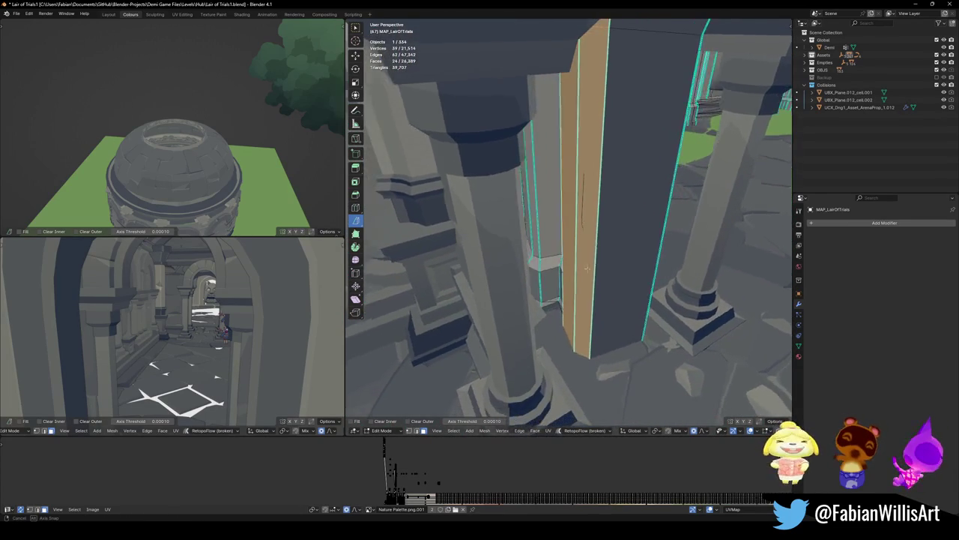
pyautogui.moveTo(586, 269)
pyautogui.mouseDown(button='middle')
pyautogui.moveTo(609, 254)
pyautogui.moveTo(581, 231)
pyautogui.moveTo(556, 248)
pyautogui.moveTo(570, 216)
pyautogui.moveTo(557, 151)
pyautogui.moveTo(532, 203)
pyautogui.moveTo(628, 194)
pyautogui.moveTo(637, 204)
pyautogui.mouseUp(button='middle')
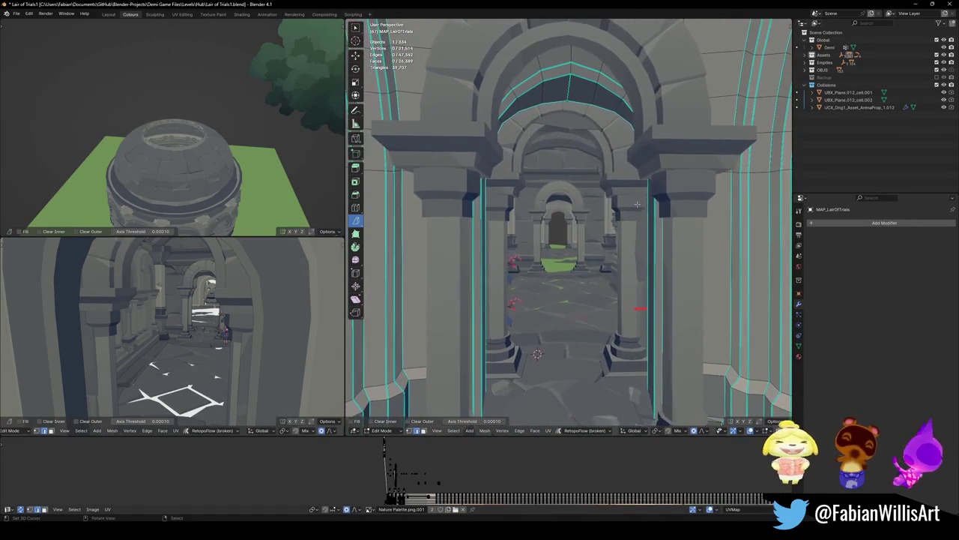
pyautogui.press('Tab')
# Select the Dng1_Asset_ArenaProp_1.035 arch prop and move its vertices along Z
pyautogui.scroll(2, 633, 225)
pyautogui.scroll(2, 625, 247)
pyautogui.scroll(2, 625, 247)
pyautogui.click(590, 192)
pyautogui.press('Tab')
pyautogui.moveTo(589, 191); pyautogui.dragTo(592, 202, button='middle')
pyautogui.press('g')
pyautogui.press('z')
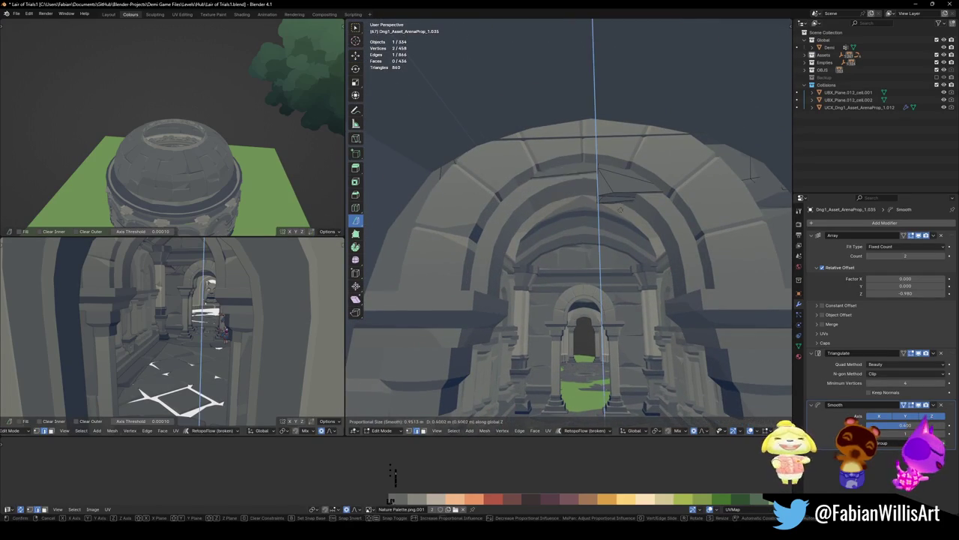
pyautogui.click(600, 199)
# Pick further arch vertices and raise them 0.75575 m along Z
pyautogui.moveTo(604, 210); pyautogui.dragTo(601, 203, button='middle')
pyautogui.press('c')
pyautogui.press('Escape')
pyautogui.press('g')
pyautogui.press('z')
pyautogui.click(613, 200)
# Return to Object Mode, save Lair of Trials1.blend, and view the corridor arches
pyautogui.press('Tab')
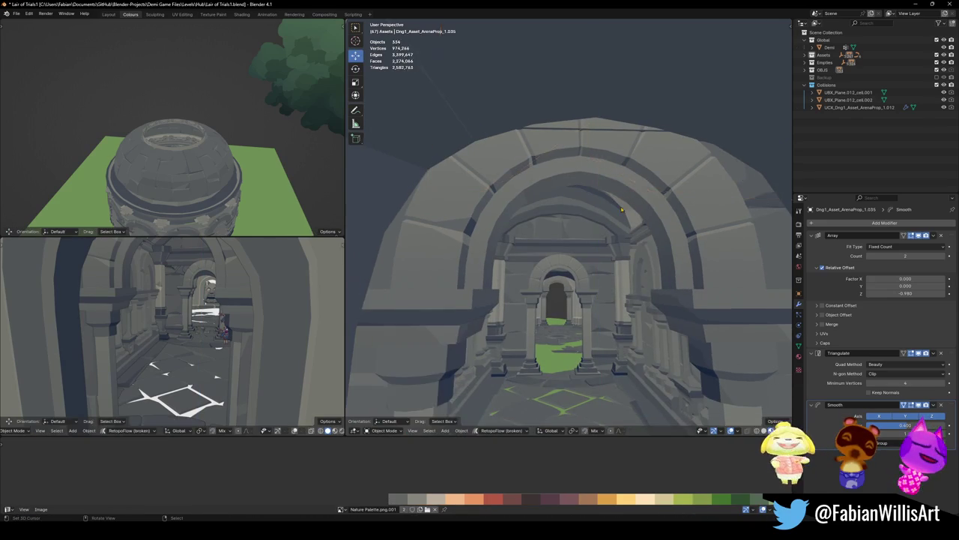
pyautogui.scroll(3, 615, 210)
pyautogui.scroll(2, 618, 232)
pyautogui.hotkey('ctrl', 's')
pyautogui.moveTo(621, 243)
pyautogui.mouseDown(button='middle')
pyautogui.moveTo(687, 261)
pyautogui.moveTo(664, 231)
pyautogui.mouseUp(button='middle')
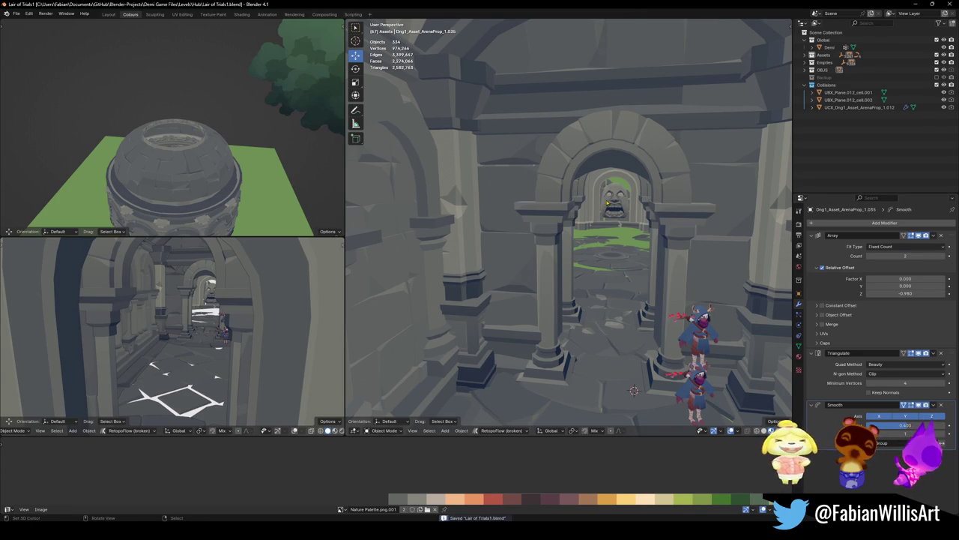
pyautogui.hotkey('shift', '`')
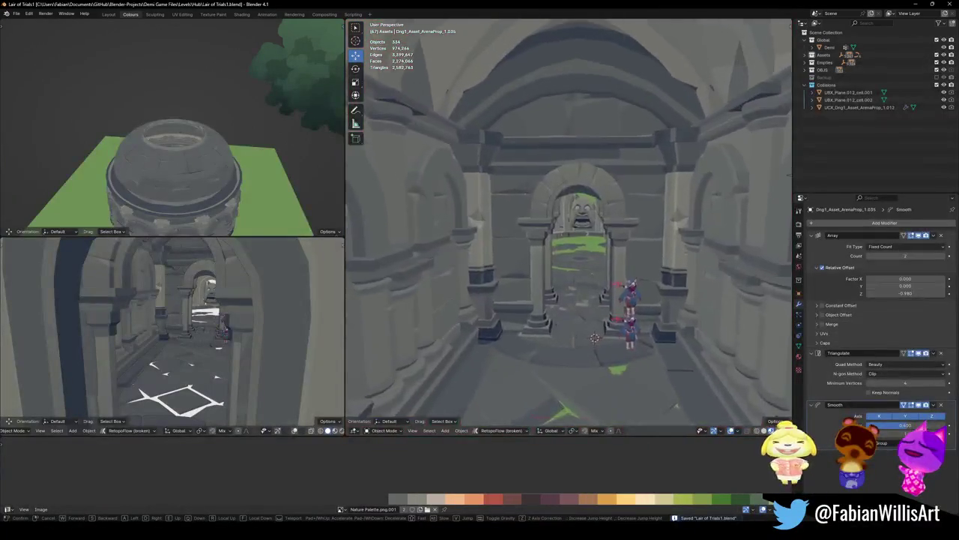
# Move the upper wall prop above the arch vertically along Z
pyautogui.click(631, 190)
pyautogui.click(631, 191)
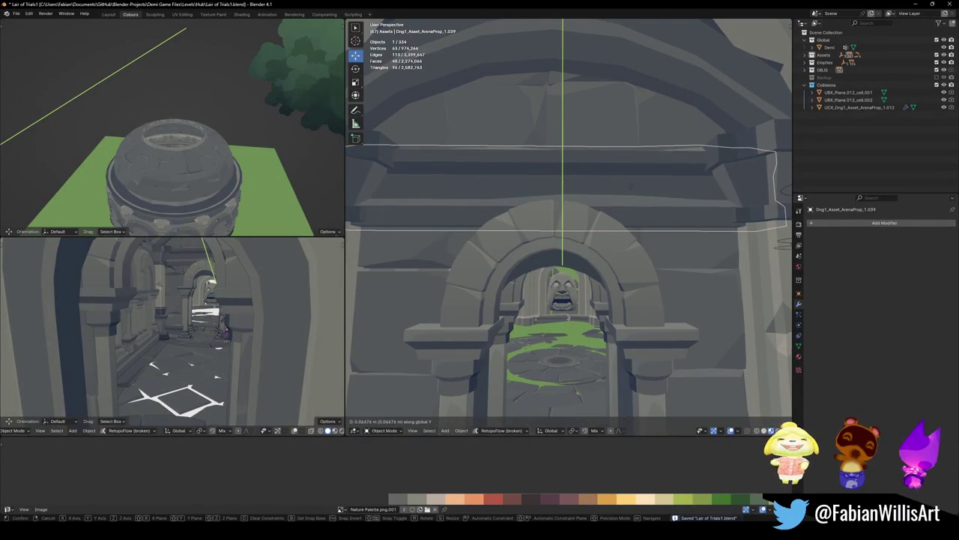
pyautogui.scroll(1, 631, 190)
pyautogui.click(631, 190)
pyautogui.press('g')
pyautogui.press('z')
pyautogui.click(630, 178)
# Readjust the height of the wall piece above the archway, then deselect everything
pyautogui.hotkey('shift', '`')
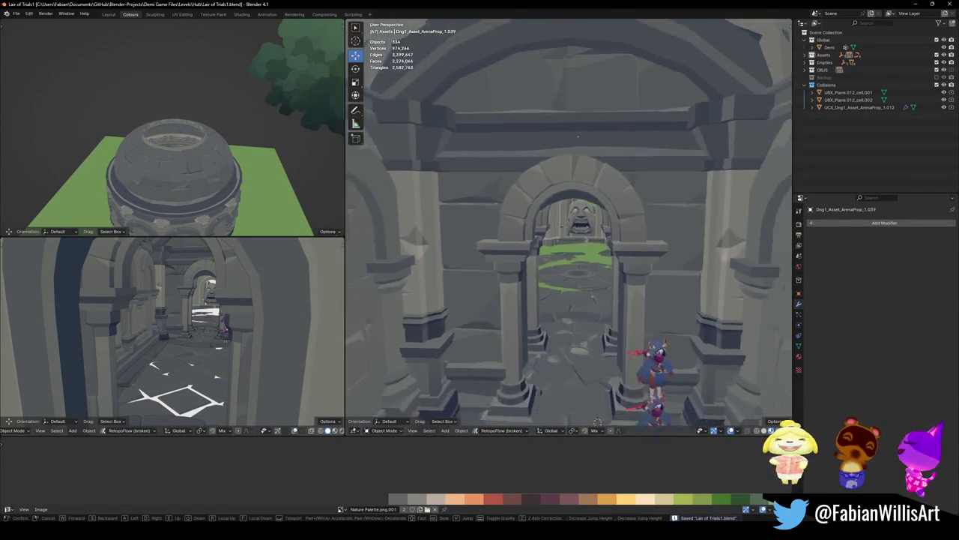
pyautogui.click(567, 225)
pyautogui.click(602, 140)
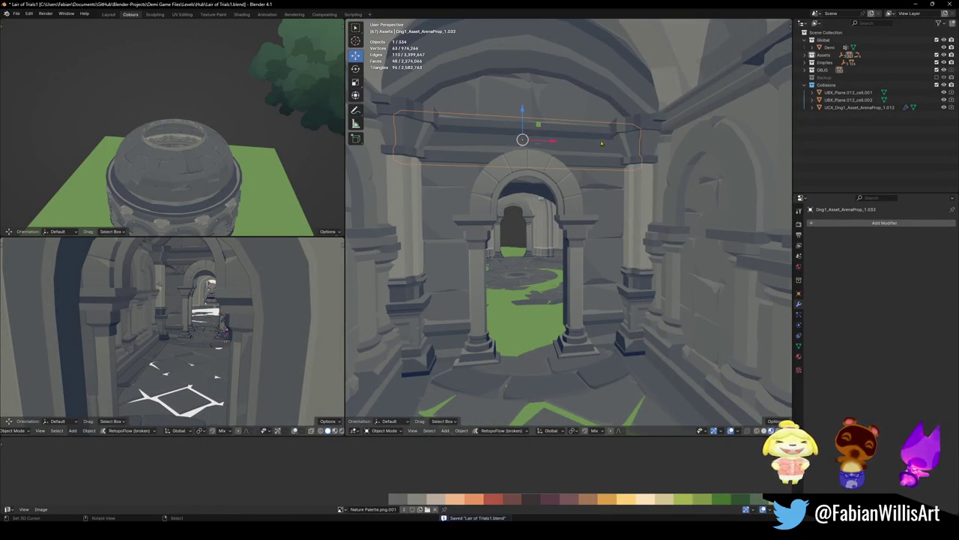
pyautogui.press('g')
pyautogui.press('z')
pyautogui.click(602, 140)
pyautogui.hotkey('alt', 'a')
# Fly through the arch to inspect the pillars, props and red railing up close
pyautogui.hotkey('shift', '`')
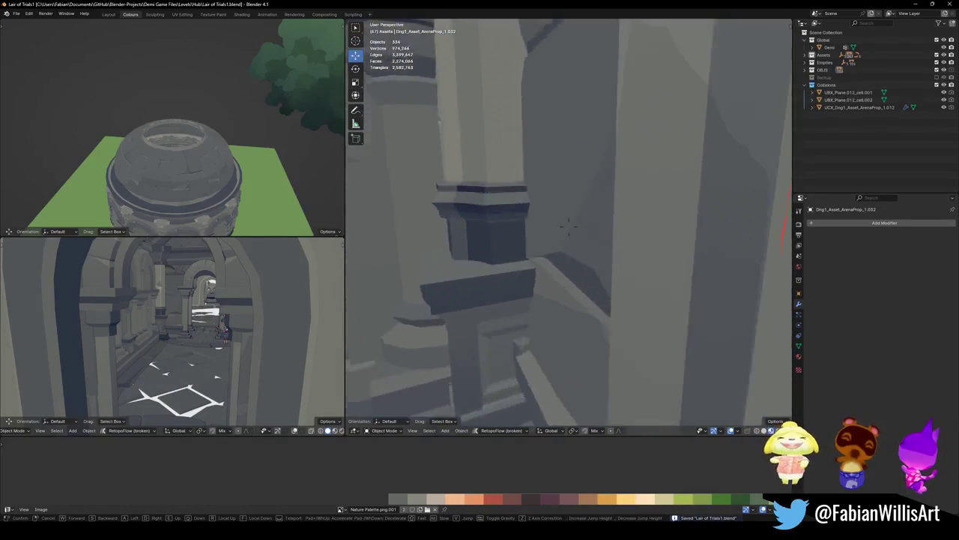
pyautogui.press('s')
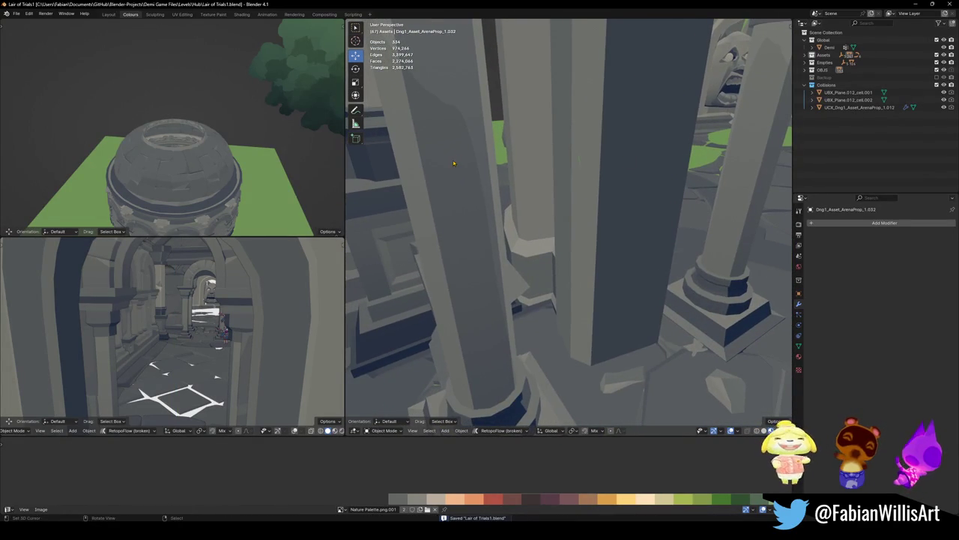
pyautogui.press('s')
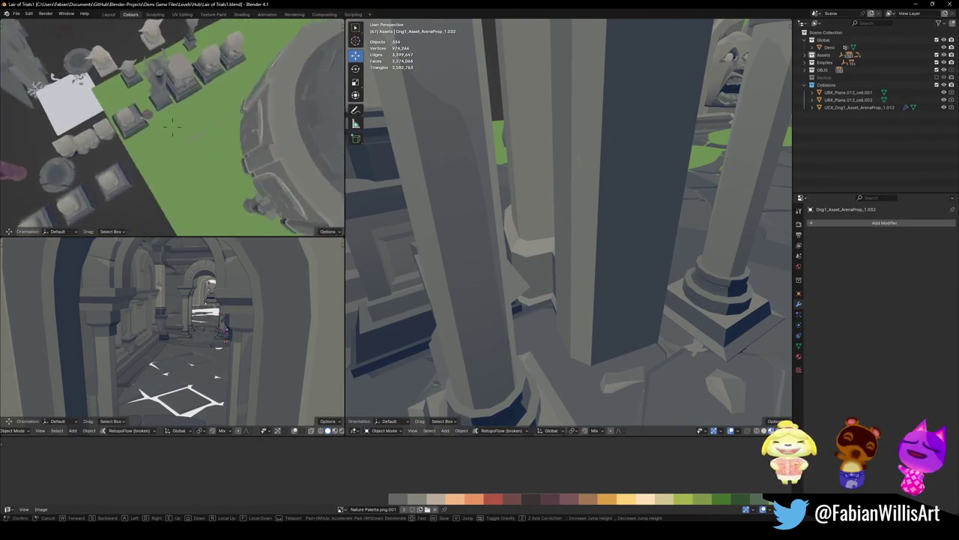
pyautogui.press('w')
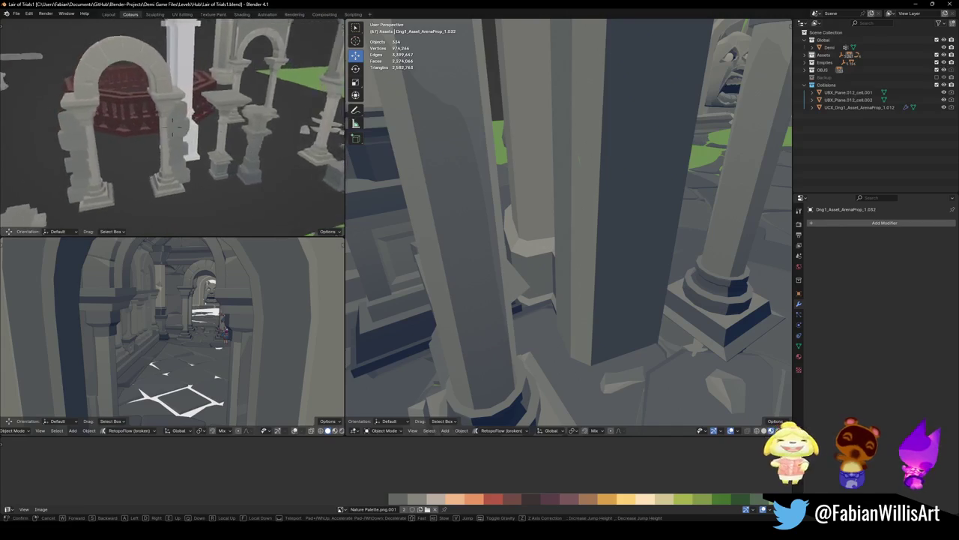
pyautogui.press('w')
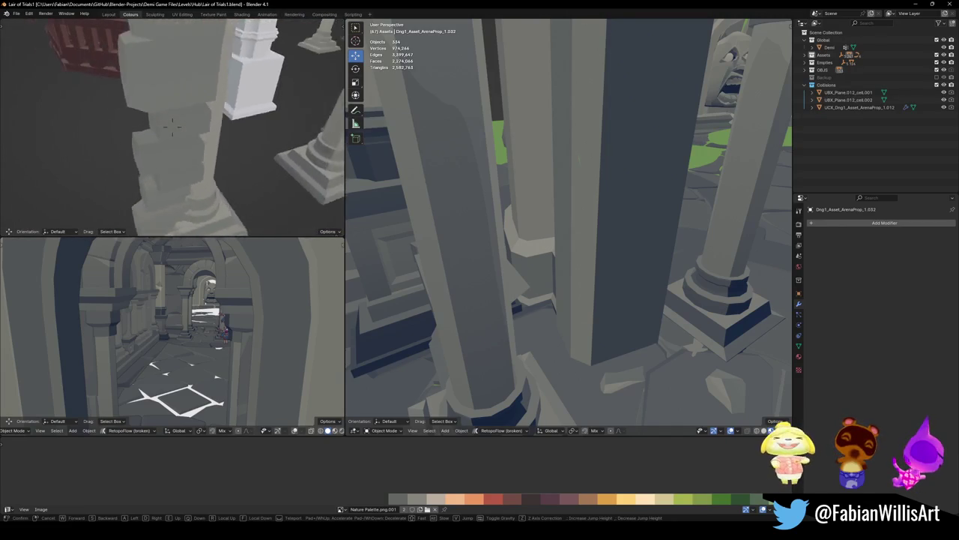
pyautogui.press('s')
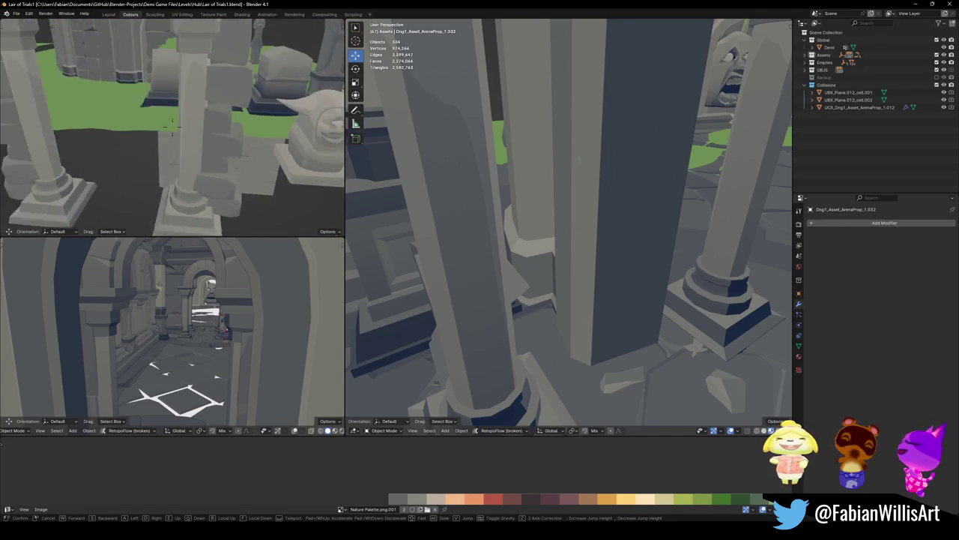
pyautogui.click(183, 158)
# Duplicate the stone pillar piece in place and fly down the corridor to review it
pyautogui.click(217, 172)
pyautogui.hotkey('shift', 'd')
pyautogui.rightClick(217, 173)
pyautogui.hotkey('shift', '`')
pyautogui.press('w')
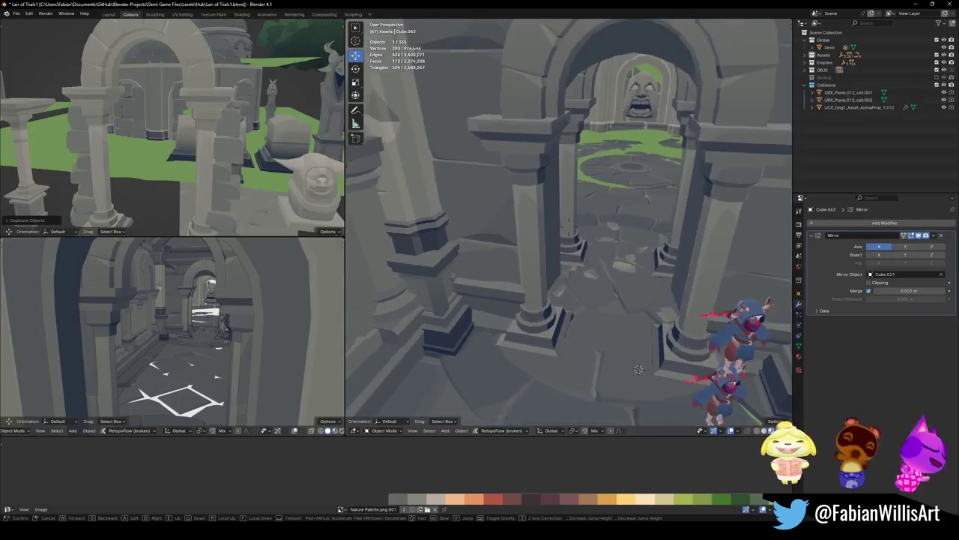
pyautogui.press('Escape')
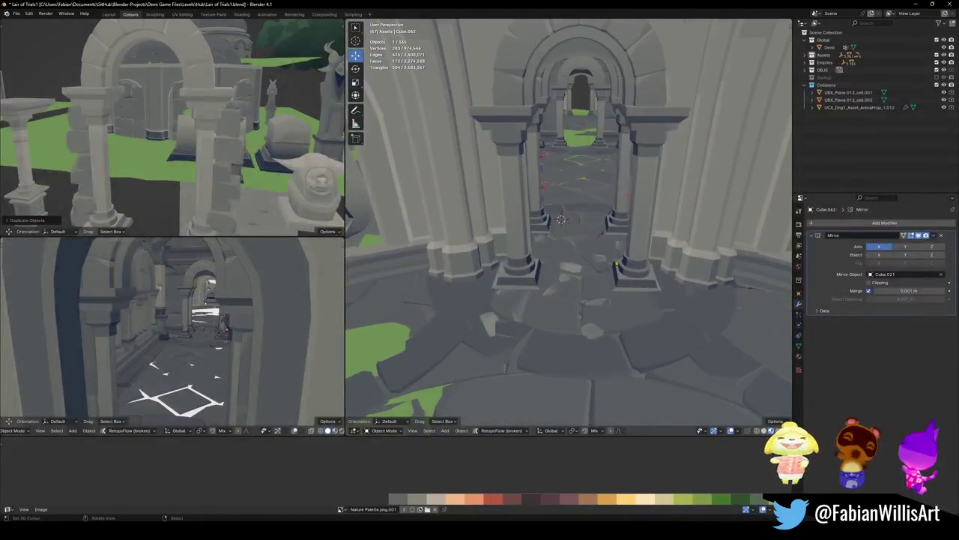
# Snap the pillar copy to the archway floor, rotate it 180° on Z, and shift it along X
pyautogui.keyDown('shift'); pyautogui.rightClick(578, 279); pyautogui.keyUp('shift')
pyautogui.hotkey('shift', 's')
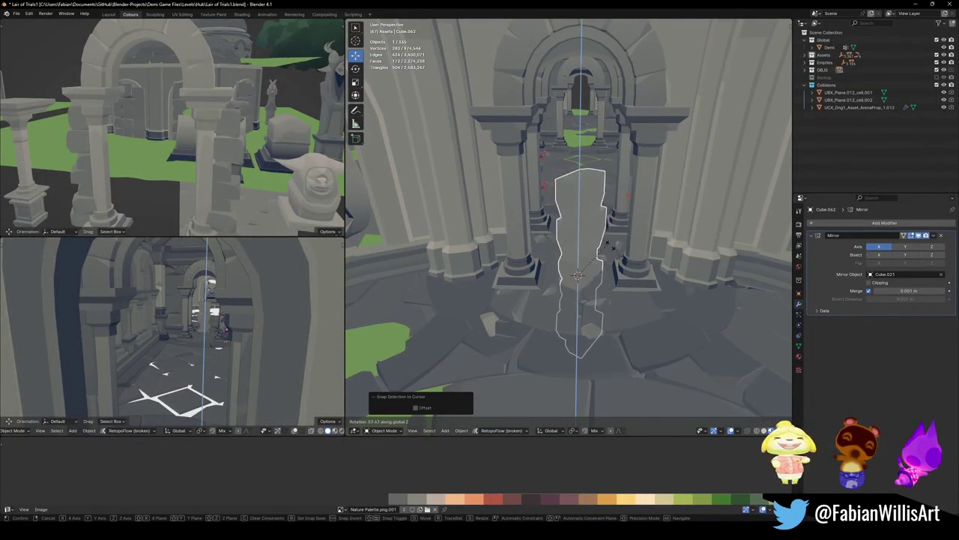
pyautogui.write('rz180')
pyautogui.press('Return')
pyautogui.press('g')
pyautogui.press('x')
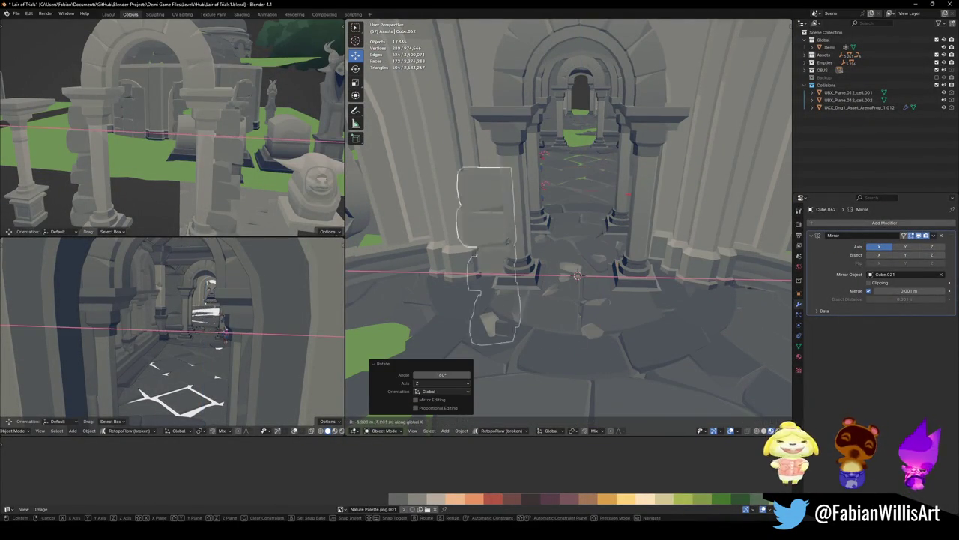
pyautogui.press('Return')
pyautogui.press('g')
pyautogui.press('z')
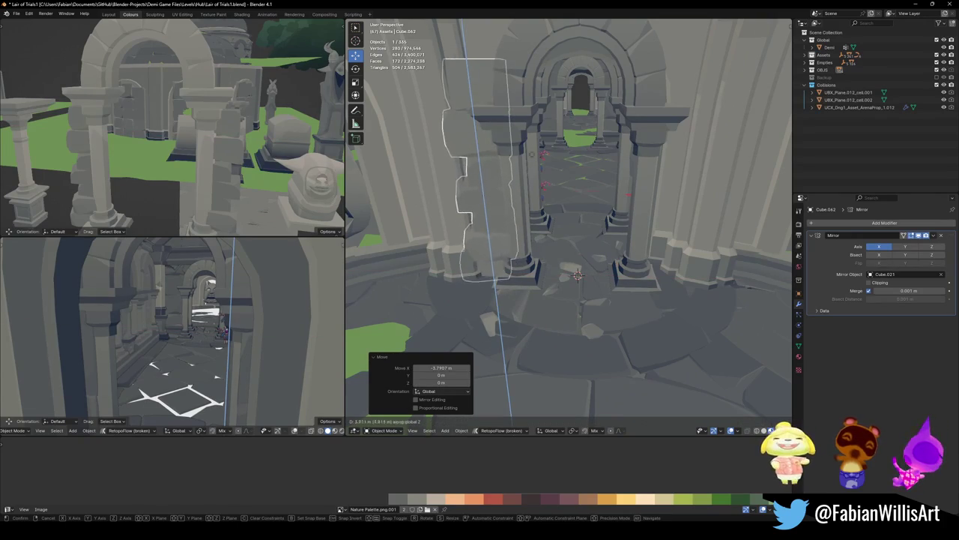
# Select the wall piece beside the archway and remove its Mirror modifier
pyautogui.moveTo(521, 160)
pyautogui.mouseDown(button='middle')
pyautogui.moveTo(527, 179)
pyautogui.moveTo(497, 181)
pyautogui.moveTo(602, 187)
pyautogui.moveTo(611, 171)
pyautogui.mouseUp(button='middle')
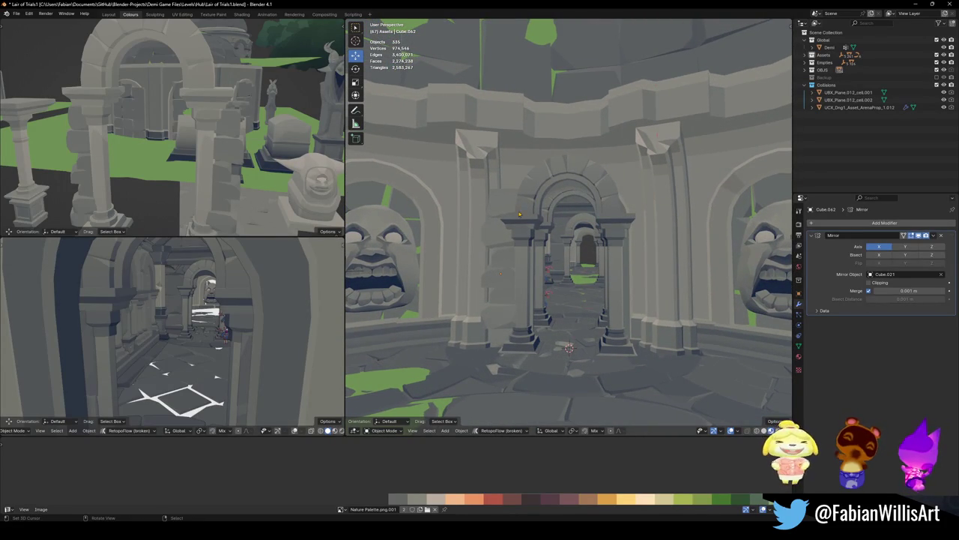
pyautogui.scroll(3, 517, 209)
pyautogui.scroll(2, 572, 216)
pyautogui.moveTo(518, 267); pyautogui.dragTo(532, 270, button='middle')
pyautogui.click(518, 266)
pyautogui.click(941, 236)
# Duplicate the wall piece and mirror the copy across X toward the archway's opposite side
pyautogui.hotkey('shift', 'd')
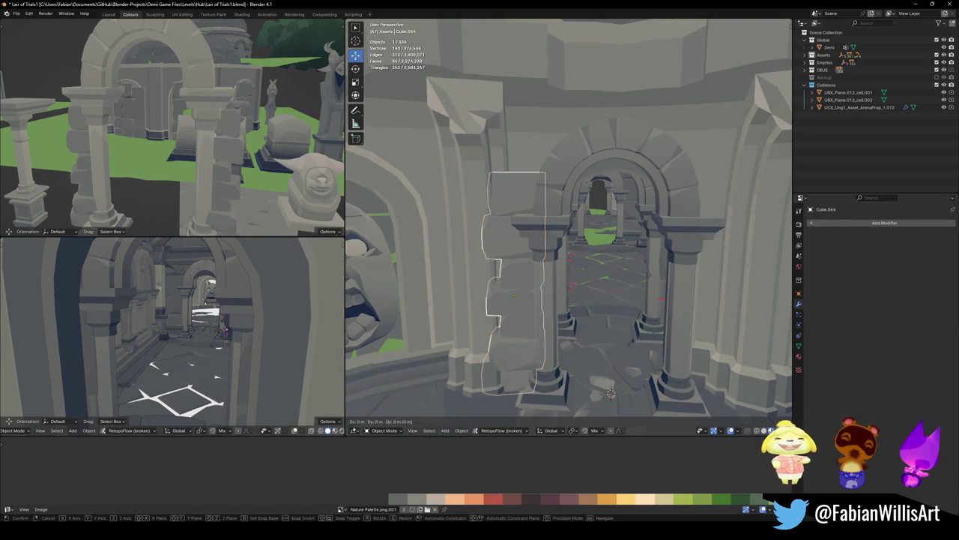
pyautogui.press('x')
pyautogui.click(737, 275)
pyautogui.hotkey('ctrl', 'm')
pyautogui.press('x')
pyautogui.click(738, 275)
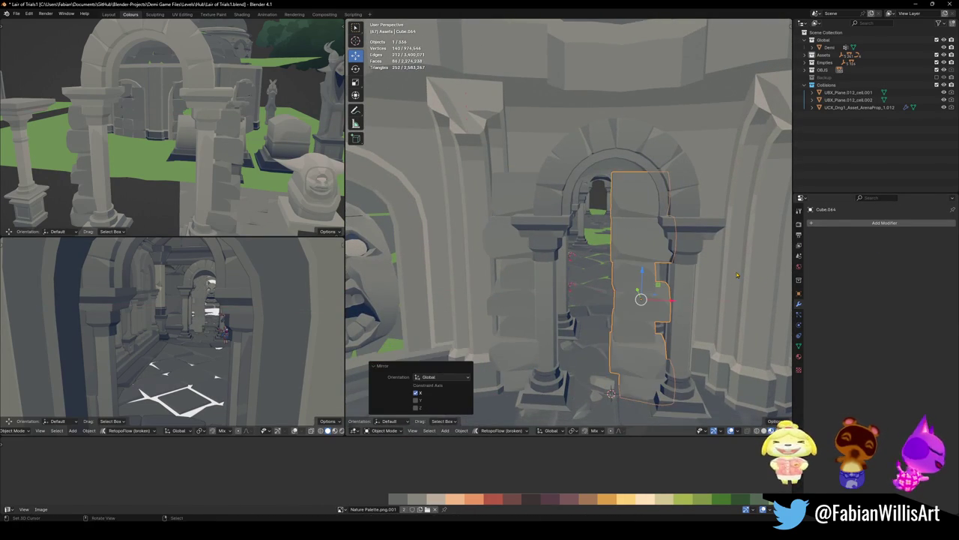
# Slide the copy along X into the right side wall
pyautogui.press('g')
pyautogui.press('x')
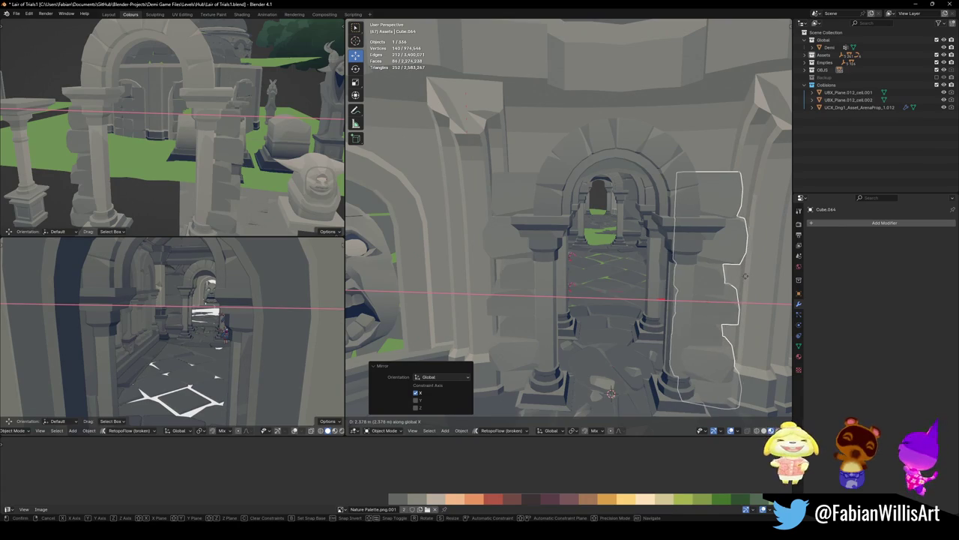
pyautogui.click(728, 287)
# Fly across the round chamber to the archway, select a wall piece, and save the level
pyautogui.scroll(-5, 729, 286)
pyautogui.moveTo(729, 286); pyautogui.dragTo(671, 250, button='middle')
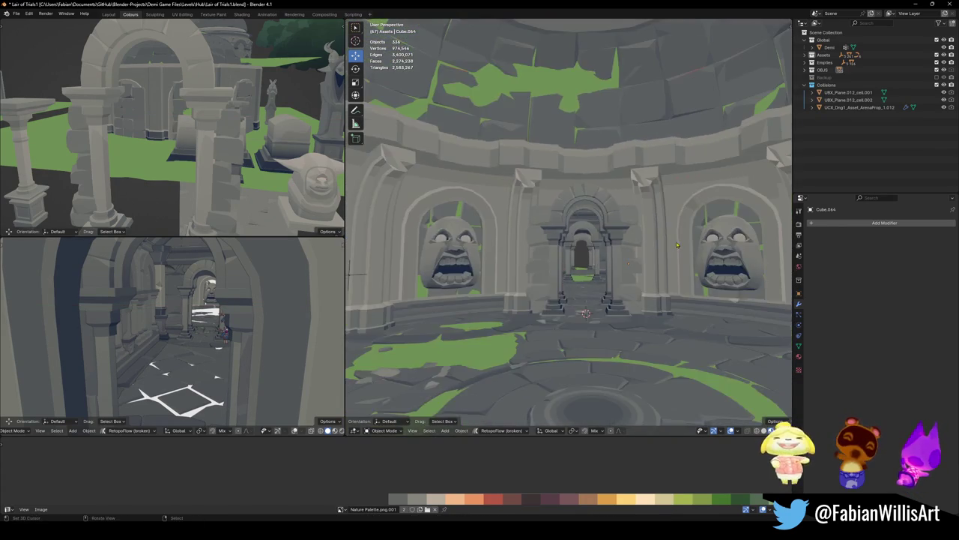
pyautogui.scroll(1, 671, 249)
pyautogui.hotkey('shift', '`')
pyautogui.press('s')
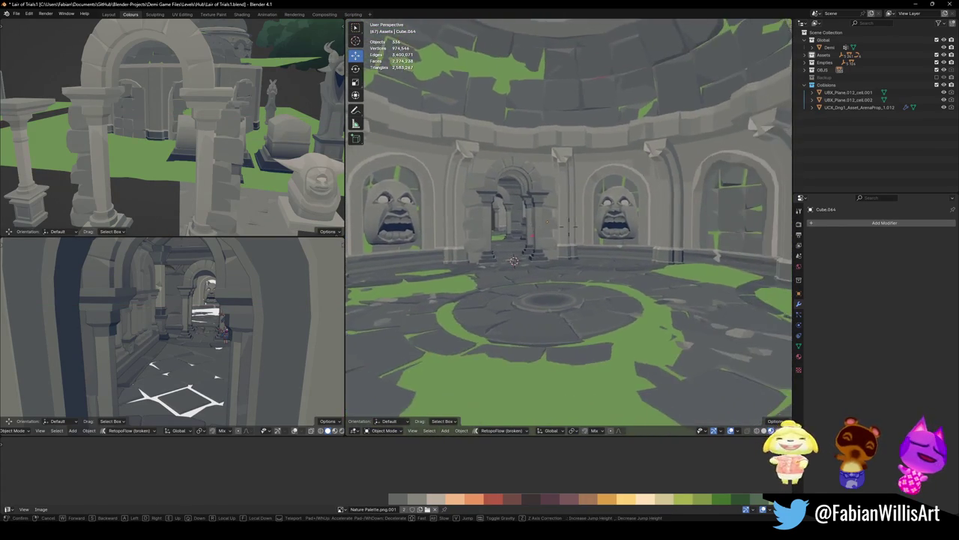
pyautogui.press('w')
pyautogui.click(591, 229)
pyautogui.click(591, 228)
pyautogui.hotkey('ctrl', 's')
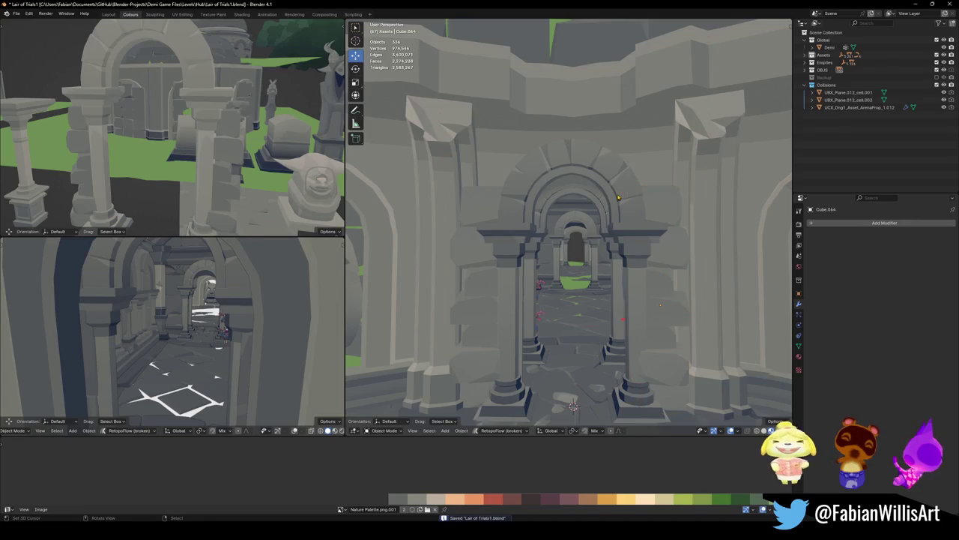
# Fly up to the arch and enter Edit Mode on MAP_LairOfTrials with nothing selected
pyautogui.hotkey('shift', '`')
pyautogui.press('w')
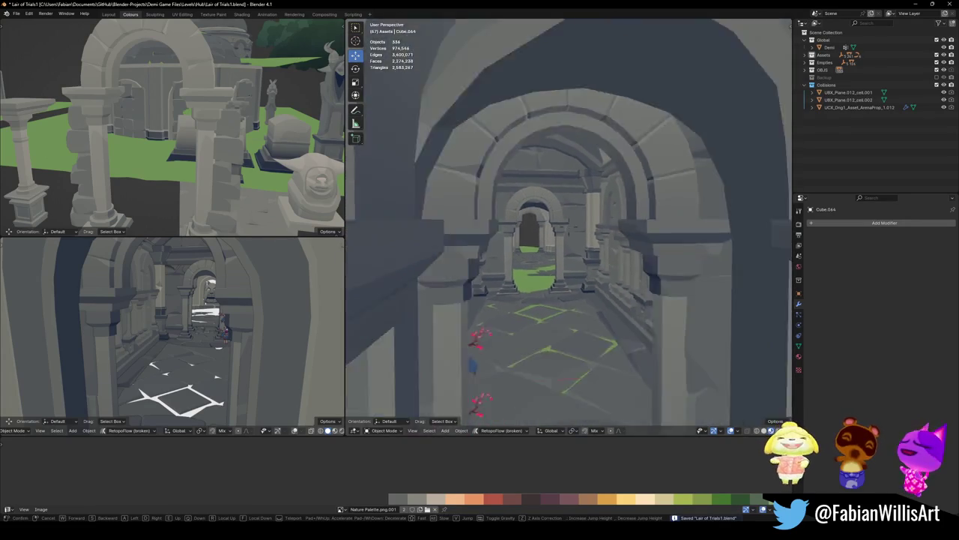
pyautogui.click(523, 258)
pyautogui.click(523, 258)
pyautogui.press('Tab')
pyautogui.press('a')
pyautogui.hotkey('alt', 'a')
# Duplicate the archway's outline edge loop and separate it into a new object
pyautogui.keyDown('alt'); pyautogui.click(558, 183); pyautogui.keyUp('alt')
pyautogui.hotkey('shift', 'd')
pyautogui.press('Escape')
pyautogui.press('p')
pyautogui.click(559, 155)
pyautogui.press('Tab')
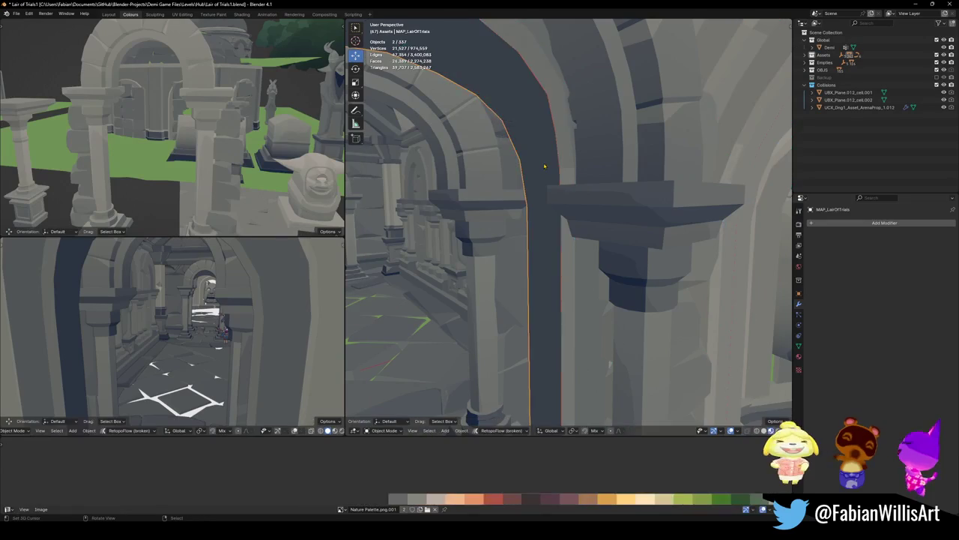
# Select the separated arch outline and move it along Y toward the doorway
pyautogui.click(558, 156)
pyautogui.click(559, 156)
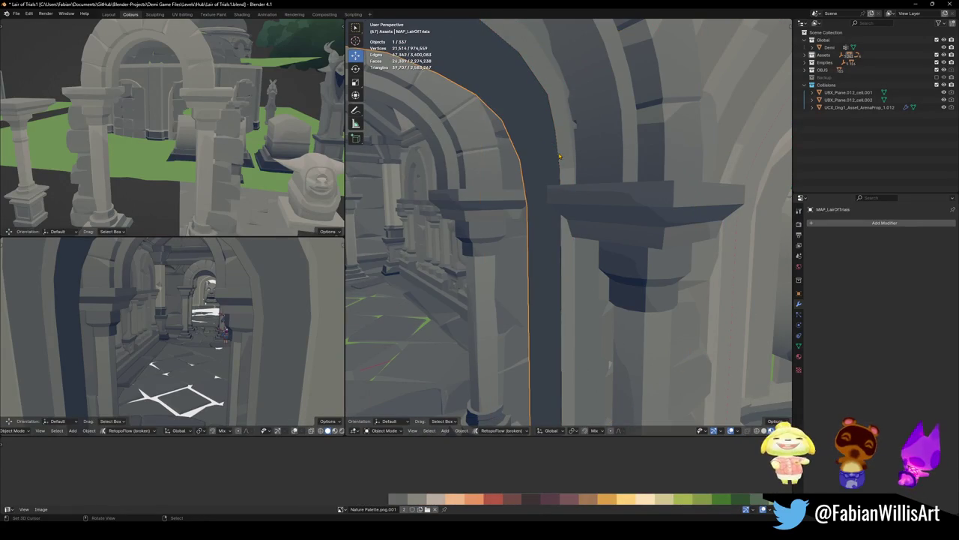
pyautogui.scroll(-5, 525, 173)
pyautogui.scroll(-3, 519, 182)
pyautogui.scroll(2, 519, 182)
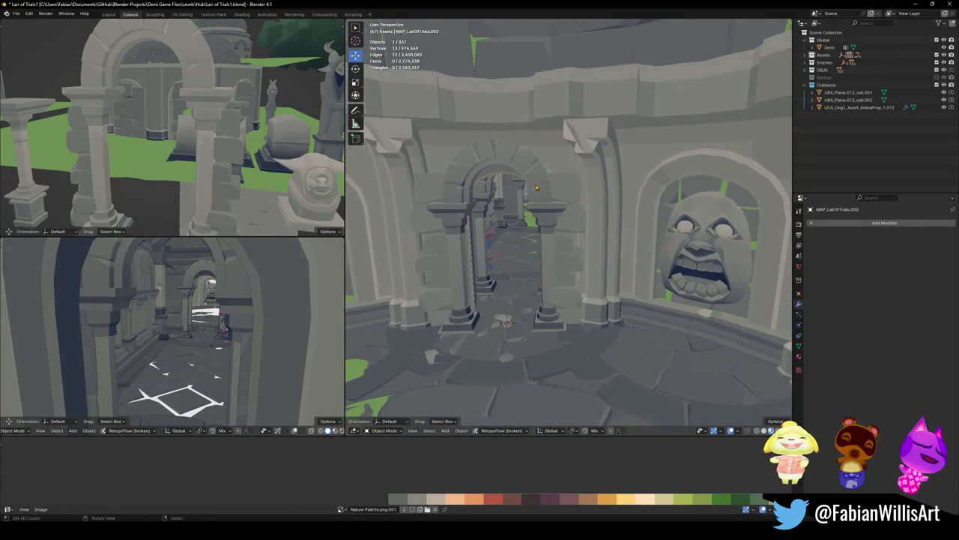
pyautogui.press('g')
pyautogui.press('y')
pyautogui.moveTo(506, 322); pyautogui.dragTo(525, 307, button='middle')
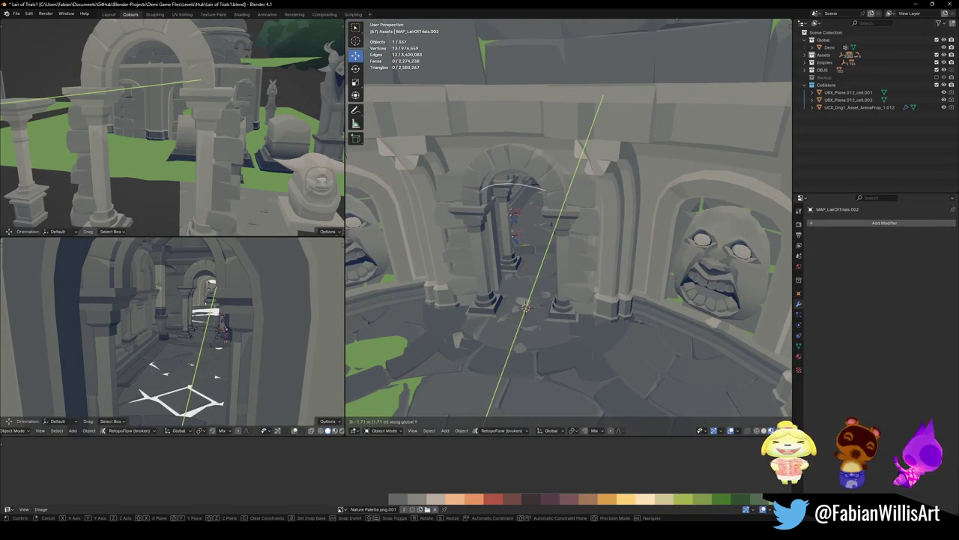
# Confirm the outline's position, set its origin to geometry, and readjust it along Y
pyautogui.press('Return')
pyautogui.press('q')
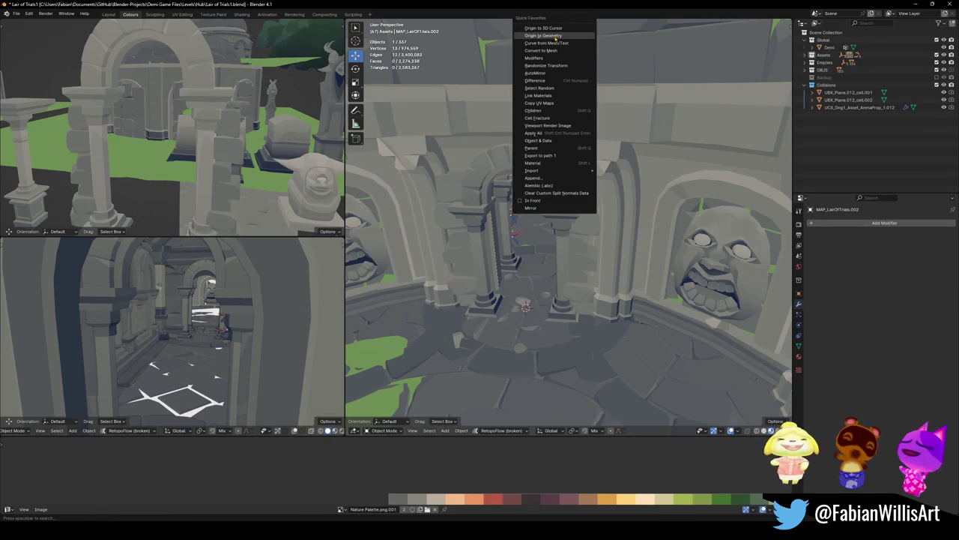
pyautogui.click(555, 36)
pyautogui.press('g')
pyautogui.press('y')
pyautogui.press('Return')
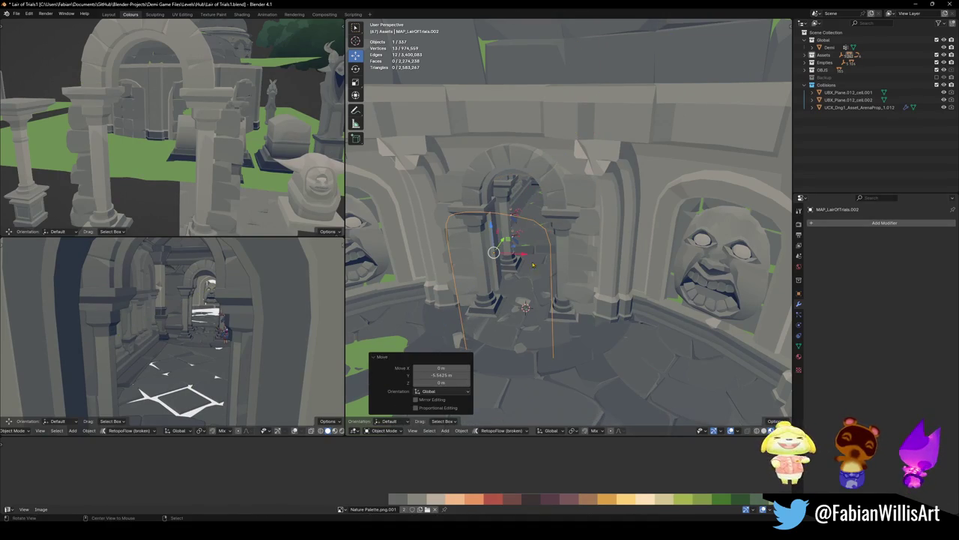
pyautogui.moveTo(539, 270); pyautogui.dragTo(589, 263, button='middle')
# Snap the 3D cursor to an end vertex and scale the arch outline taller along Z
pyautogui.press('Tab')
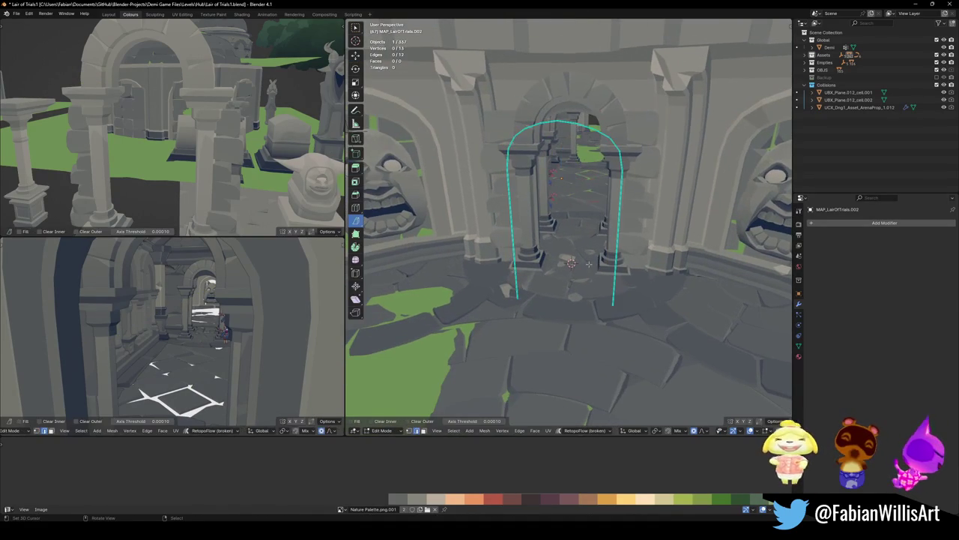
pyautogui.click(515, 301)
pyautogui.hotkey('shift', 's')
pyautogui.click(551, 300)
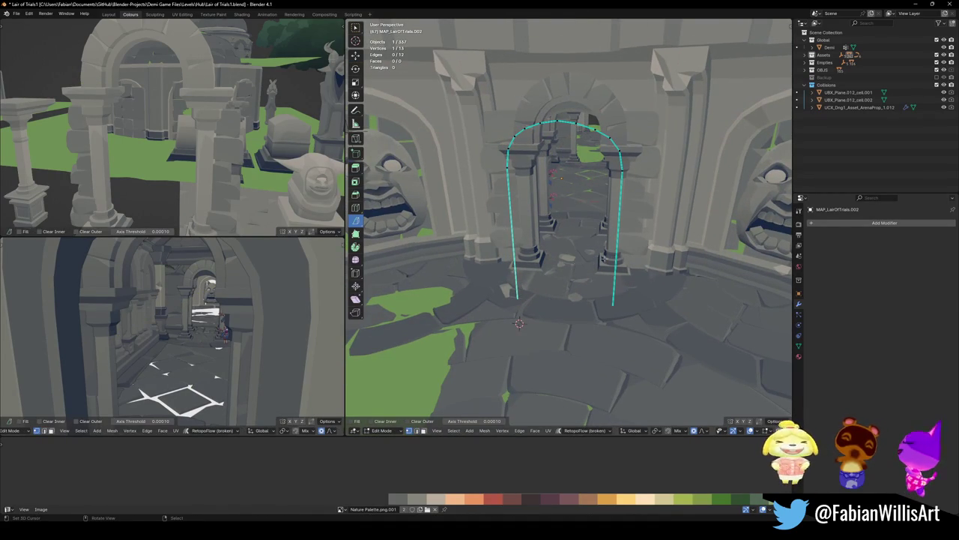
pyautogui.press('s')
pyautogui.press('z')
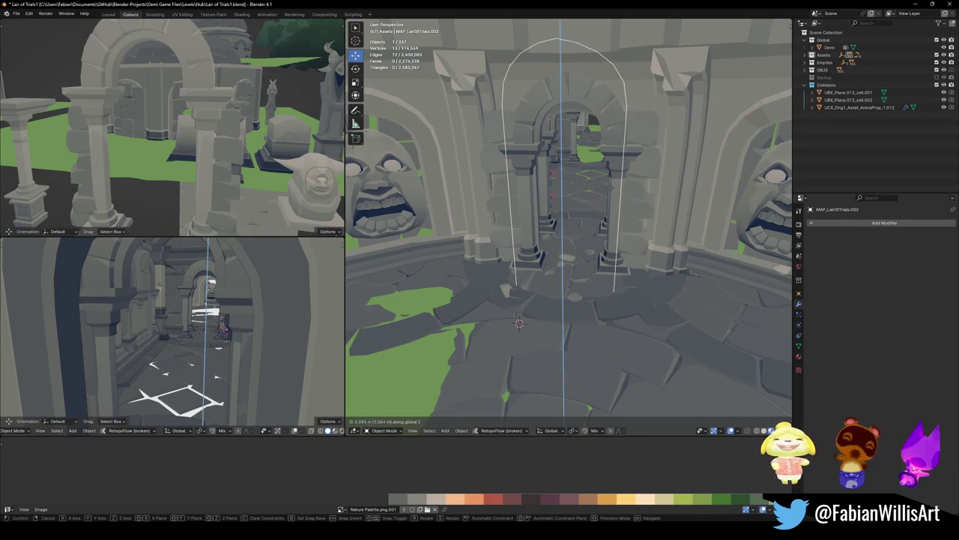
pyautogui.click(528, 298)
# Put the cursor on the arch's bottom vertex and set the outline's origin to the 3D cursor
pyautogui.hotkey('shift', 's')
pyautogui.click(532, 285)
pyautogui.press('Tab')
pyautogui.rightClick(532, 259)
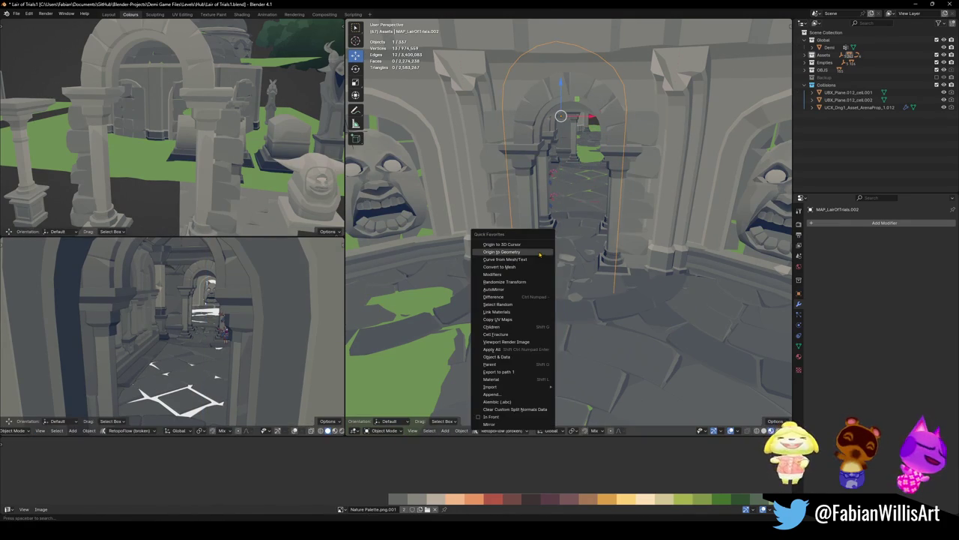
pyautogui.click(525, 252)
# Snap the stone pillar piece to the cursor at the arch's base
pyautogui.click(640, 176)
pyautogui.hotkey('shift', 's')
pyautogui.click(607, 199)
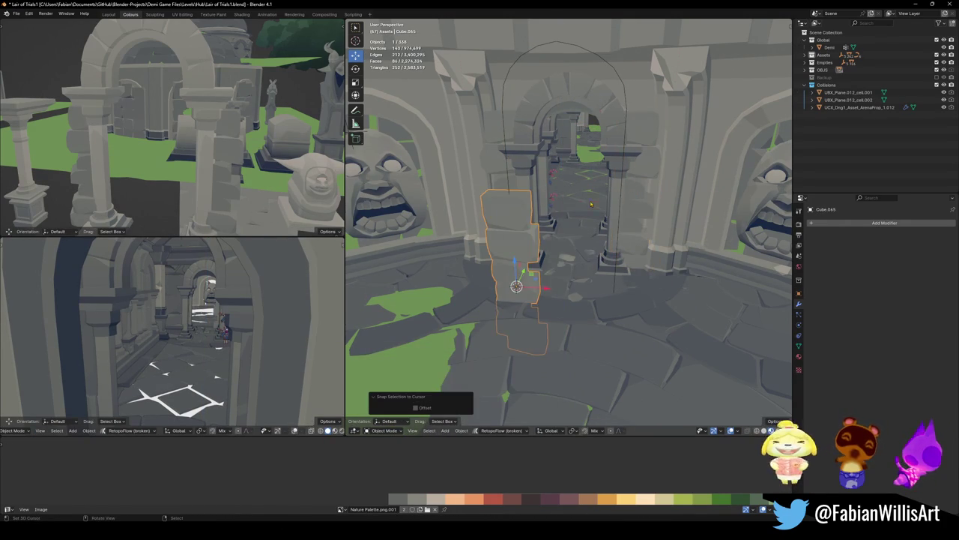
pyautogui.click(842, 224)
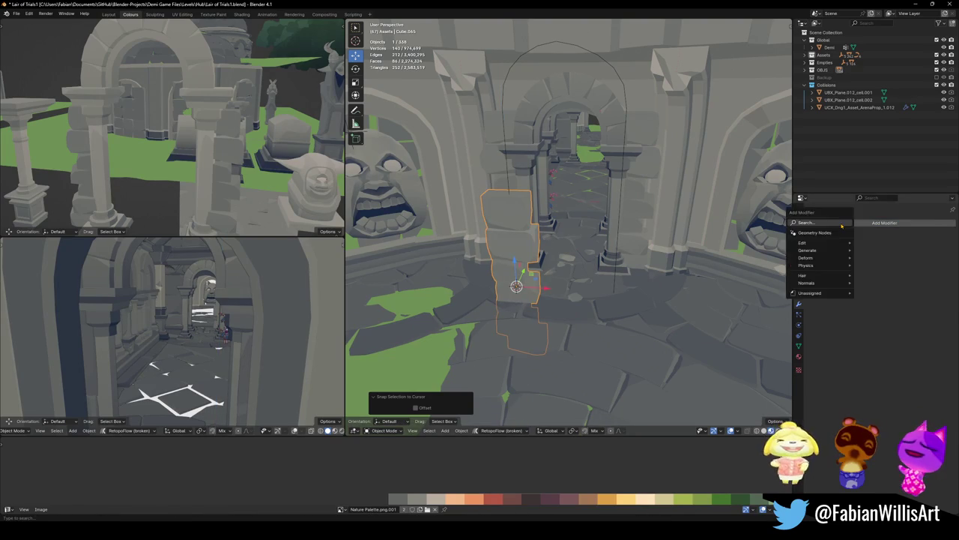
# Add a Curve modifier to Cube.065 using MAP_LairOfTrials.002 as the curve object
pyautogui.write('c')
pyautogui.click(817, 236)
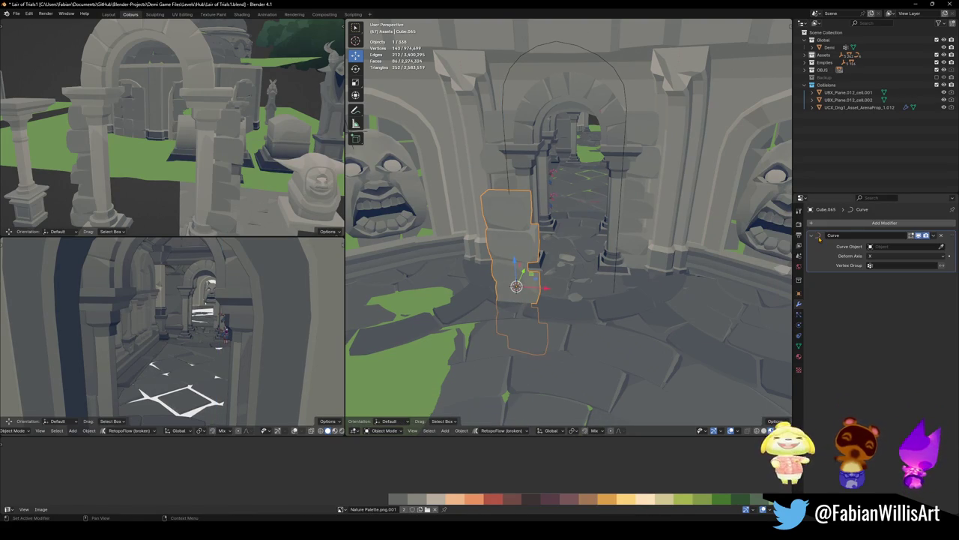
pyautogui.click(508, 183)
pyautogui.press('q')
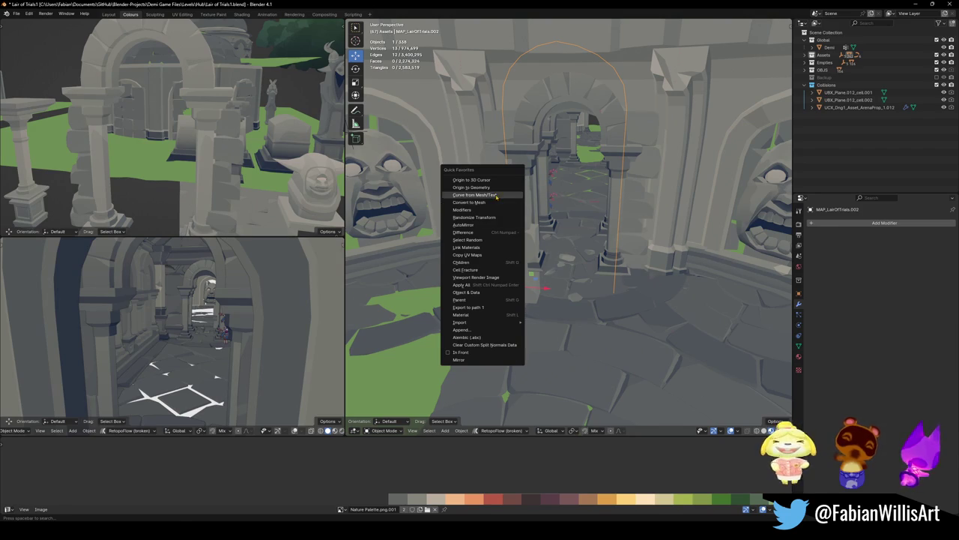
pyautogui.click(472, 202)
pyautogui.click(517, 270)
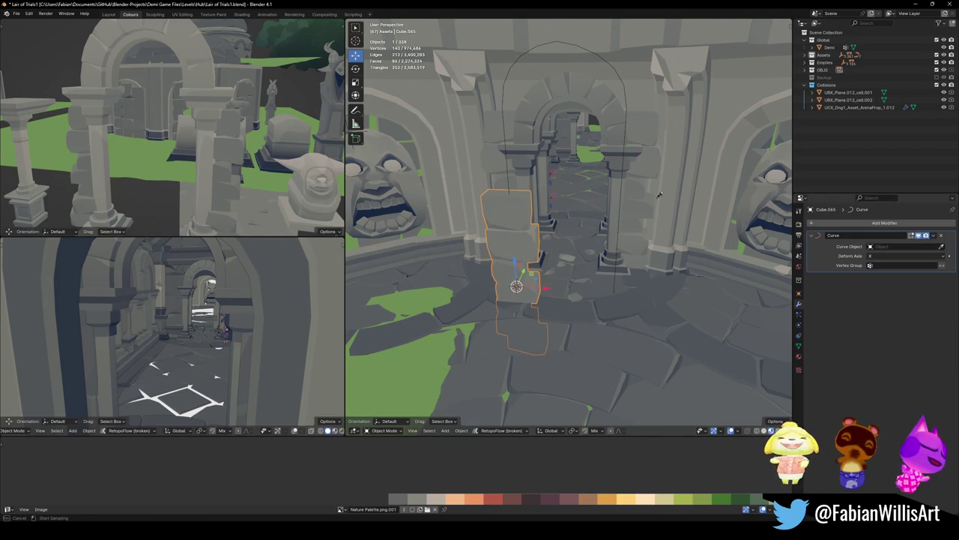
pyautogui.click(506, 165)
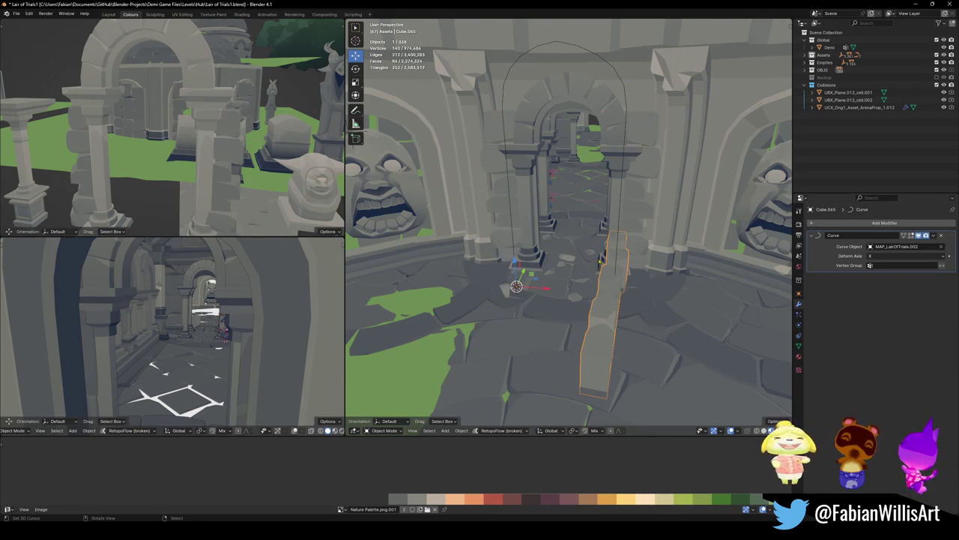
# Set the Curve modifier's deform axis to Z so the block stands upright
pyautogui.click(907, 256)
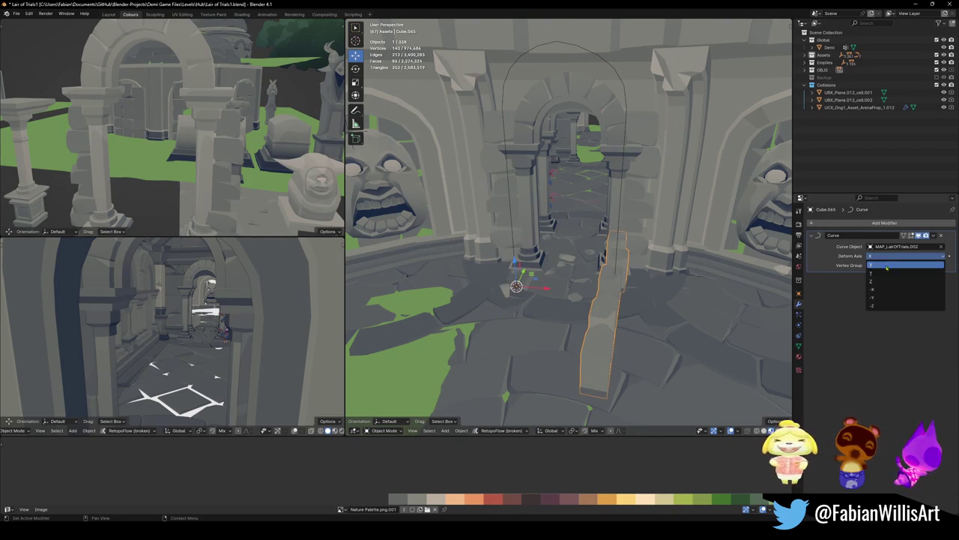
pyautogui.click(884, 274)
pyautogui.click(886, 256)
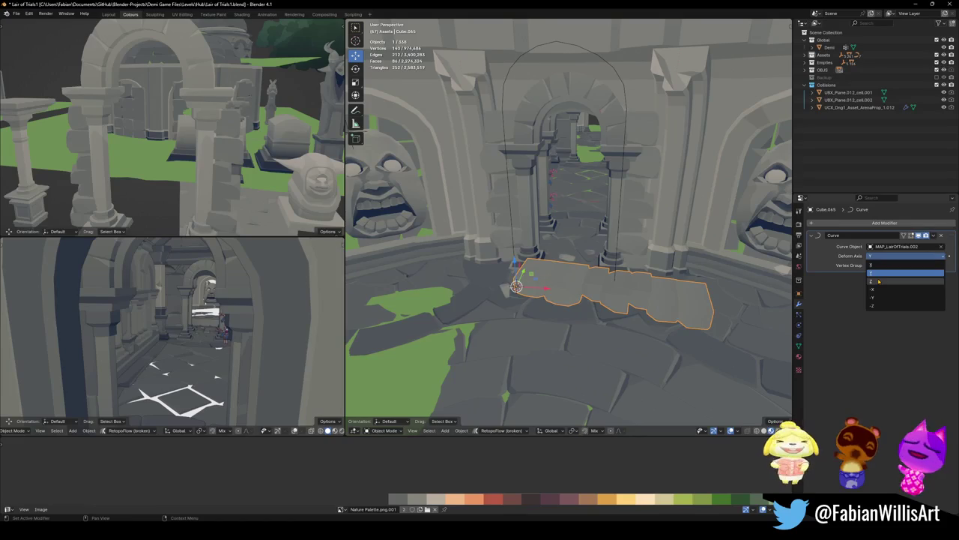
pyautogui.click(879, 282)
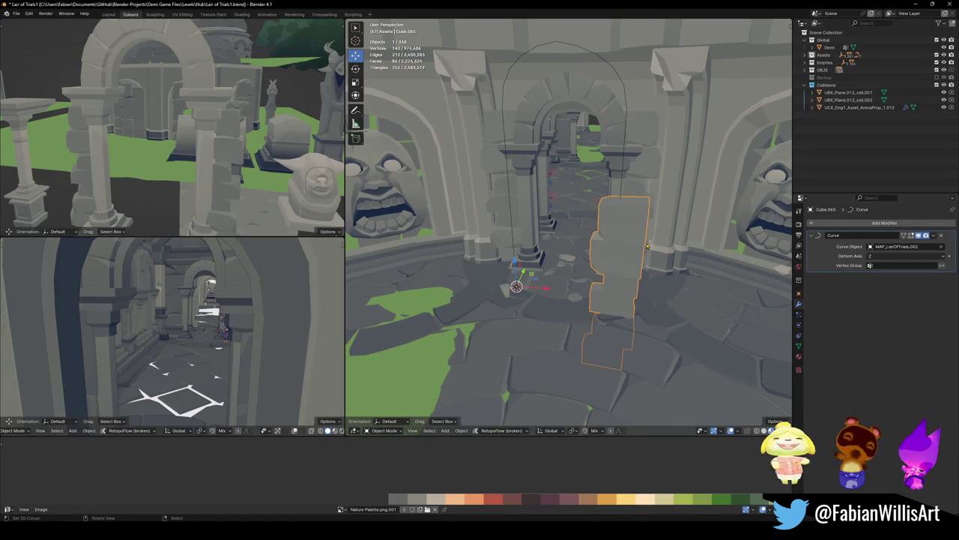
# Nudge the arch curve upward and check the bent block from around the archway
pyautogui.click(620, 247)
pyautogui.click(624, 252)
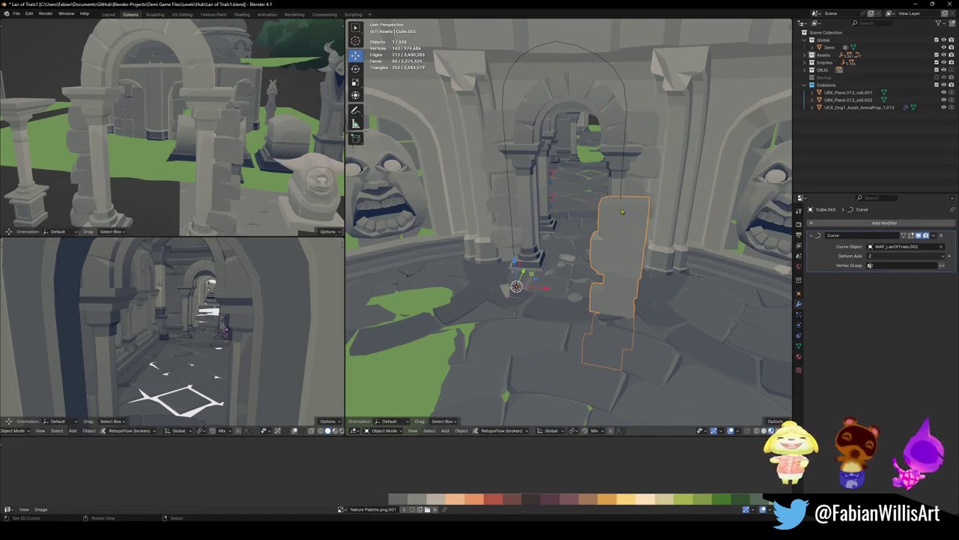
pyautogui.click(625, 254)
pyautogui.press('g')
pyautogui.click(621, 157)
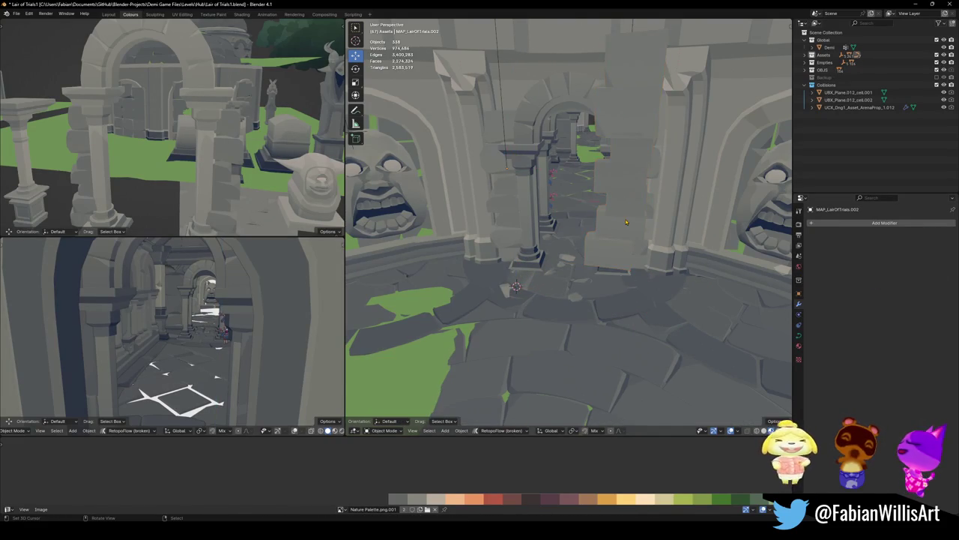
pyautogui.click(629, 220)
pyautogui.moveTo(628, 221); pyautogui.dragTo(601, 250, button='middle')
pyautogui.click(602, 155)
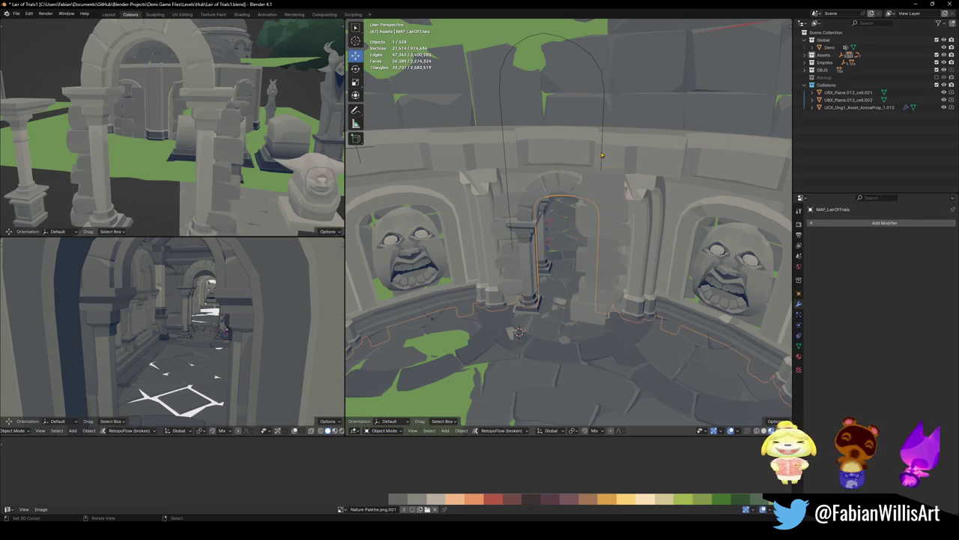
# Tilt the arch curve's points to twist the stone block
pyautogui.click(603, 160)
pyautogui.press('Tab')
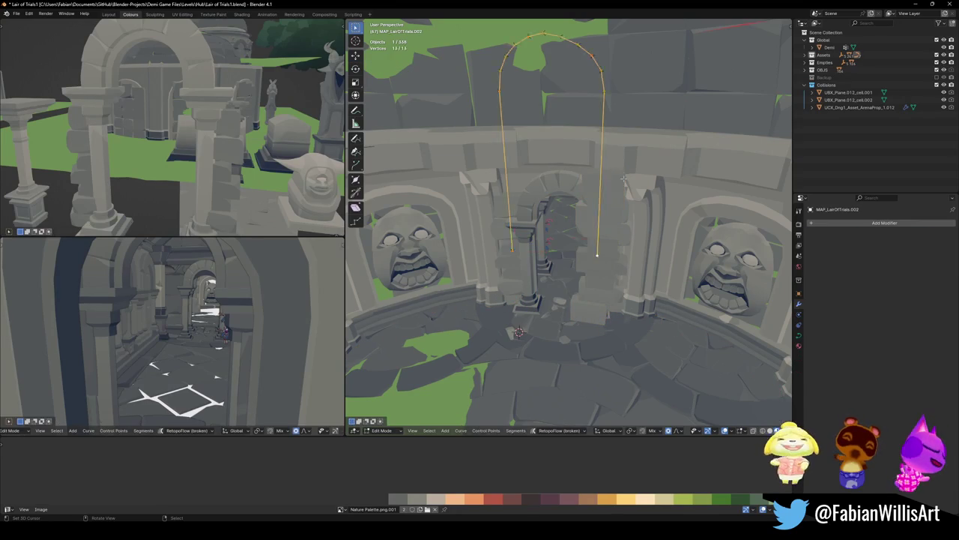
pyautogui.hotkey('ctrl', 't')
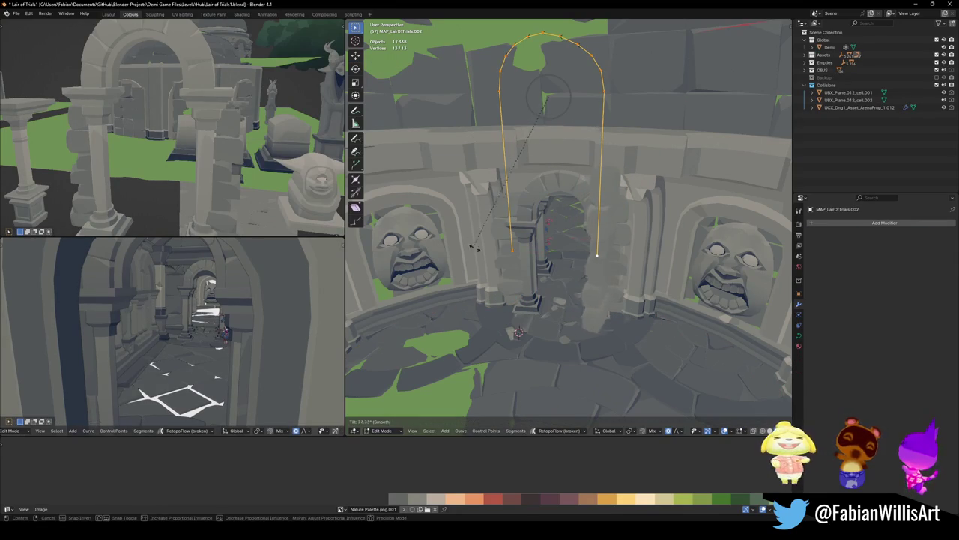
pyautogui.click(527, 68)
pyautogui.moveTo(527, 67); pyautogui.dragTo(602, 248, button='middle')
pyautogui.press('Tab')
# Enable Curve Deform Stretch on MAP_LairOfTrials.002 so the block spans the whole arch
pyautogui.click(601, 261)
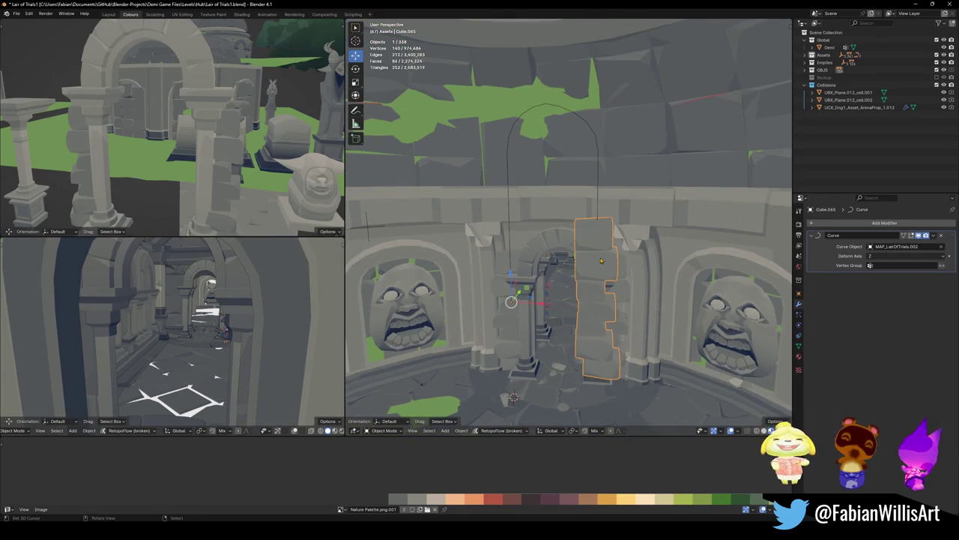
pyautogui.click(597, 201)
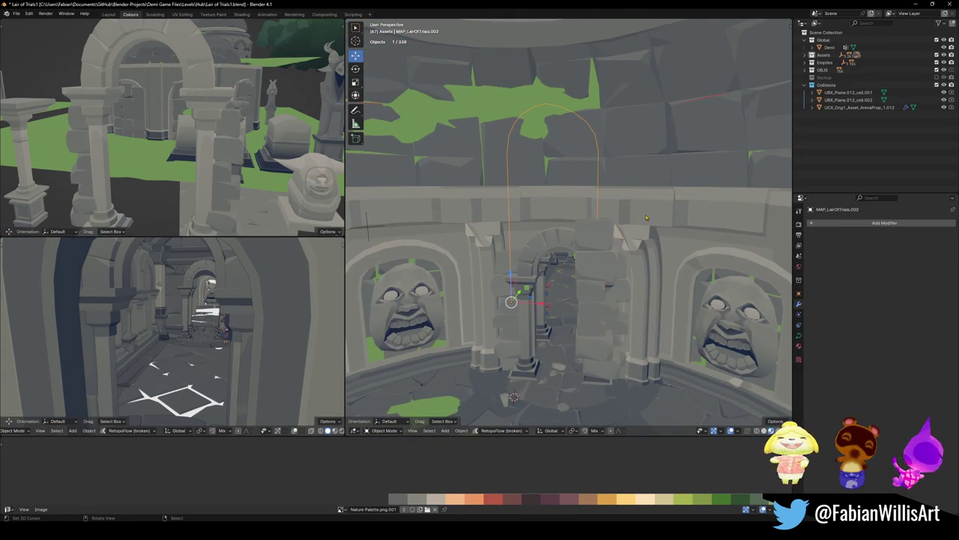
pyautogui.click(798, 336)
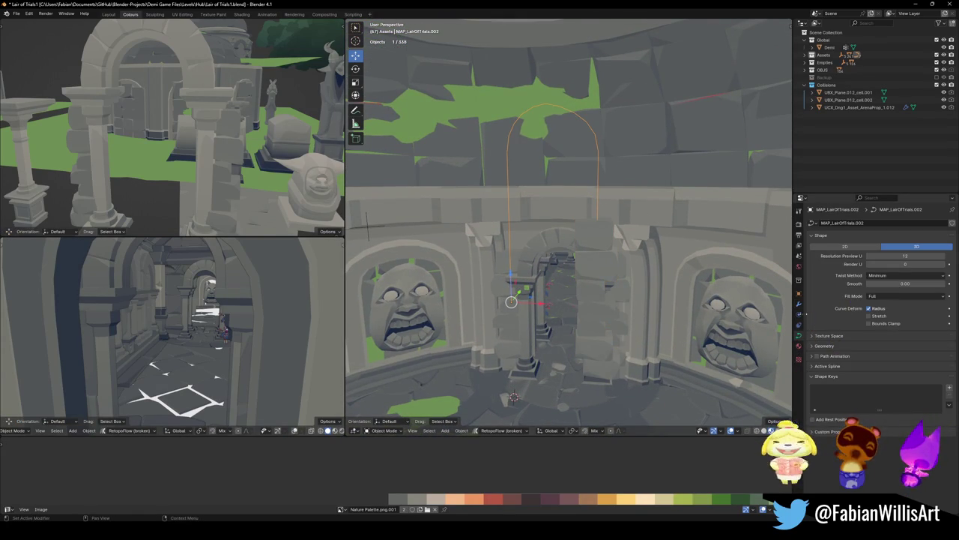
pyautogui.click(870, 317)
pyautogui.scroll(4, 633, 248)
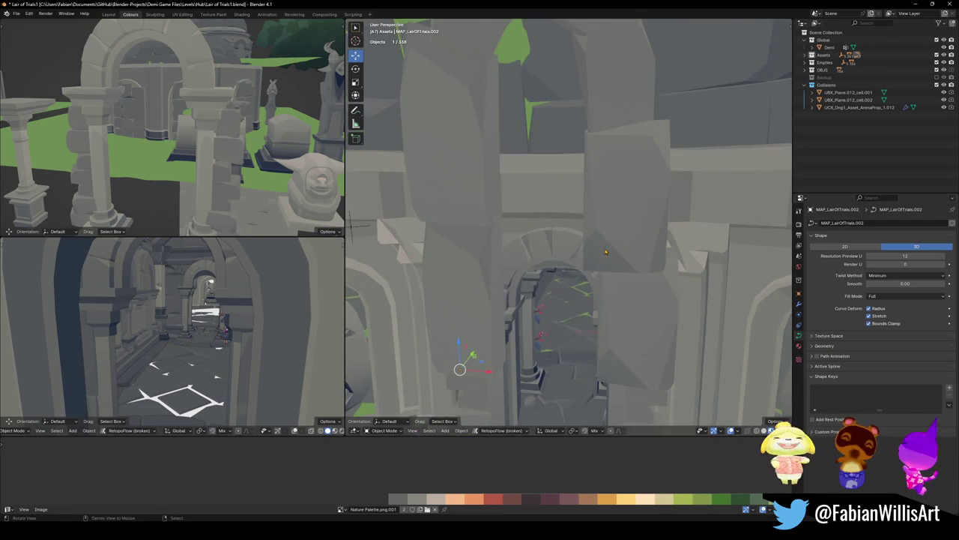
pyautogui.scroll(-4, 615, 225)
pyautogui.hotkey('alt', 'a')
pyautogui.click(610, 213)
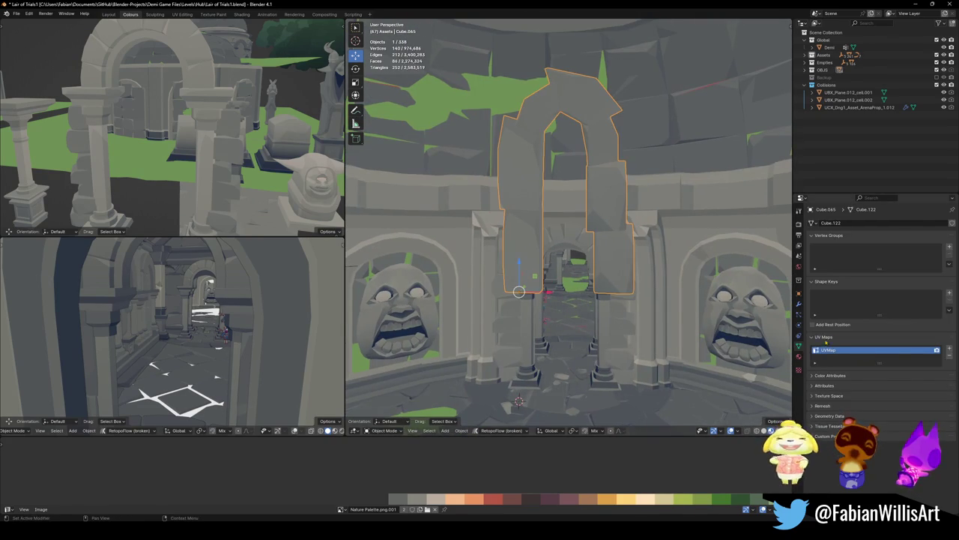
# Add an Array modifier to Cube.065 and move it above the Curve modifier
pyautogui.click(799, 304)
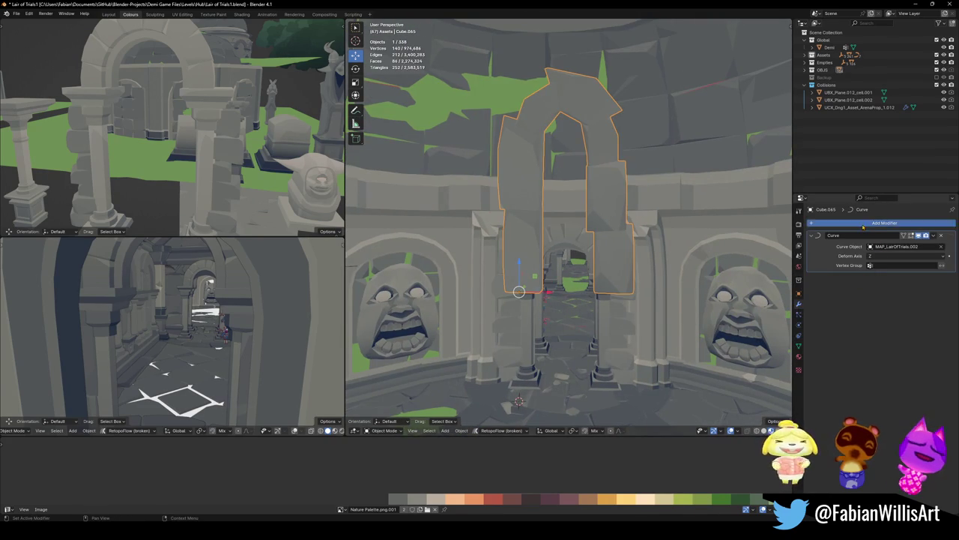
pyautogui.hotkey('shift', 'a')
pyautogui.write('ar')
pyautogui.click(846, 239)
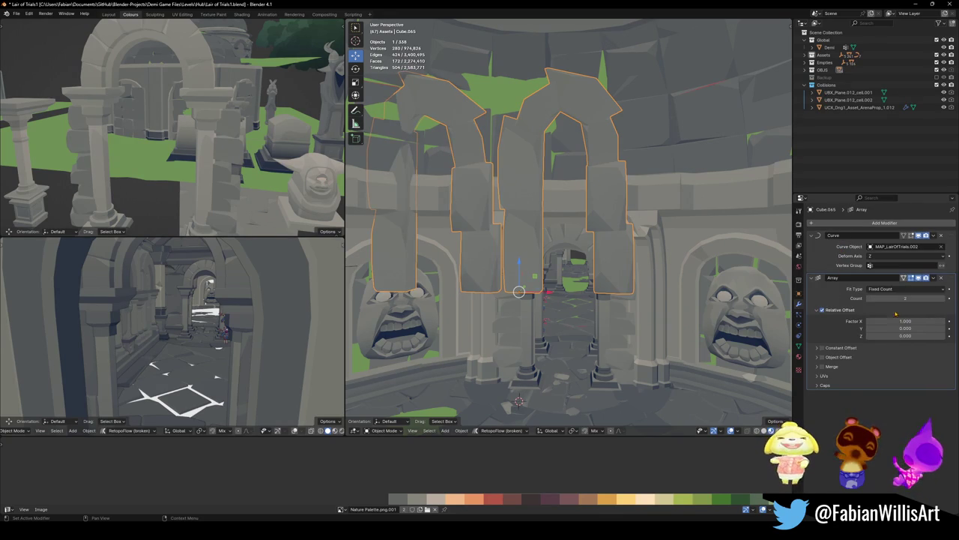
pyautogui.moveTo(949, 285); pyautogui.dragTo(948, 244)
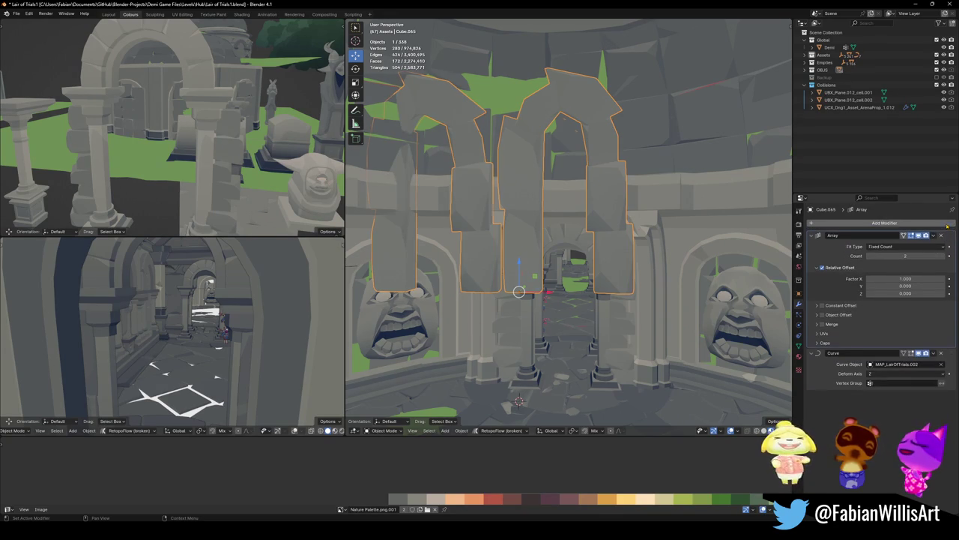
# Set the array's relative offset to X 0, Y 0, Z 1 with a count of 3
pyautogui.click(920, 278)
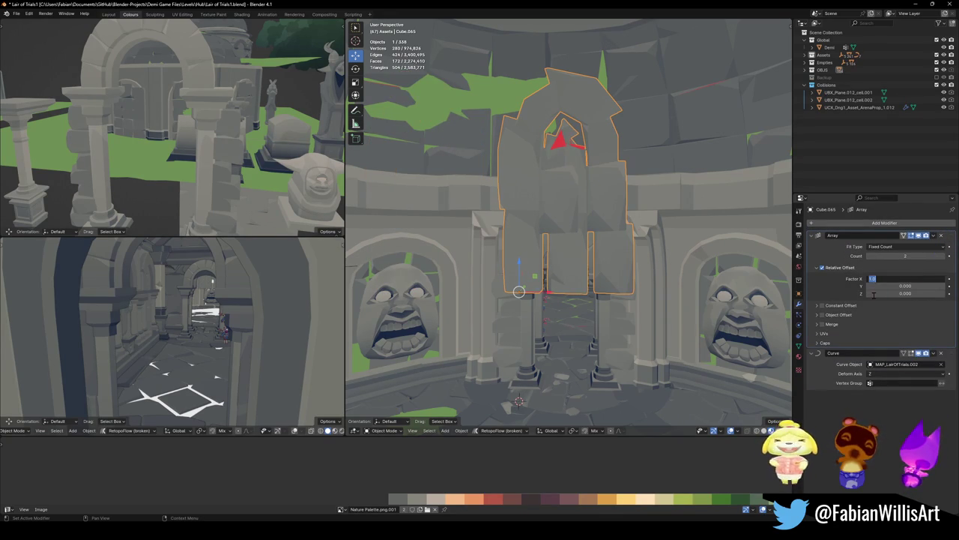
pyautogui.write('0')
pyautogui.press('Tab')
pyautogui.write('0')
pyautogui.press('Tab')
pyautogui.press('Return')
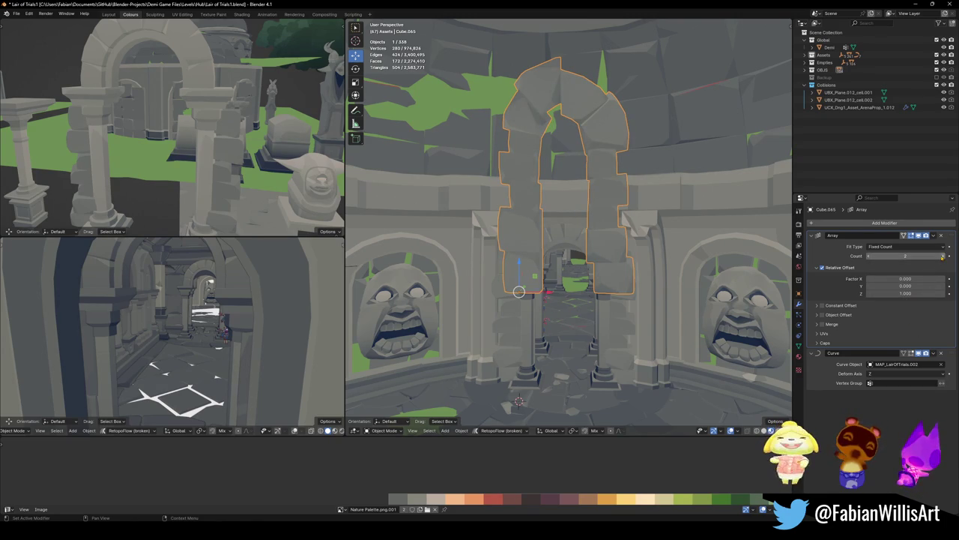
pyautogui.click(943, 256)
pyautogui.moveTo(570, 285)
pyautogui.mouseDown(button='middle')
pyautogui.moveTo(608, 228)
pyautogui.moveTo(566, 242)
pyautogui.mouseUp(button='middle')
pyautogui.hotkey('alt', 'a')
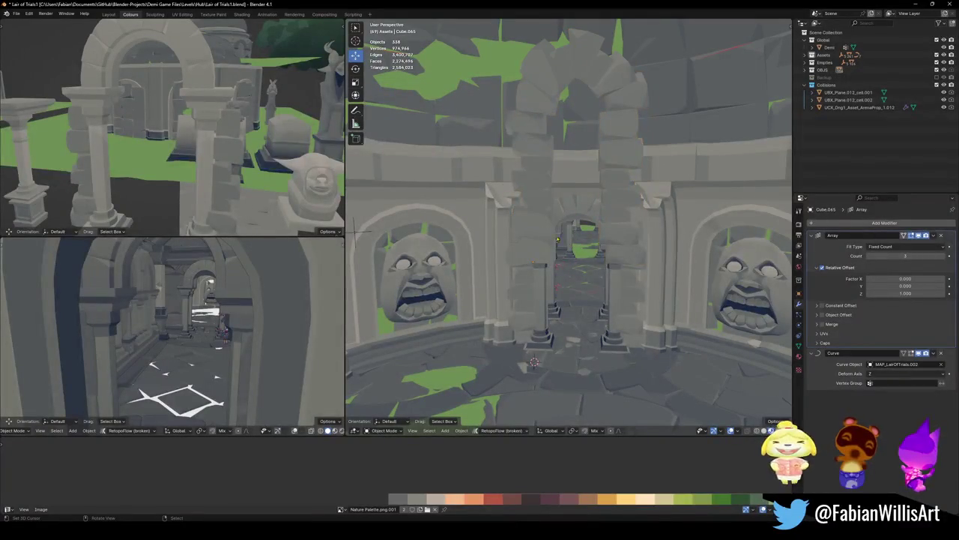
# Select the stone archway and inspect it in wireframe and solid shading
pyautogui.click(536, 210)
pyautogui.click(538, 204)
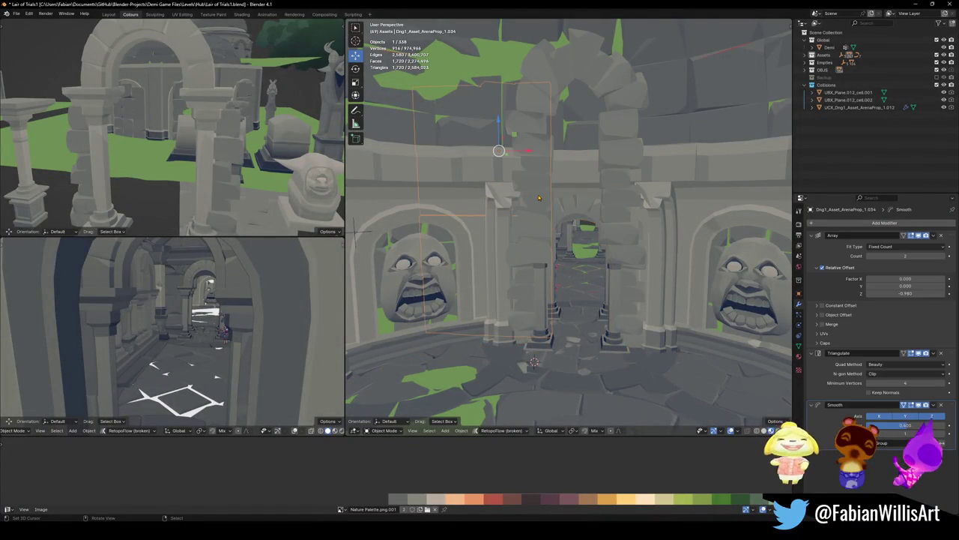
pyautogui.click(541, 197)
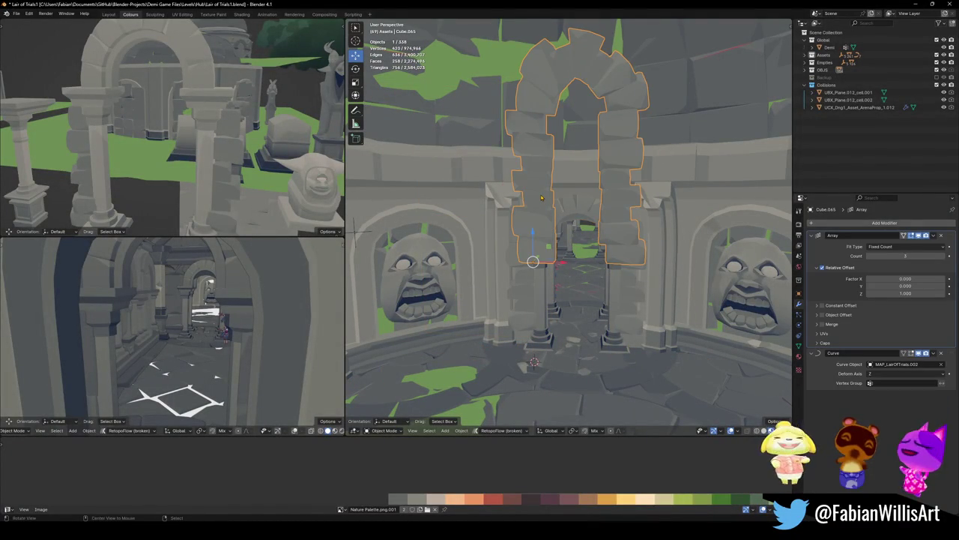
pyautogui.press('Tab')
pyautogui.press('Tab')
pyautogui.hotkey('alt', 'z')
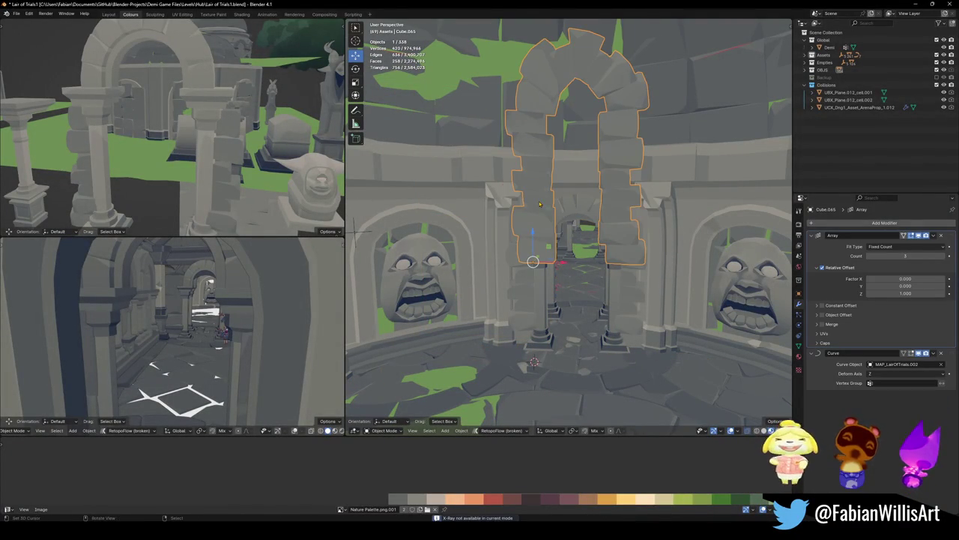
pyautogui.moveTo(540, 205); pyautogui.dragTo(564, 230, button='middle')
pyautogui.hotkey('shift', 'z')
pyautogui.hotkey('alt', 'z')
pyautogui.hotkey('shift', 'z')
pyautogui.moveTo(554, 236); pyautogui.dragTo(570, 255, button='middle')
# Cancel a trial move, then select the rock archway and reposition it
pyautogui.press('g')
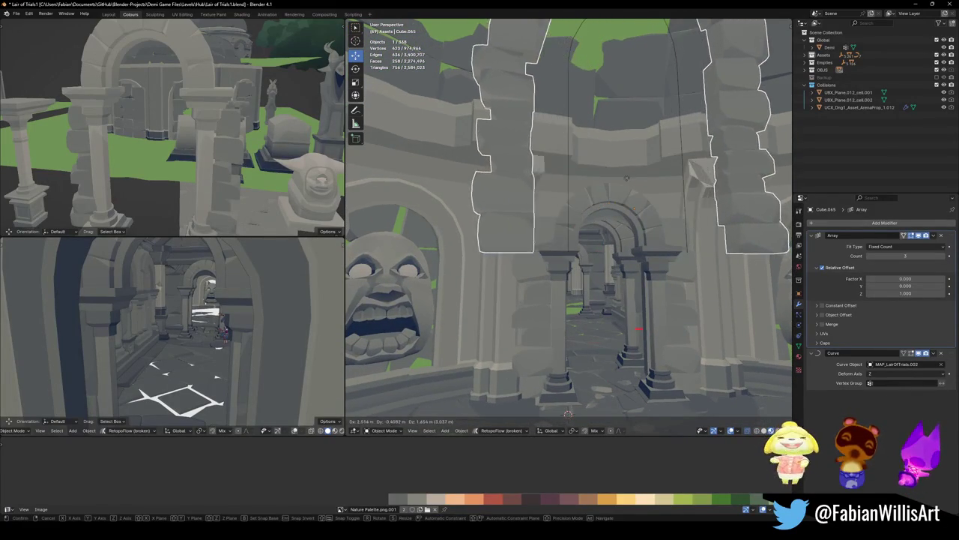
pyautogui.press('Escape')
pyautogui.click(571, 179)
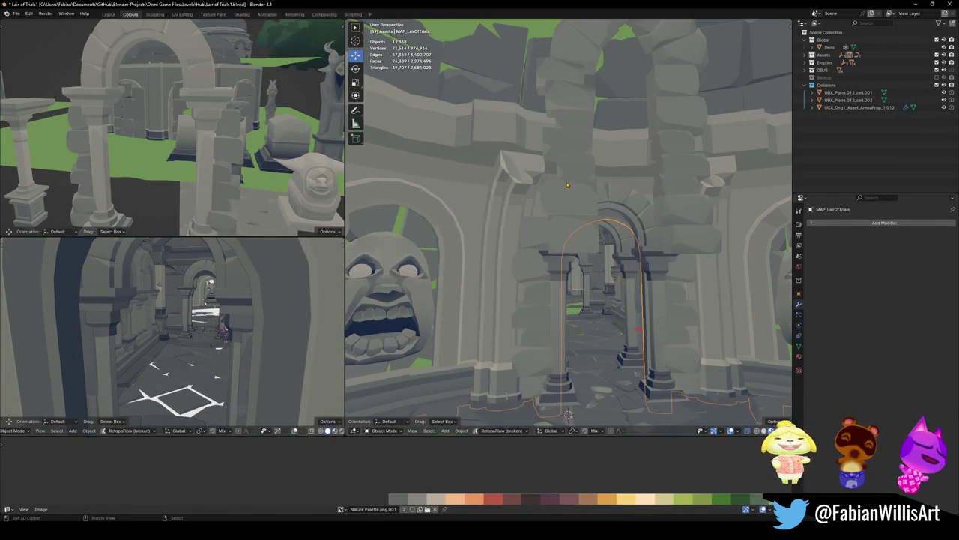
pyautogui.click(569, 184)
pyautogui.moveTo(570, 184)
pyautogui.mouseDown(button='middle')
pyautogui.moveTo(558, 217)
pyautogui.moveTo(578, 205)
pyautogui.moveTo(560, 252)
pyautogui.mouseUp(button='middle')
pyautogui.scroll(5, 548, 229)
pyautogui.click(560, 252)
pyautogui.click(568, 214)
pyautogui.click(567, 210)
pyautogui.click(569, 205)
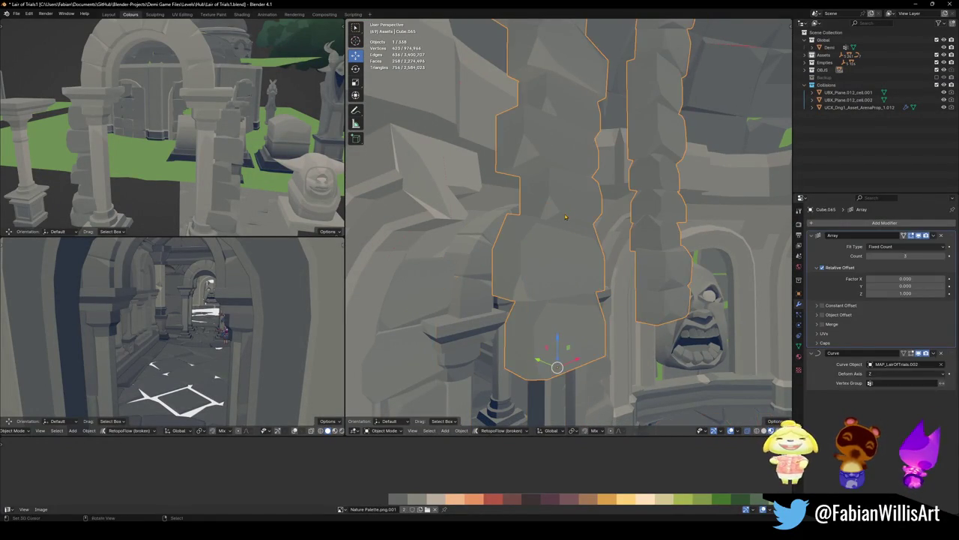
pyautogui.moveTo(568, 205); pyautogui.dragTo(555, 345, button='middle')
pyautogui.press('g')
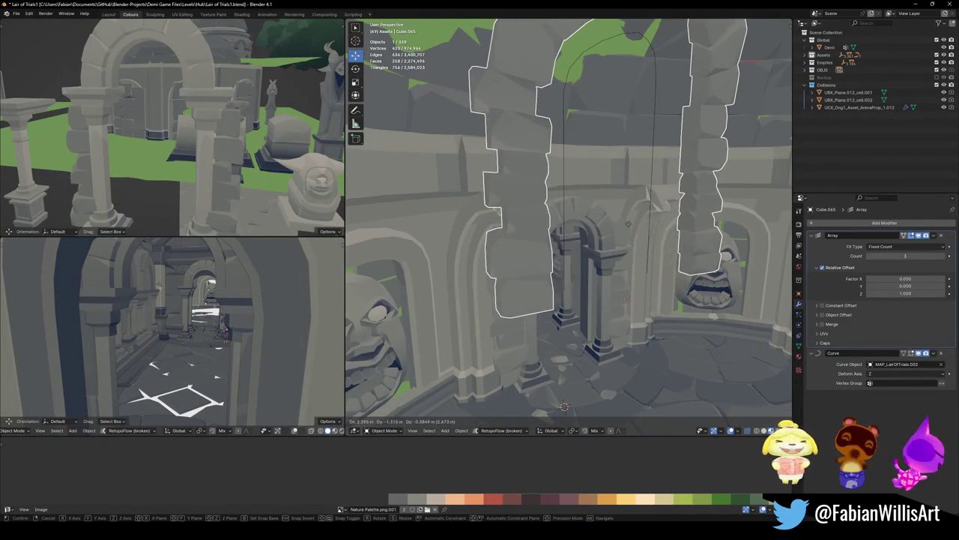
pyautogui.click(562, 300)
# Cycle through the overlapping objects to select the carved stone arch
pyautogui.moveTo(562, 300); pyautogui.dragTo(566, 205, button='middle')
pyautogui.click(566, 206)
pyautogui.click(566, 205)
pyautogui.click(567, 211)
pyautogui.click(567, 285)
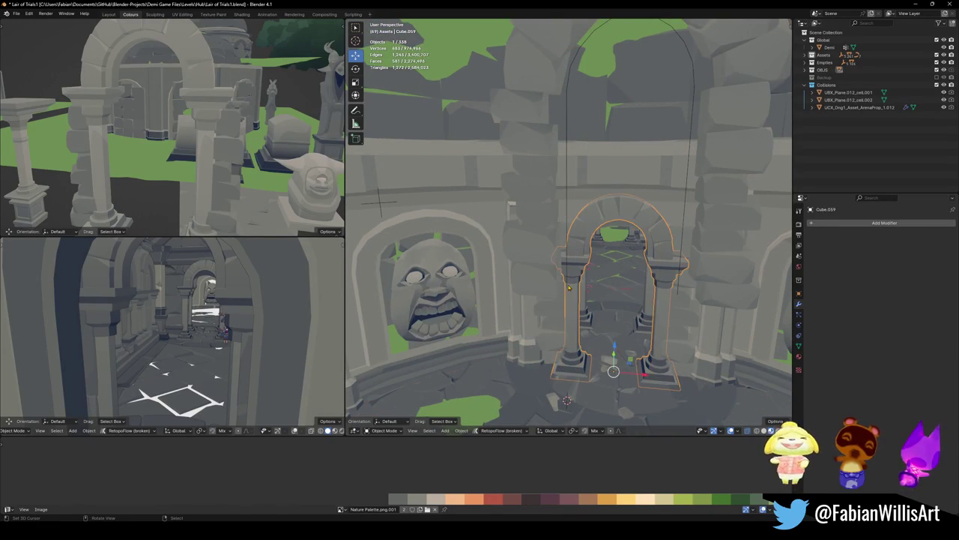
pyautogui.click(568, 286)
pyautogui.click(568, 285)
pyautogui.scroll(5, 567, 286)
pyautogui.moveTo(567, 286)
pyautogui.mouseDown(button='middle')
pyautogui.moveTo(565, 233)
pyautogui.moveTo(454, 245)
pyautogui.moveTo(557, 227)
pyautogui.moveTo(524, 211)
pyautogui.mouseUp(button='middle')
# Select the arch curve and then the stone archway object, and save the file
pyautogui.click(475, 243)
pyautogui.scroll(-3, 475, 243)
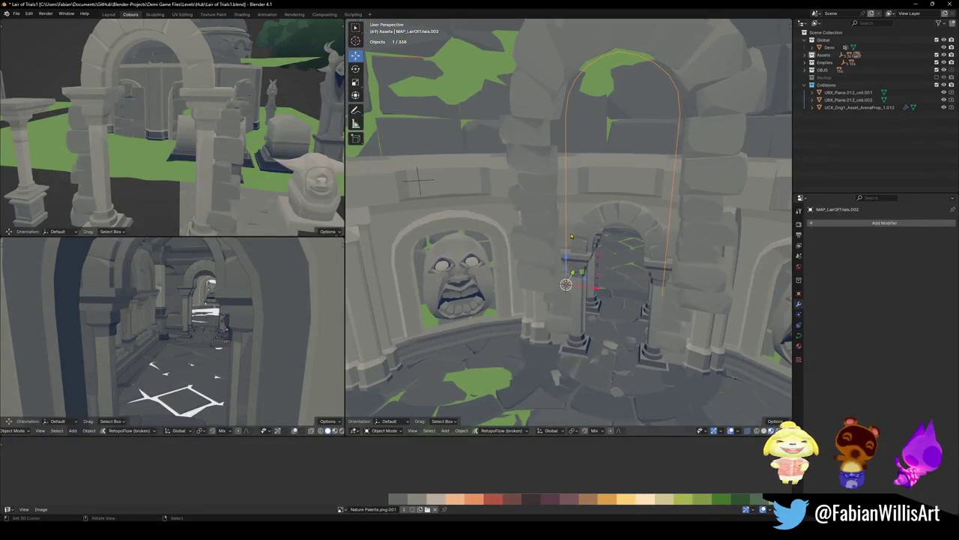
pyautogui.rightClick(525, 212)
pyautogui.click(557, 283)
pyautogui.moveTo(556, 283); pyautogui.dragTo(575, 244, button='middle')
pyautogui.hotkey('ctrl', 's')
# Pick through the overlapping arch objects until the tall archway Cube.065 is selected
pyautogui.click(576, 245)
pyautogui.click(575, 243)
pyautogui.click(575, 242)
pyautogui.click(575, 242)
pyautogui.click(574, 240)
pyautogui.click(574, 221)
pyautogui.click(572, 201)
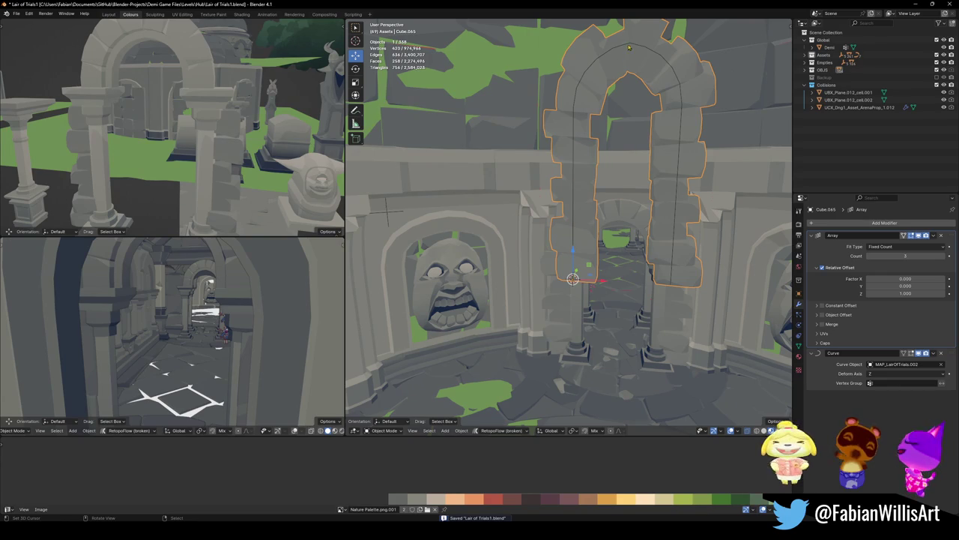
# Select the guide curve plus archway Cube.065 and lower both to floor level along Z
pyautogui.click(634, 46)
pyautogui.keyDown('shift'); pyautogui.click(586, 135); pyautogui.keyUp('shift')
pyautogui.press('g')
pyautogui.press('z')
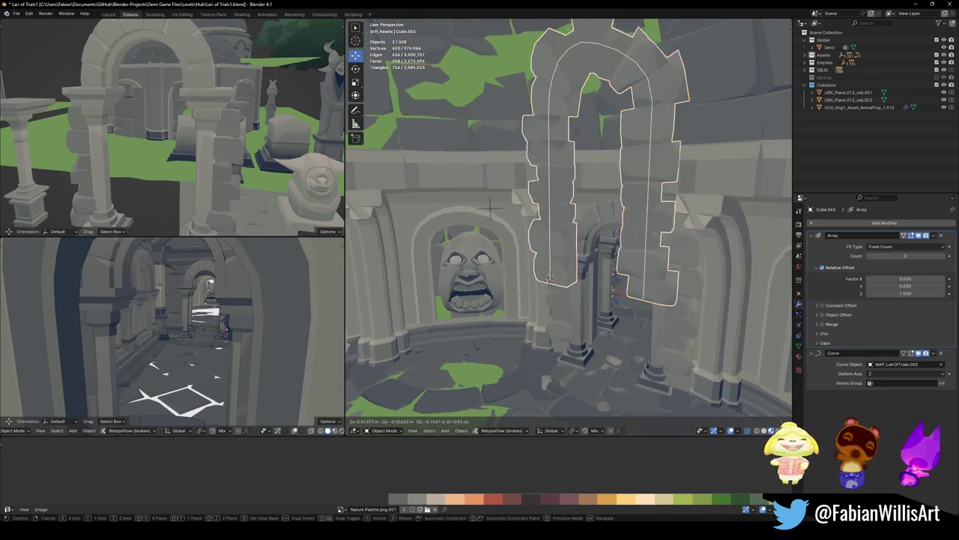
pyautogui.click(491, 209)
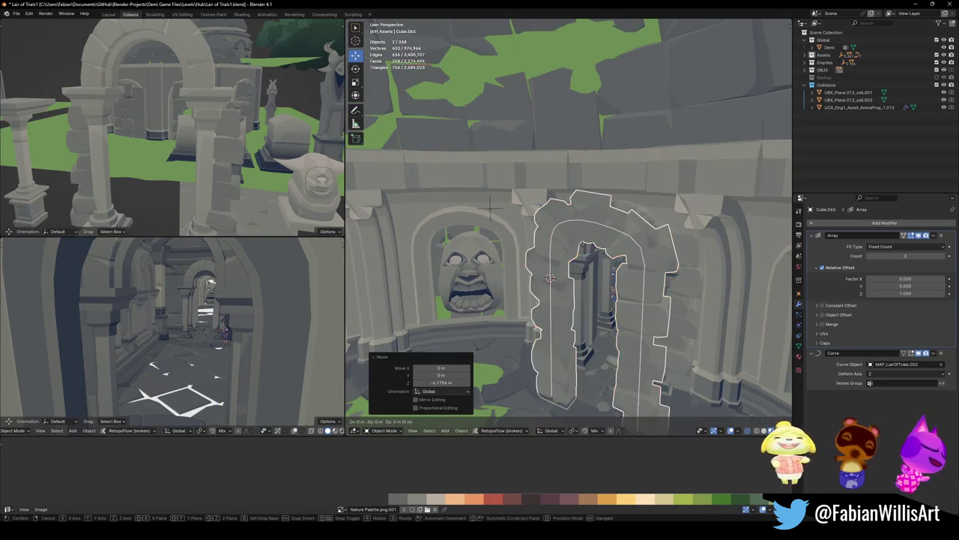
# Move the pair about 3.25 m along Y, shrink slightly, and select both flanking wall pieces
pyautogui.press('g')
pyautogui.press('y')
pyautogui.click(491, 210)
pyautogui.scroll(2, 525, 225)
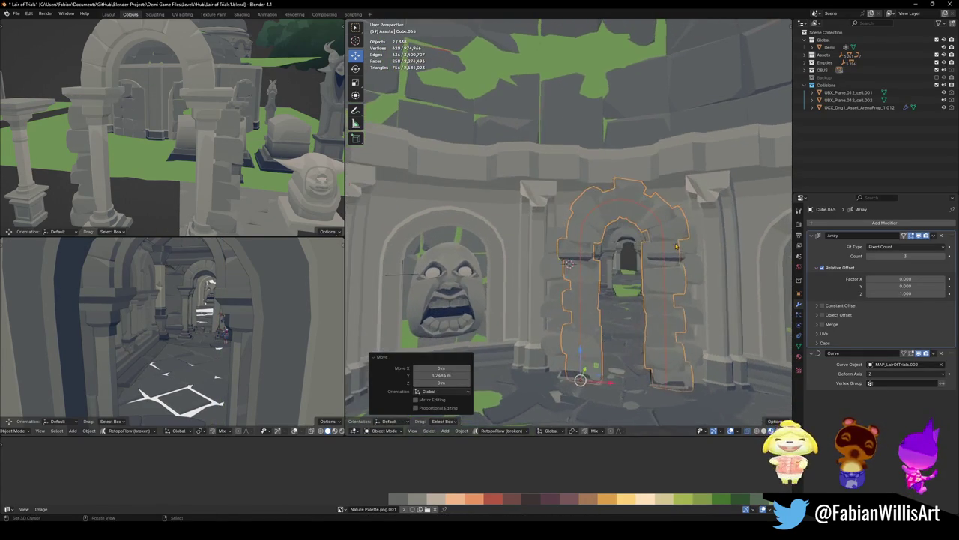
pyautogui.press('s')
pyautogui.click(645, 305)
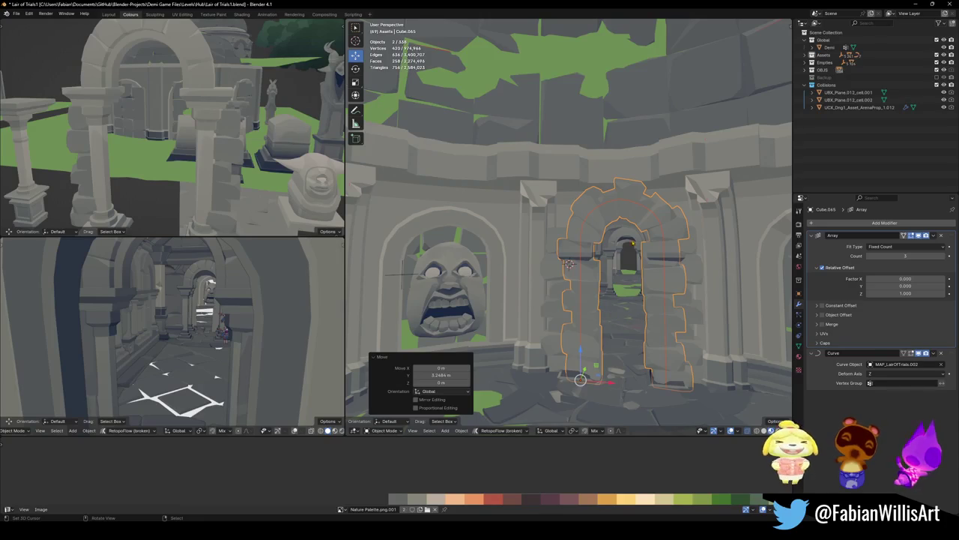
pyautogui.click(563, 305)
pyautogui.keyDown('shift'); pyautogui.click(679, 294); pyautogui.keyUp('shift')
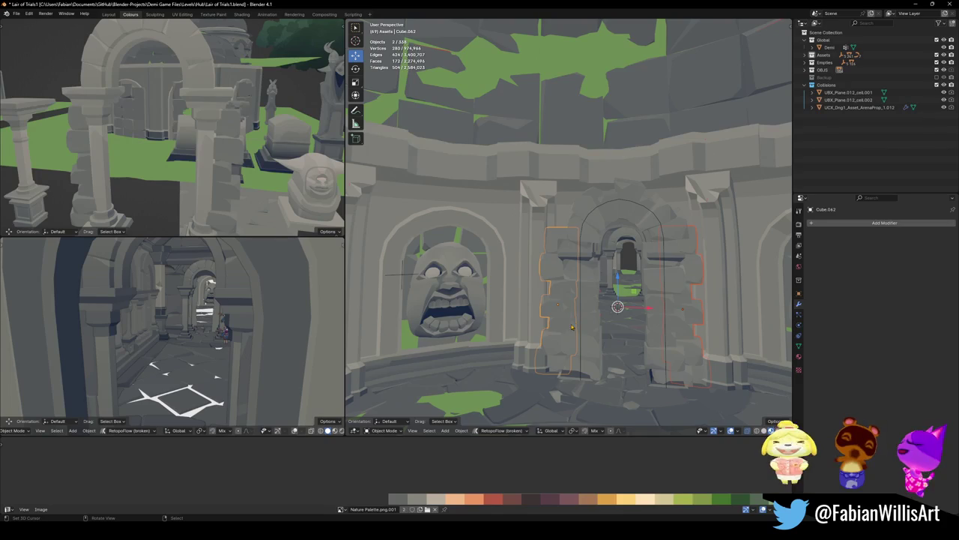
# Delete the two wall pieces beside the doorway, then briefly hide and restore the archway
pyautogui.press('Delete')
pyautogui.click(590, 251)
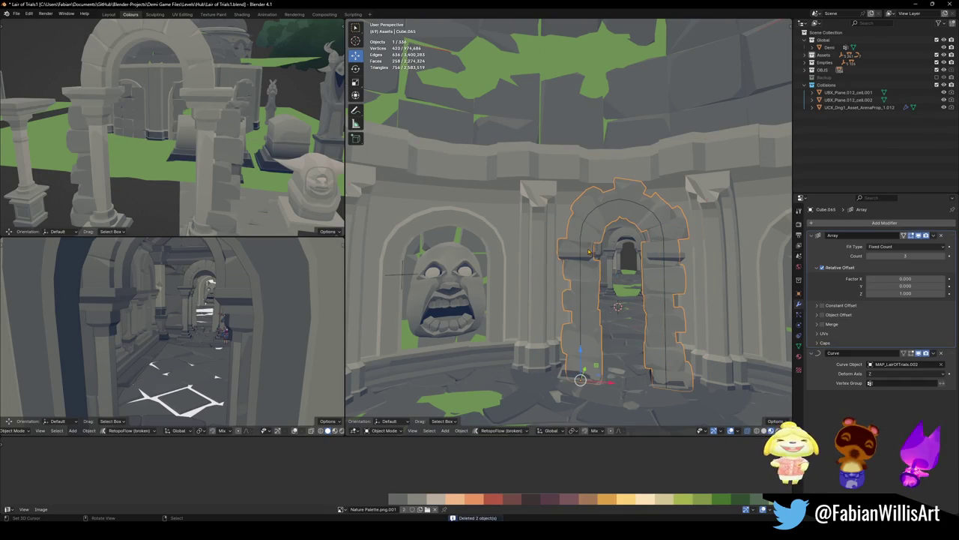
pyautogui.press('h')
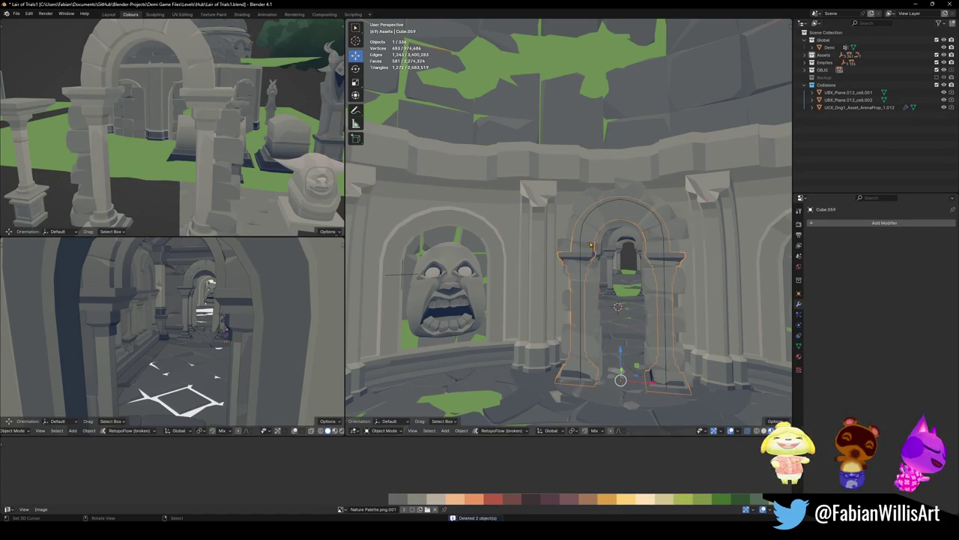
pyautogui.hotkey('ctrl', 'z')
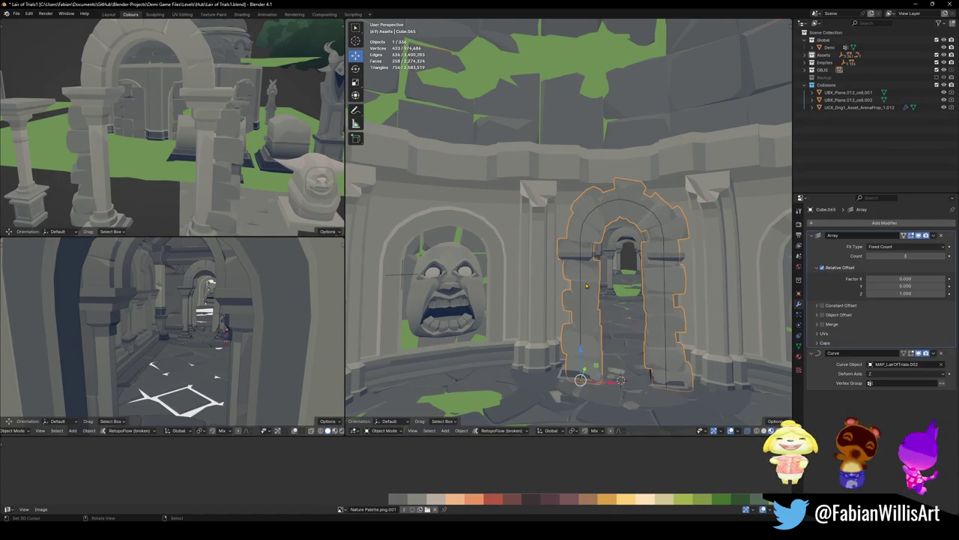
# Set the archway's origin to the 3D cursor; apply the same to the curve, then undo it
pyautogui.rightClick(587, 285)
pyautogui.click(558, 113)
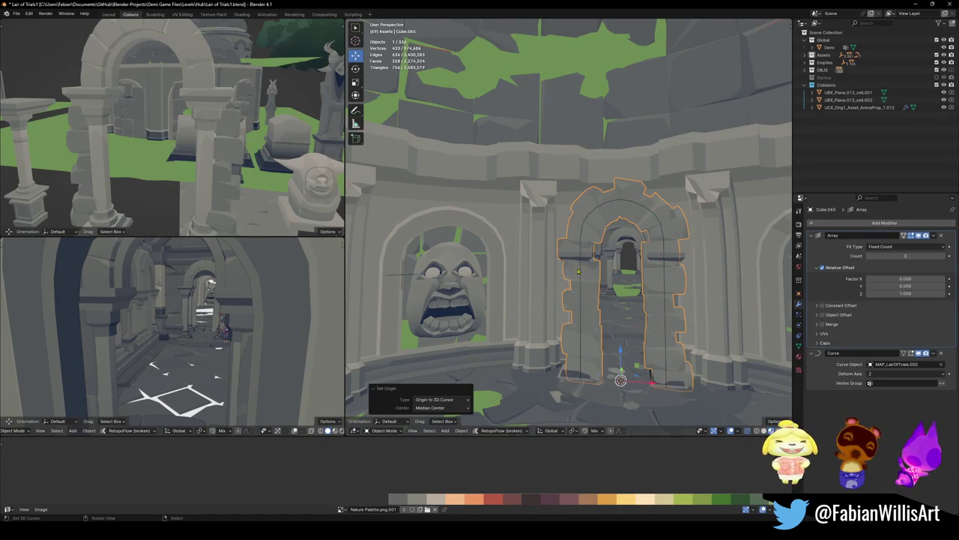
pyautogui.click(581, 289)
pyautogui.click(581, 289)
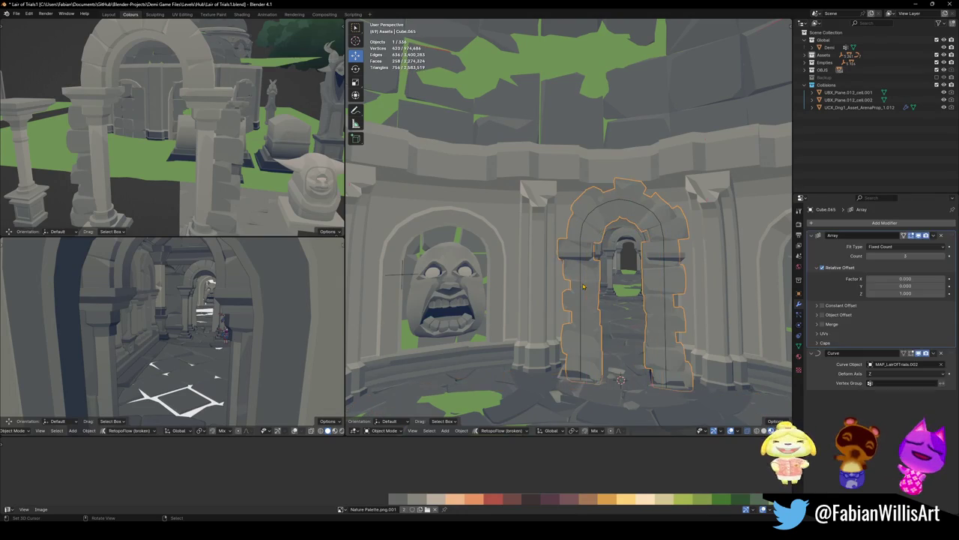
pyautogui.click(581, 269)
pyautogui.rightClick(588, 233)
pyautogui.click(590, 255)
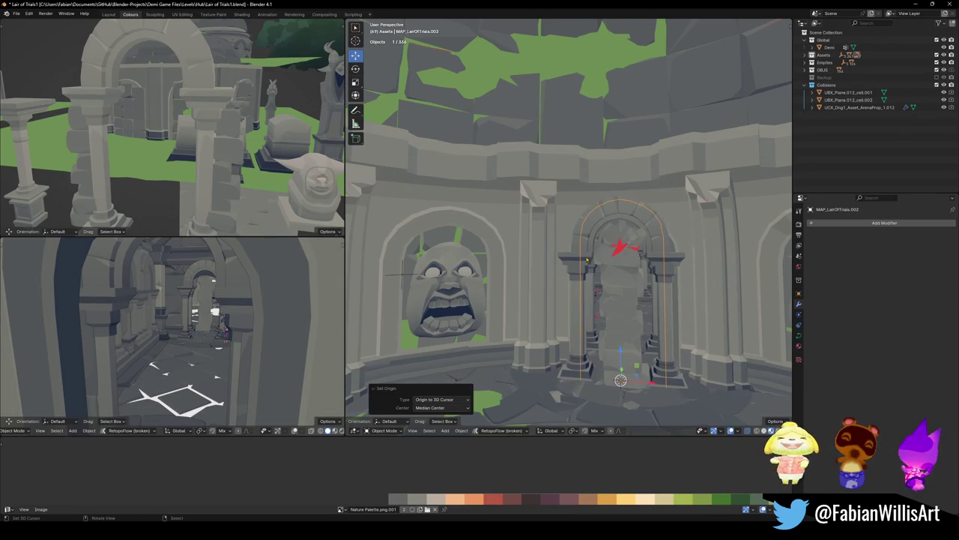
pyautogui.hotkey('ctrl', 'z')
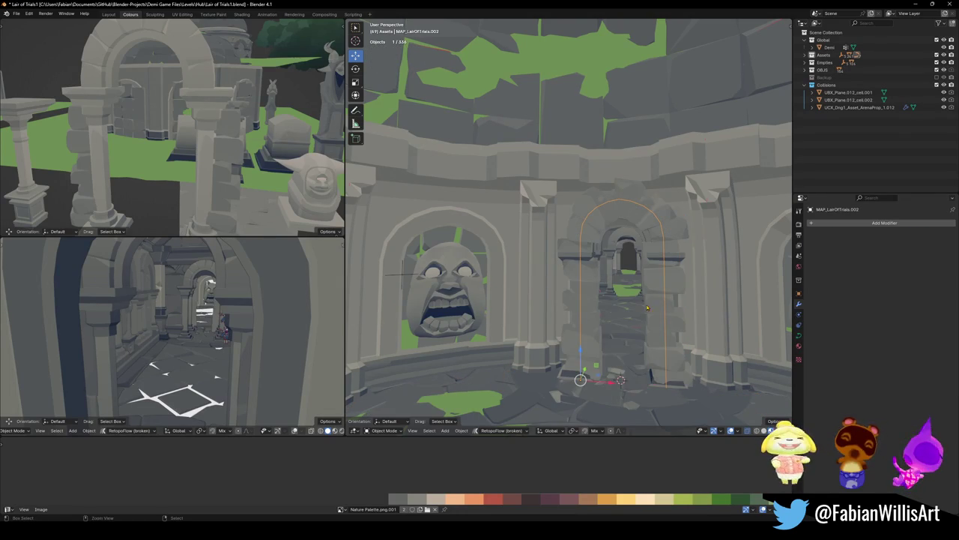
# Select the stone archway together with its guide curve
pyautogui.click(587, 339)
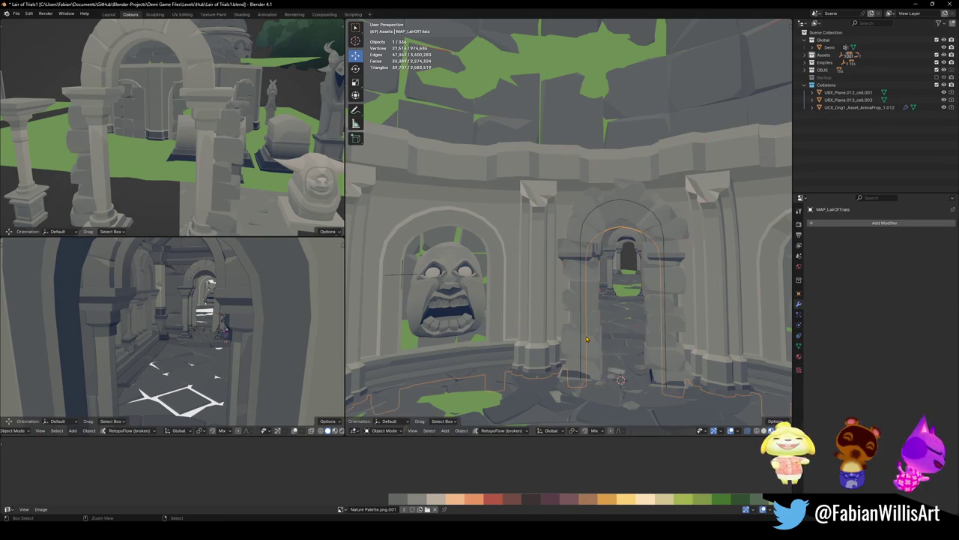
pyautogui.click(586, 339)
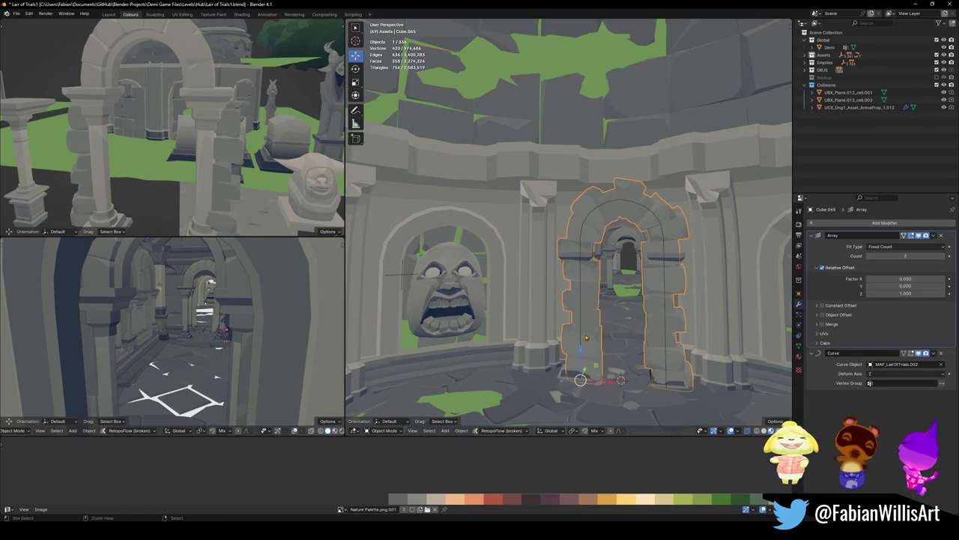
pyautogui.keyDown('shift'); pyautogui.click(582, 336); pyautogui.keyUp('shift')
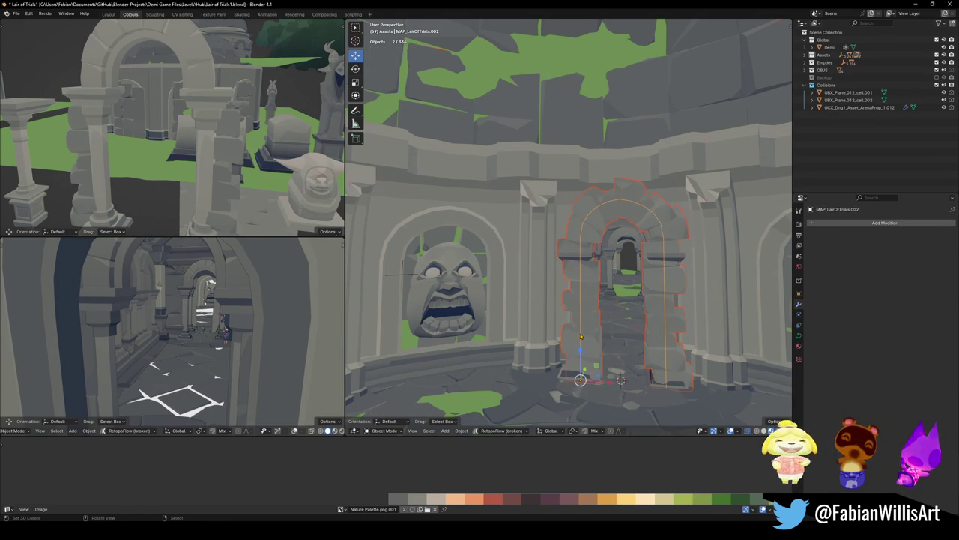
# Set the pivot point to the 3D cursor and widen the archway and curve along X
pyautogui.press('.')
pyautogui.click(675, 315)
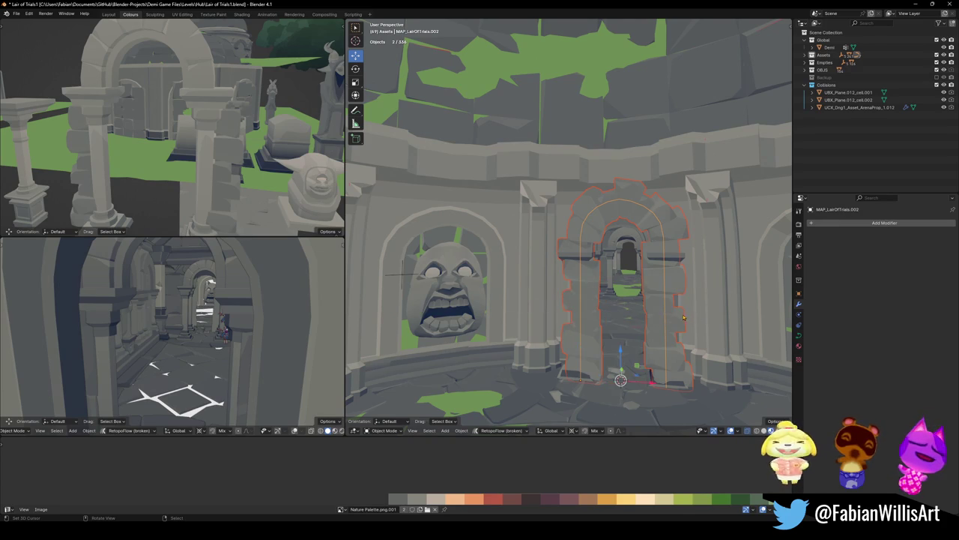
pyautogui.press('s')
pyautogui.press('x')
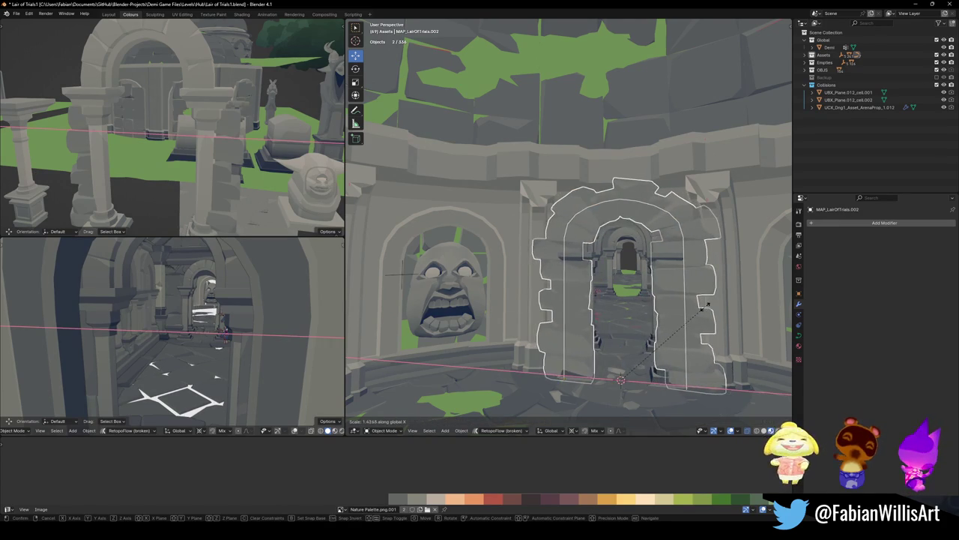
pyautogui.click(693, 315)
# Shift the pair along Y, enlarge them by 1.097, and widen them again along X
pyautogui.moveTo(693, 315); pyautogui.dragTo(527, 212, button='middle')
pyautogui.press('g')
pyautogui.press('y')
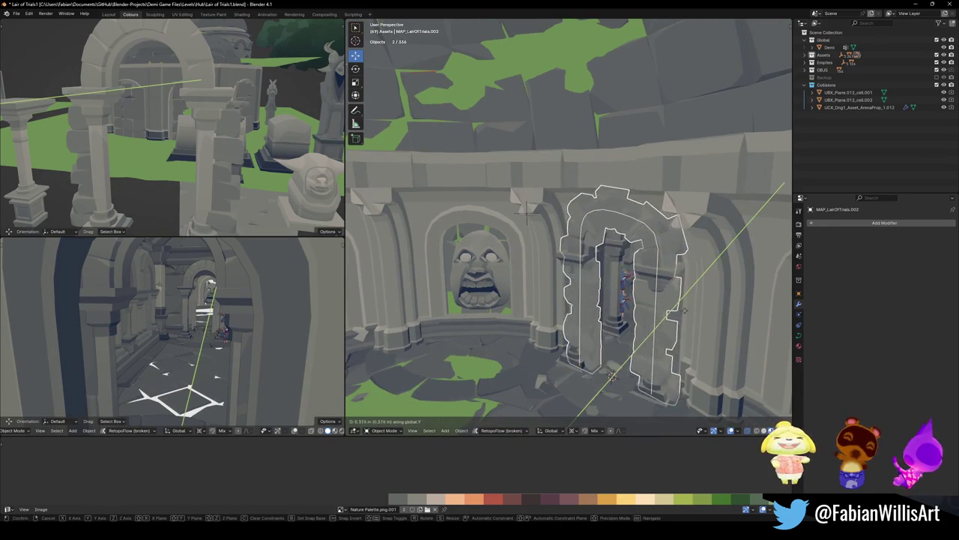
pyautogui.click(688, 303)
pyautogui.press('s')
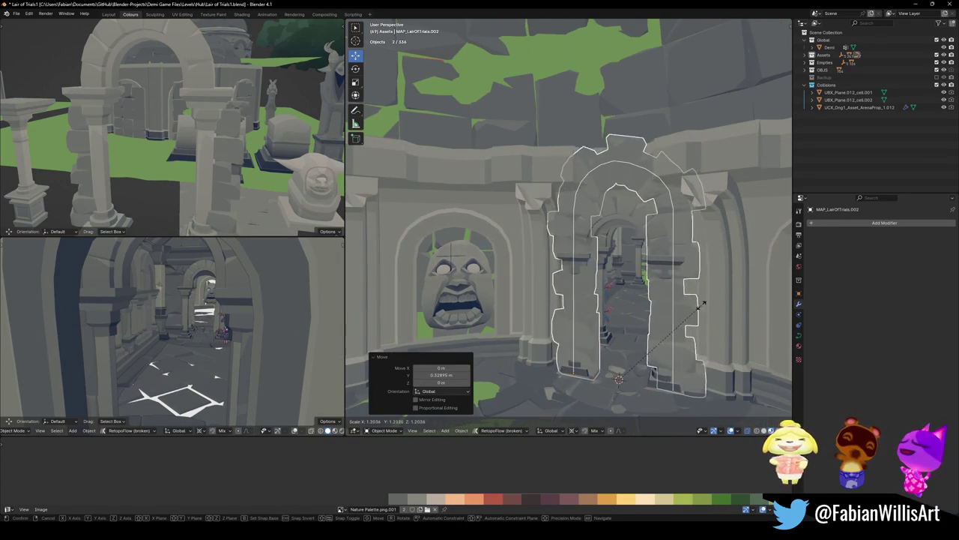
pyautogui.click(688, 304)
pyautogui.moveTo(688, 304); pyautogui.dragTo(681, 309, button='middle')
pyautogui.press('x')
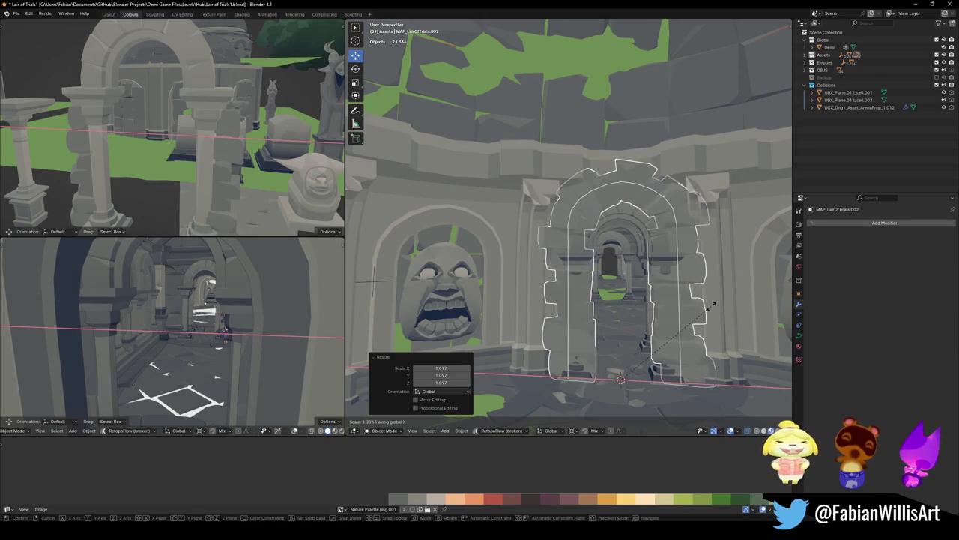
pyautogui.click(724, 305)
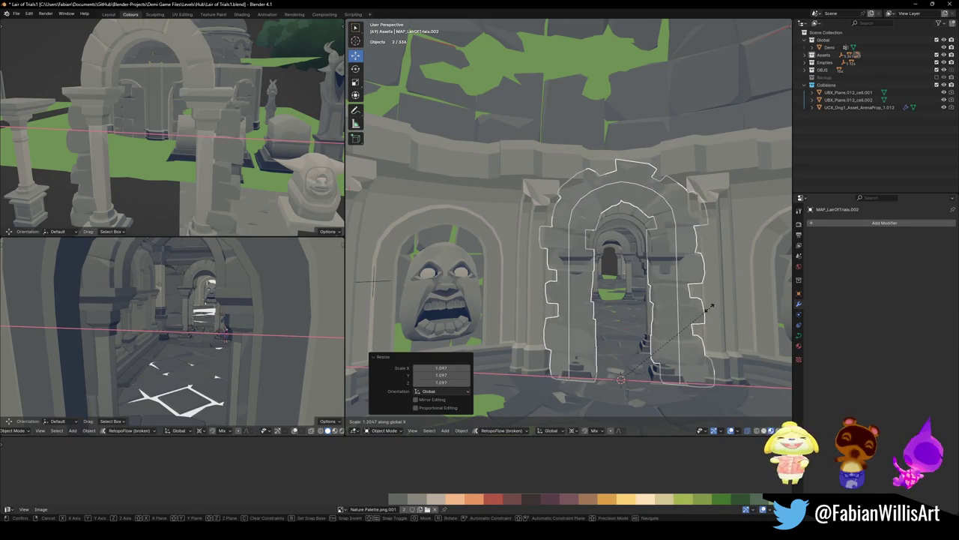
# Select the guide curve and begin scaling its points along X in Edit Mode
pyautogui.click(667, 302)
pyautogui.press('Tab')
pyautogui.press('s')
pyautogui.press('x')
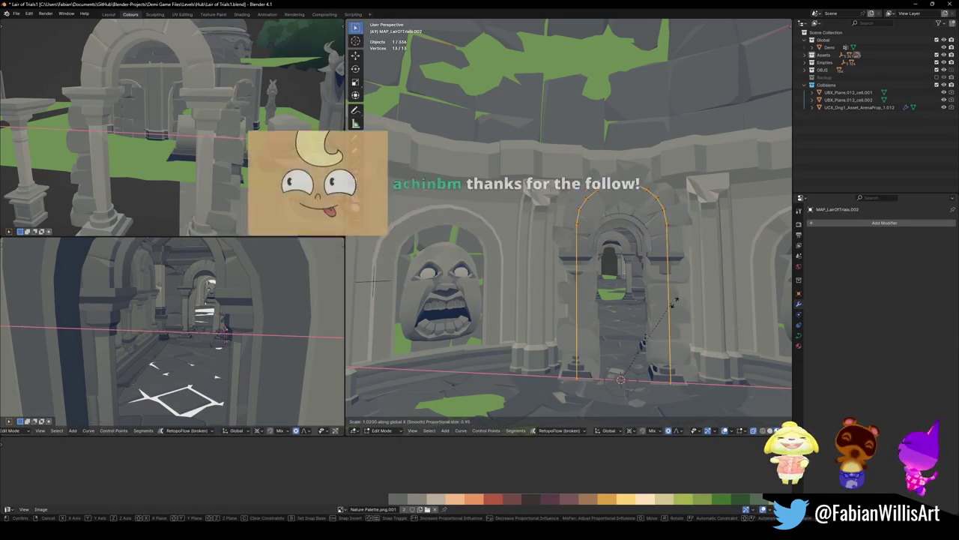
# Widen the guide curve by 1.407 along X and push its points 0.625 m along Y
pyautogui.click(738, 315)
pyautogui.moveTo(738, 314); pyautogui.dragTo(532, 236, button='middle')
pyautogui.press('g')
pyautogui.press('y')
pyautogui.click(613, 382)
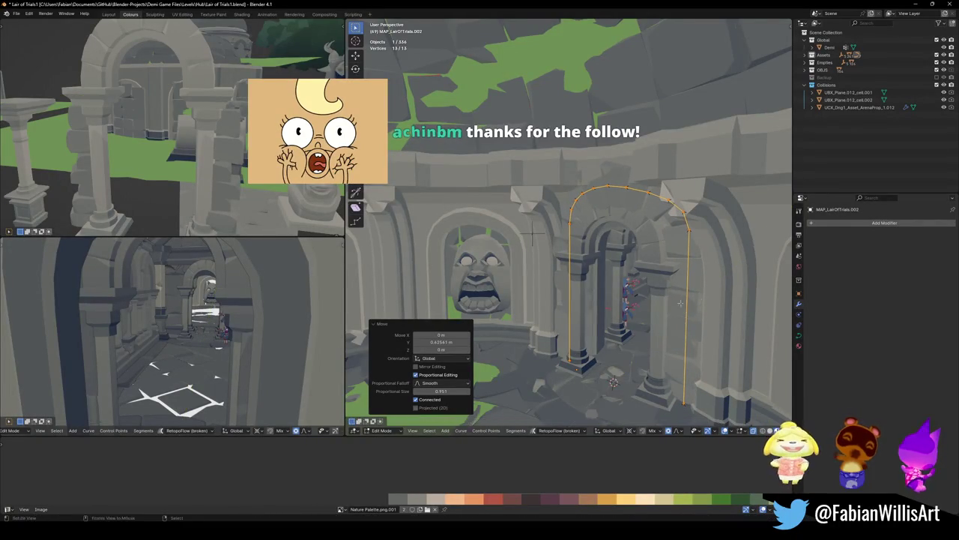
# Cancel an attempted tilt of the curve points, then rescale all points along X
pyautogui.moveTo(613, 382); pyautogui.dragTo(618, 380, button='middle')
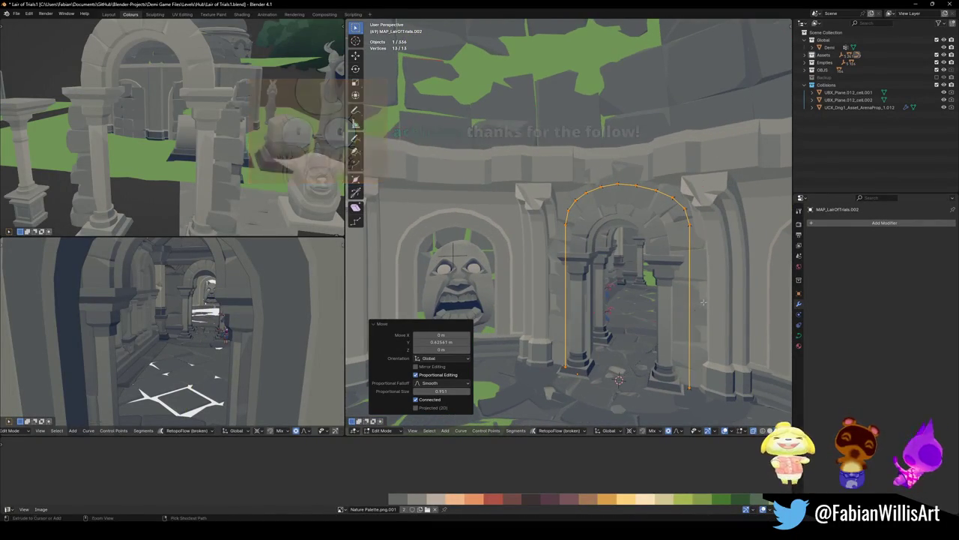
pyautogui.hotkey('ctrl', 't')
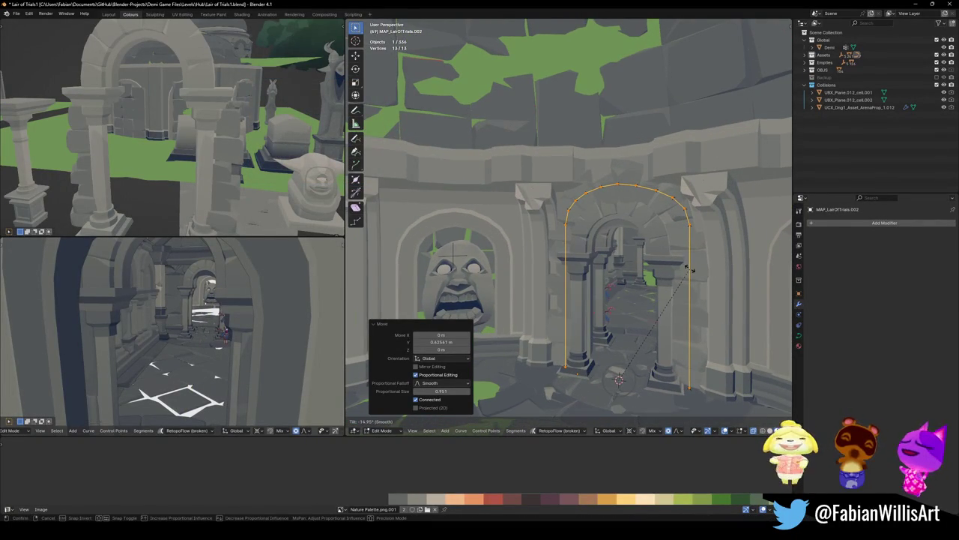
pyautogui.rightClick(690, 271)
pyautogui.moveTo(690, 271); pyautogui.dragTo(691, 272, button='middle')
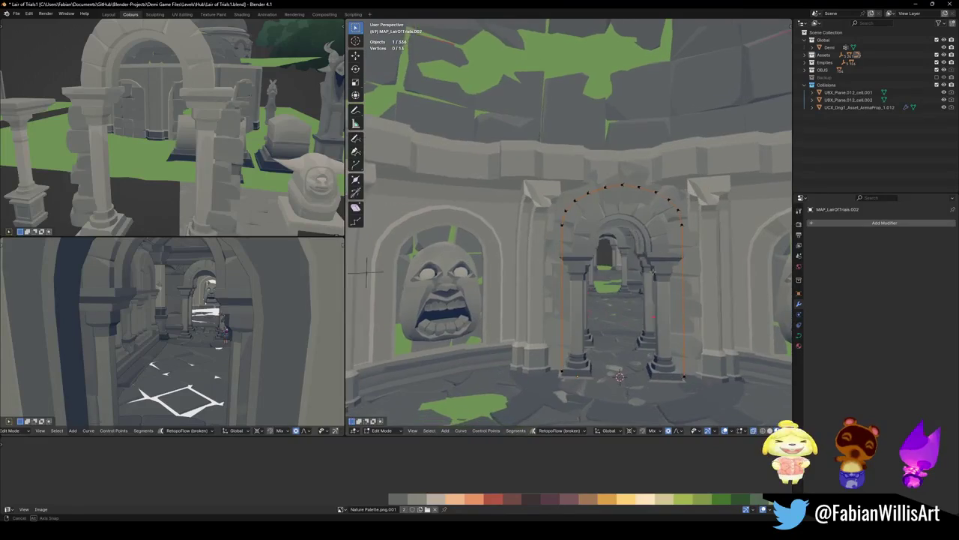
pyautogui.hotkey('alt', 'a')
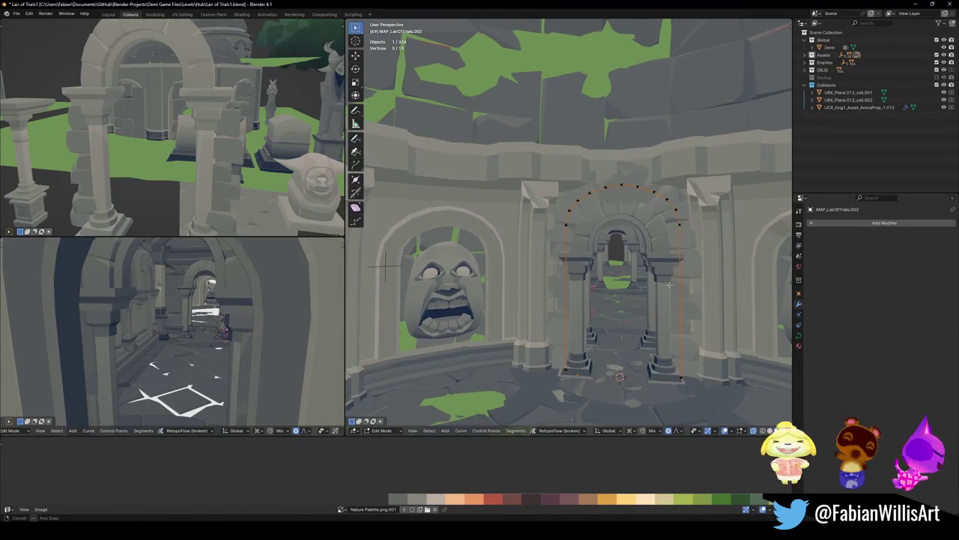
pyautogui.moveTo(690, 271); pyautogui.dragTo(668, 279, button='middle')
pyautogui.press('a')
pyautogui.press('s')
pyautogui.press('x')
pyautogui.click(697, 272)
pyautogui.hotkey('alt', 'a')
pyautogui.scroll(2, 665, 302)
pyautogui.moveTo(666, 302)
pyautogui.mouseDown(button='middle')
pyautogui.moveTo(600, 299)
pyautogui.moveTo(502, 268)
pyautogui.mouseUp(button='middle')
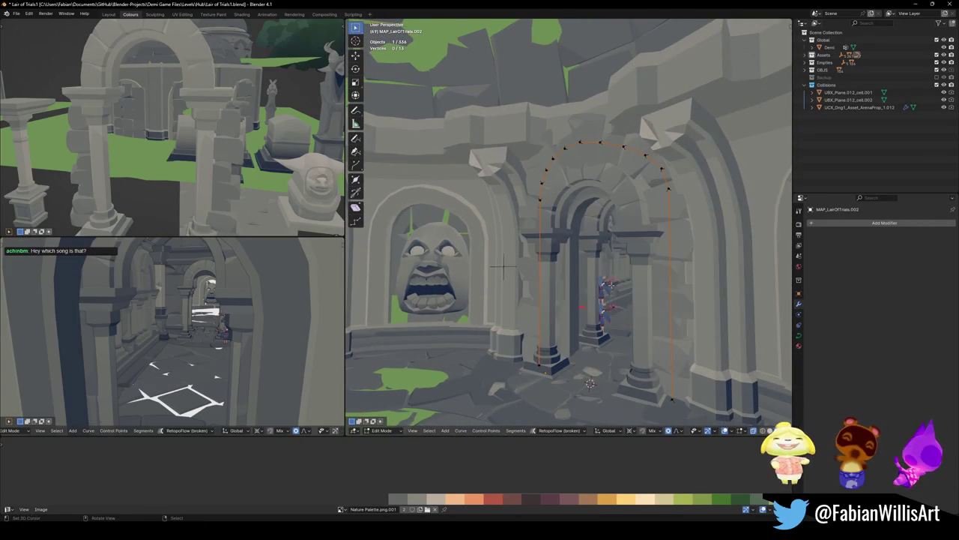
# Save Lair of Trials1.blend in Object Mode and shift pillared arch Cube.059 about −0.21 m along Y
pyautogui.press('Tab')
pyautogui.hotkey('ctrl', 's')
pyautogui.moveTo(658, 264); pyautogui.dragTo(666, 268, button='middle')
pyautogui.click(649, 264)
pyautogui.press('g')
pyautogui.press('y')
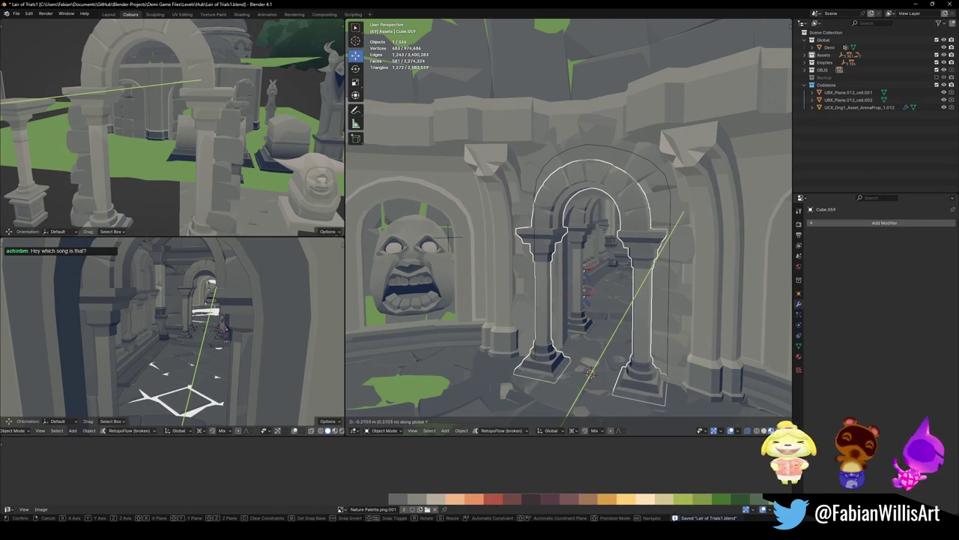
pyautogui.click(615, 280)
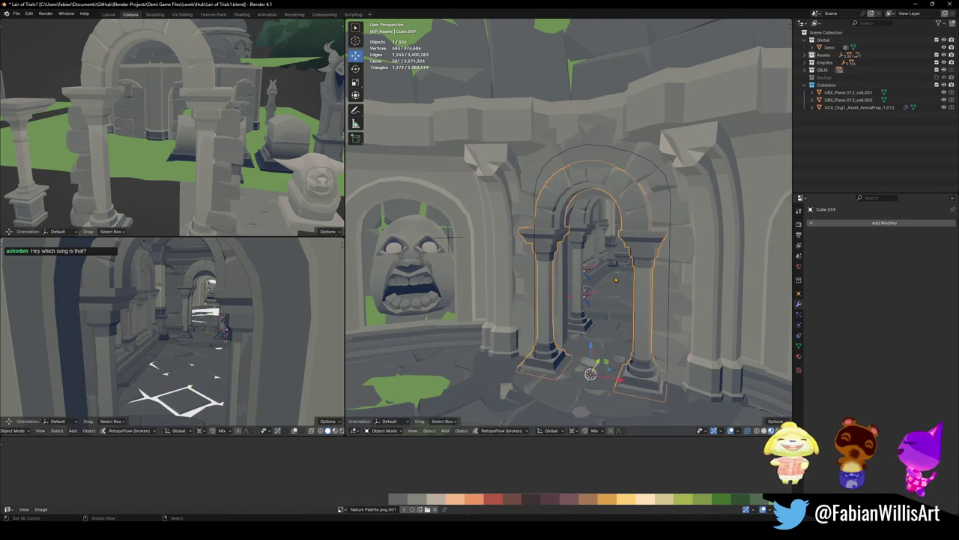
pyautogui.hotkey('alt', 'a')
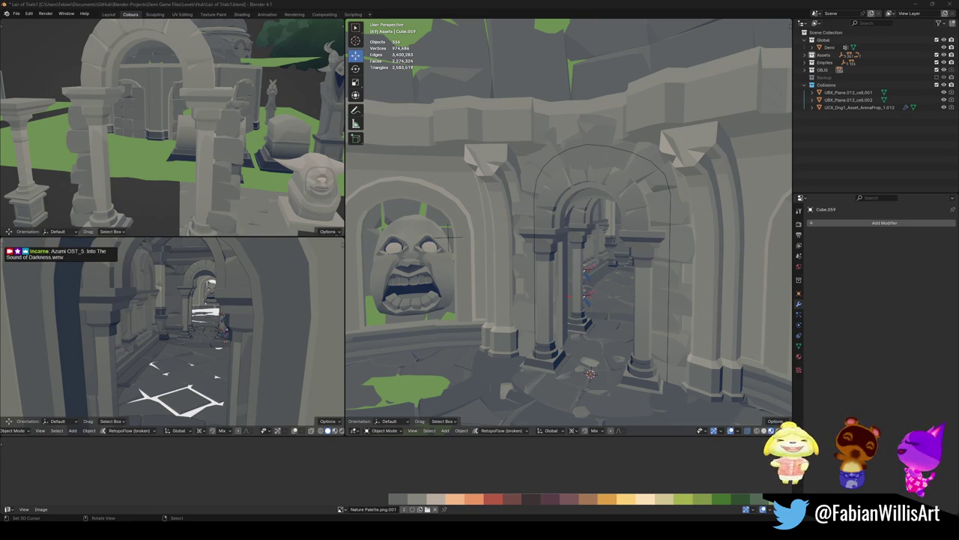
pyautogui.moveTo(649, 219); pyautogui.dragTo(578, 236, button='middle')
pyautogui.scroll(4, 578, 236)
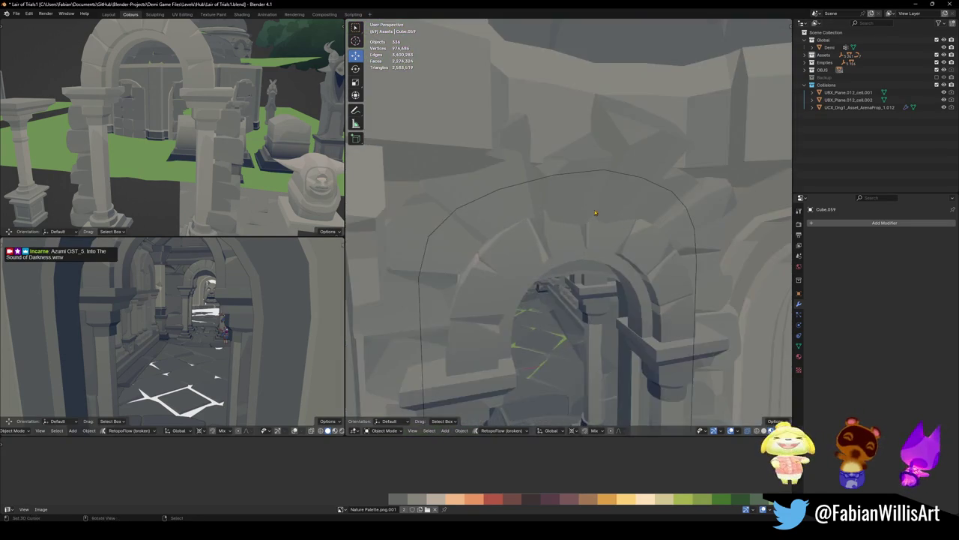
pyautogui.click(578, 236)
pyautogui.press('Tab')
# Select the arch's top vertices and slide them along Y with smooth proportional falloff
pyautogui.scroll(3, 578, 236)
pyautogui.click(622, 194)
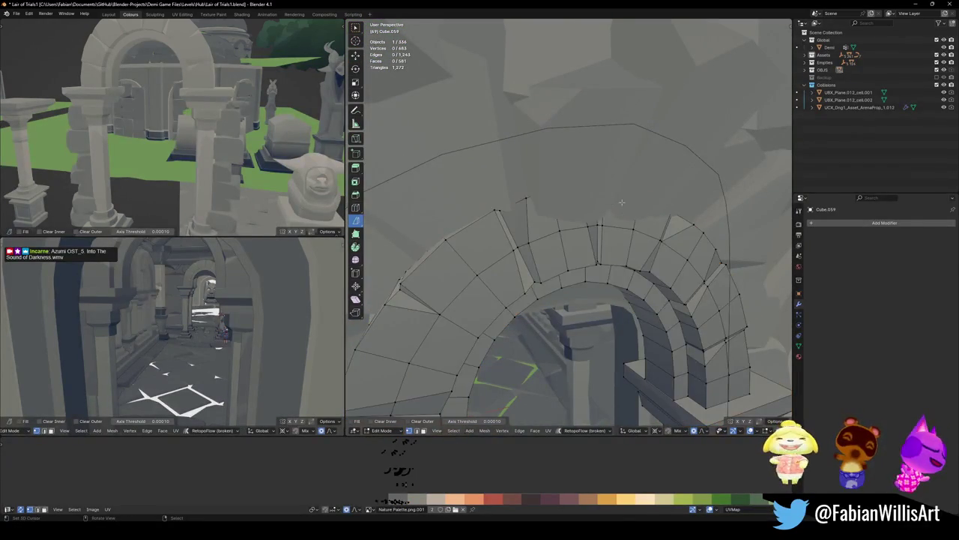
pyautogui.keyDown('shift'); pyautogui.click(542, 196); pyautogui.keyUp('shift')
pyautogui.moveTo(542, 197); pyautogui.dragTo(622, 201, button='middle')
pyautogui.press('g')
pyautogui.press('y')
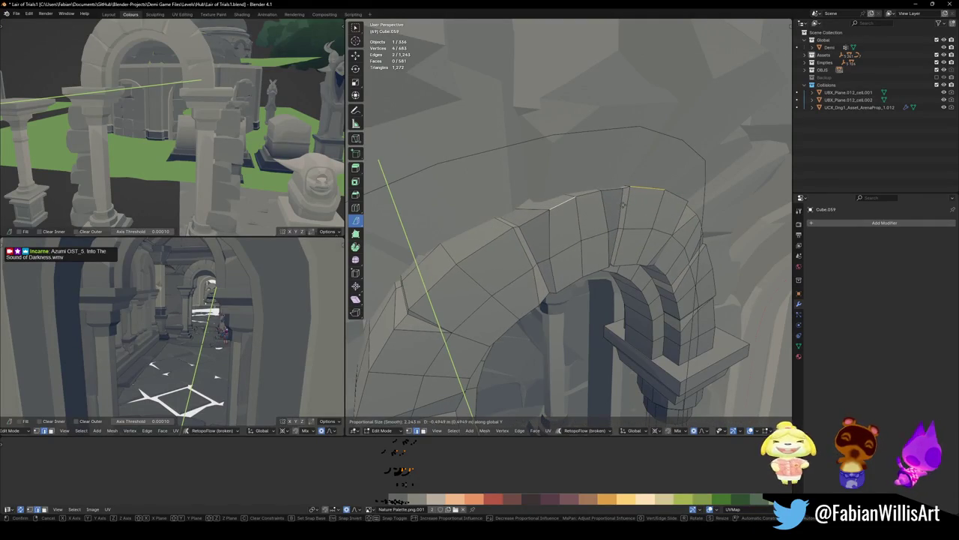
pyautogui.click(649, 244)
pyautogui.moveTo(649, 244); pyautogui.dragTo(640, 264, button='middle')
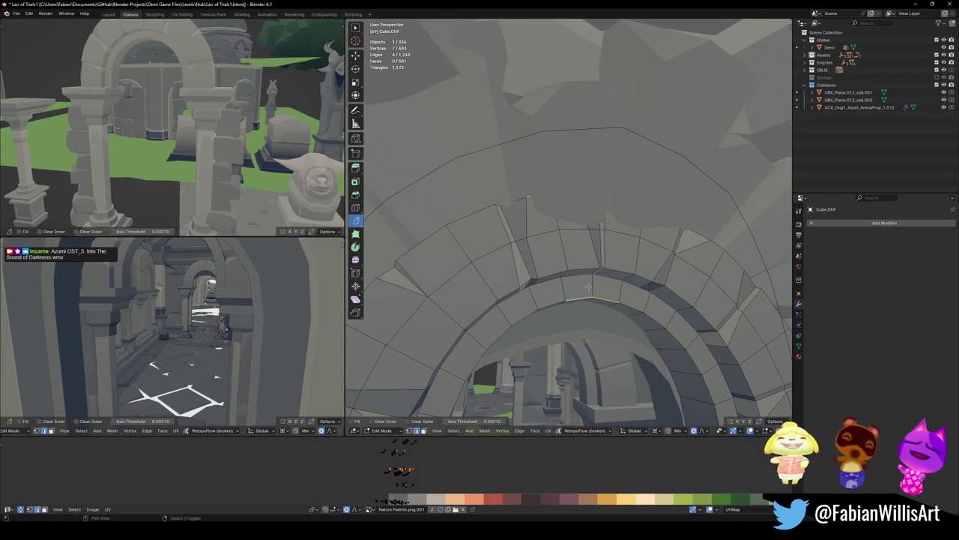
pyautogui.press('g')
pyautogui.press('y')
pyautogui.moveTo(640, 264); pyautogui.dragTo(651, 239, button='middle')
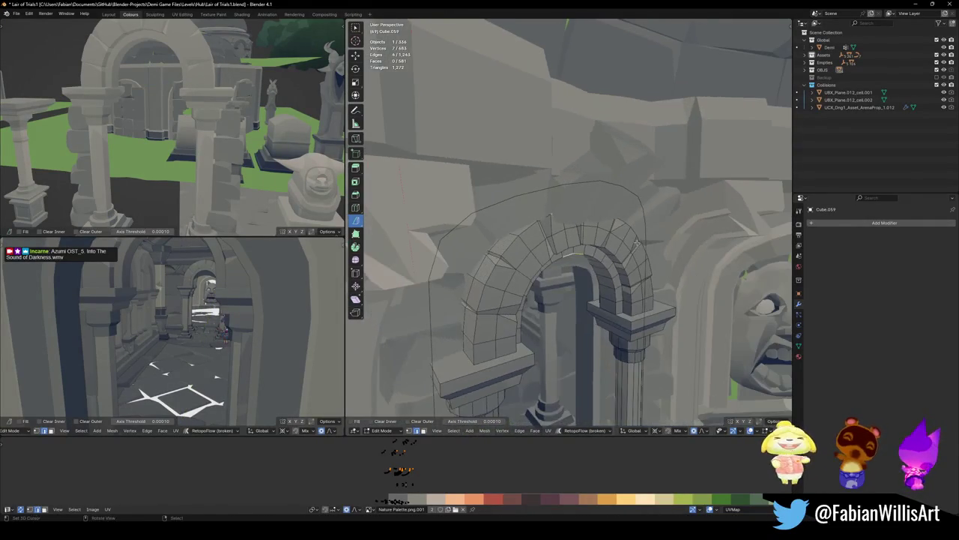
pyautogui.click(655, 240)
# Tilt the arch stones 13° about X and shift them about -0.36 m along Y
pyautogui.press('r')
pyautogui.press('y')
pyautogui.press('x')
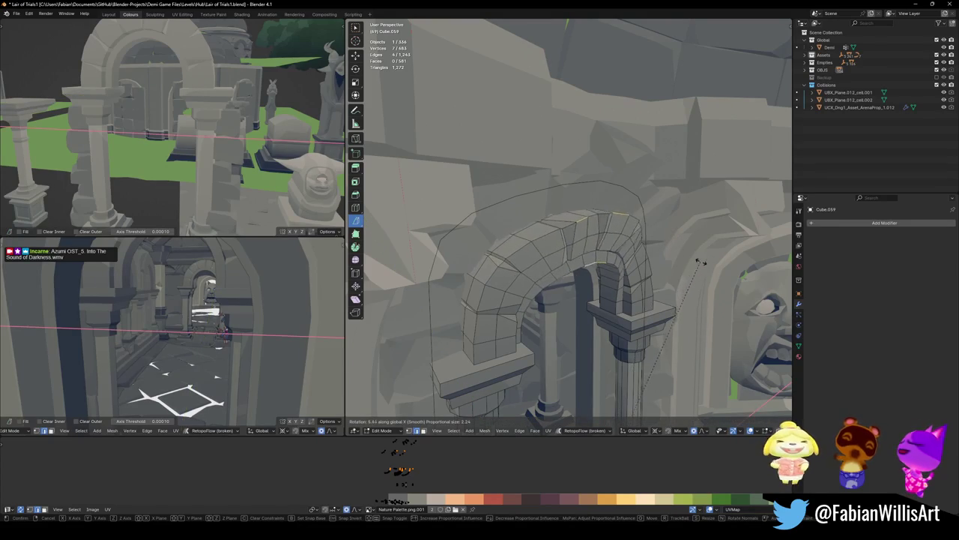
pyautogui.scroll(-5, 700, 258)
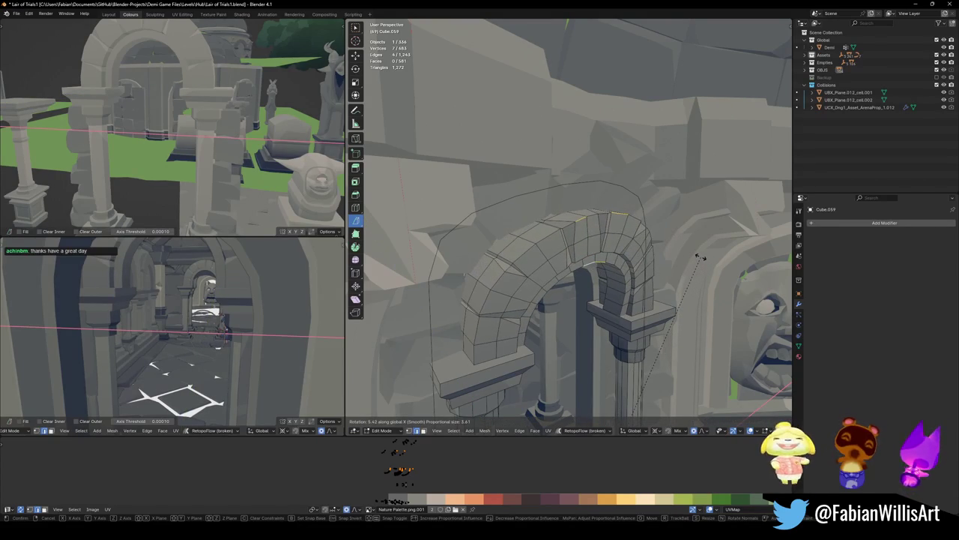
pyautogui.click(690, 253)
pyautogui.press('r')
pyautogui.press('x')
pyautogui.scroll(5, 643, 212)
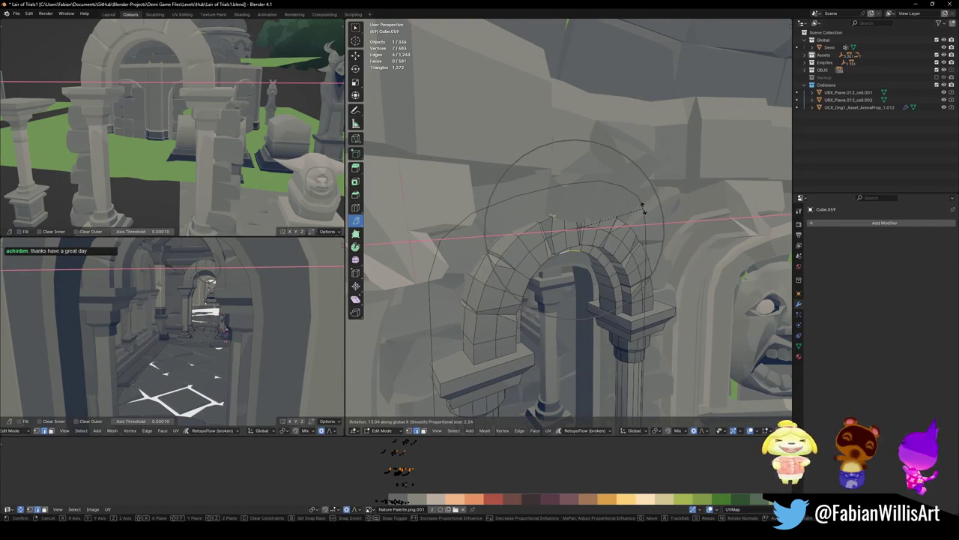
pyautogui.click(643, 212)
pyautogui.press('g')
pyautogui.press('y')
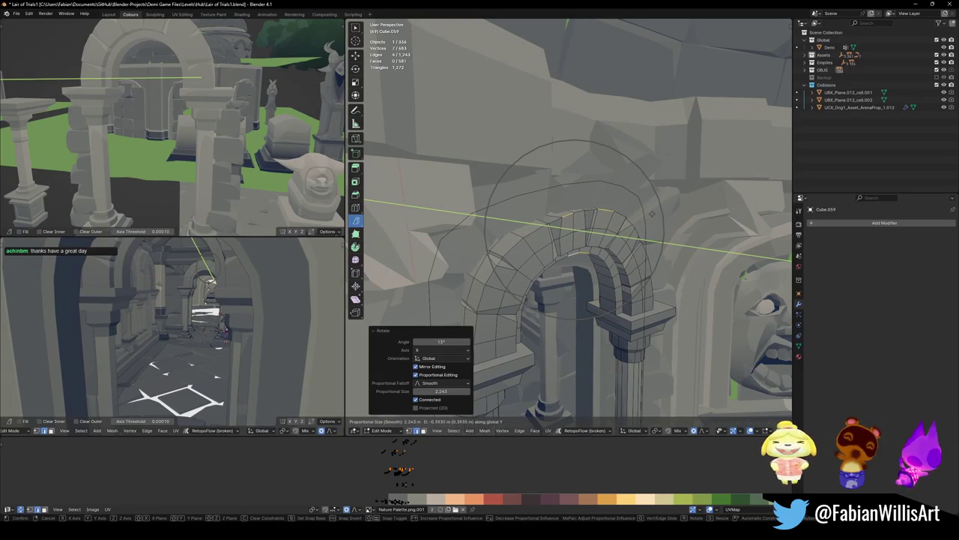
pyautogui.click(650, 214)
# Return to Object Mode, save Lair of Trials1.blend, and enter Edit Mode on wall Cube.065
pyautogui.moveTo(651, 214)
pyautogui.mouseDown(button='middle')
pyautogui.moveTo(599, 249)
pyautogui.moveTo(624, 221)
pyautogui.moveTo(569, 254)
pyautogui.mouseUp(button='middle')
pyautogui.press('Tab')
pyautogui.scroll(2, 624, 221)
pyautogui.hotkey('ctrl', 's')
pyautogui.click(514, 342)
pyautogui.press('Tab')
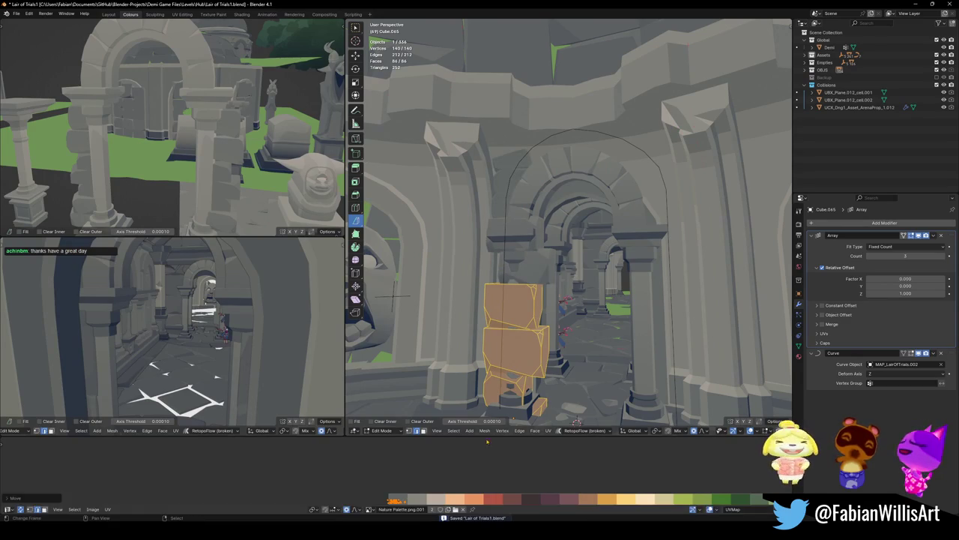
# Back in Object Mode, select guide curve MAP_LairOfTrials.002 and save the file
pyautogui.press('Tab')
pyautogui.moveTo(570, 270); pyautogui.dragTo(622, 248, button='middle')
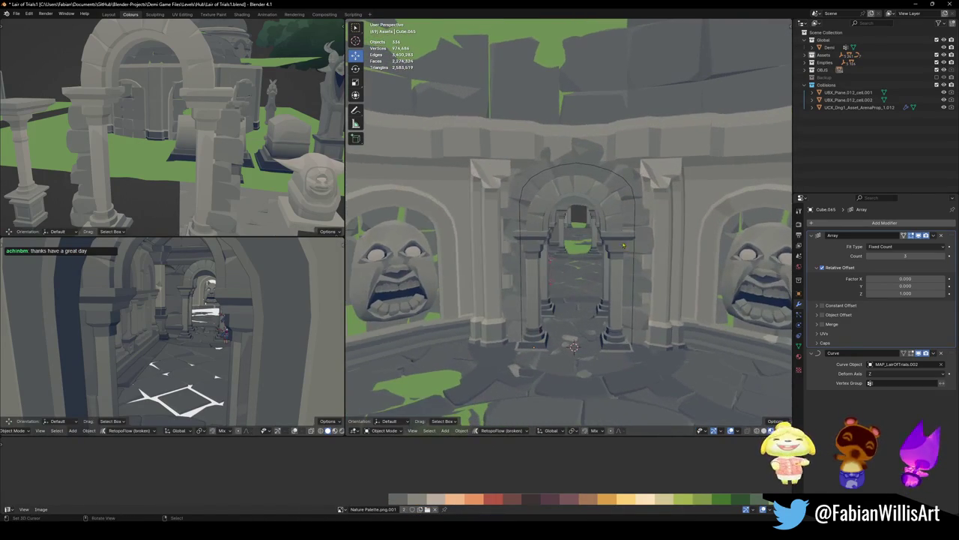
pyautogui.click(629, 189)
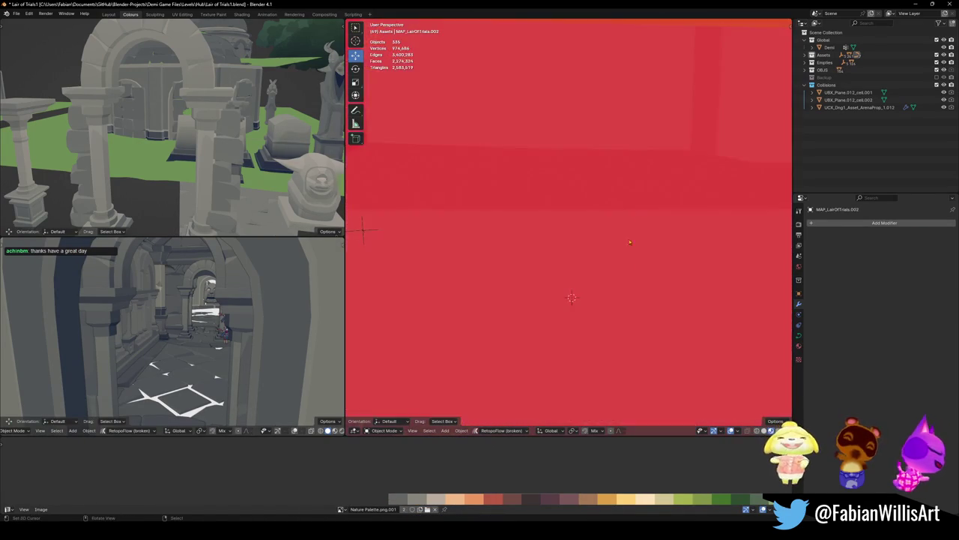
pyautogui.moveTo(629, 189); pyautogui.dragTo(638, 262, button='middle')
pyautogui.scroll(-3, 638, 262)
pyautogui.scroll(-3, 635, 259)
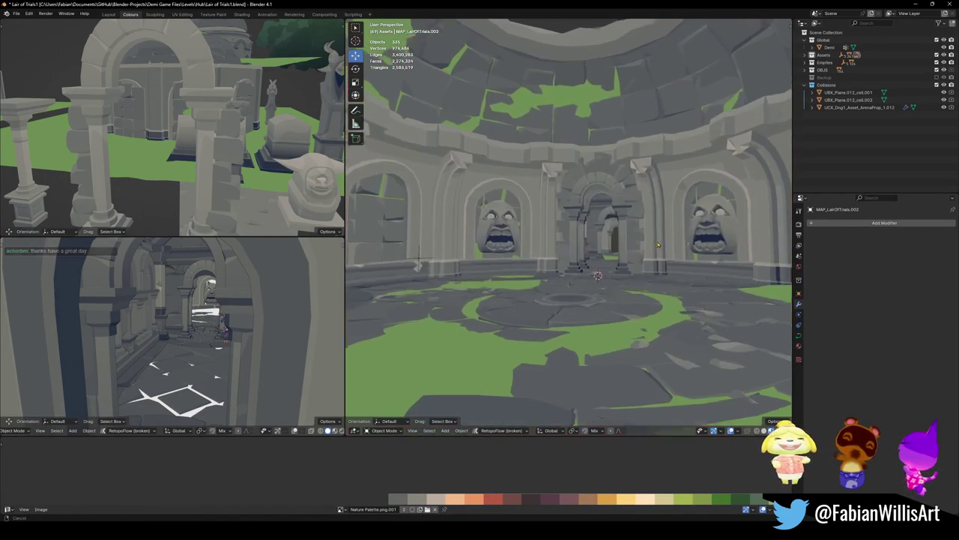
pyautogui.hotkey('ctrl', 's')
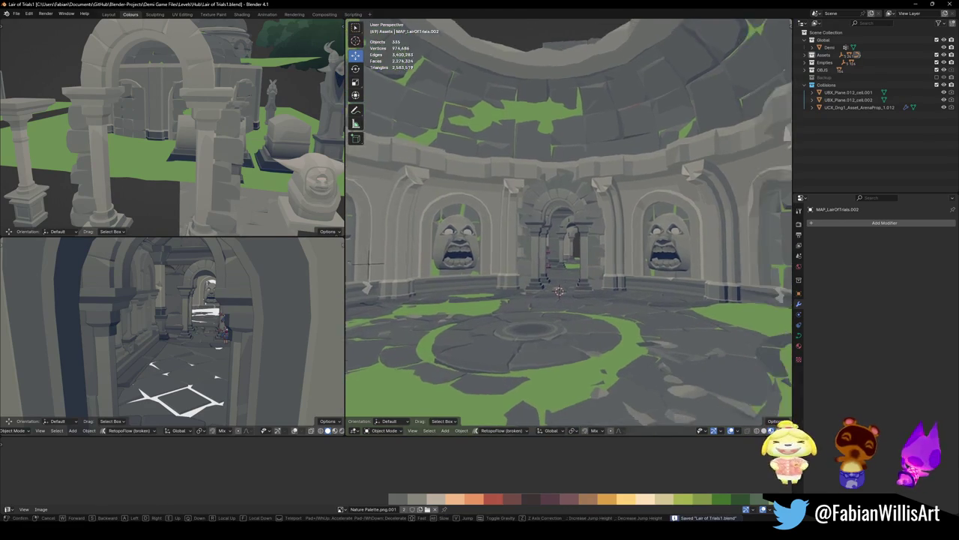
# Walk through the central archway with walk navigation to check the corridor
pyautogui.hotkey('shift', '`')
pyautogui.press('w')
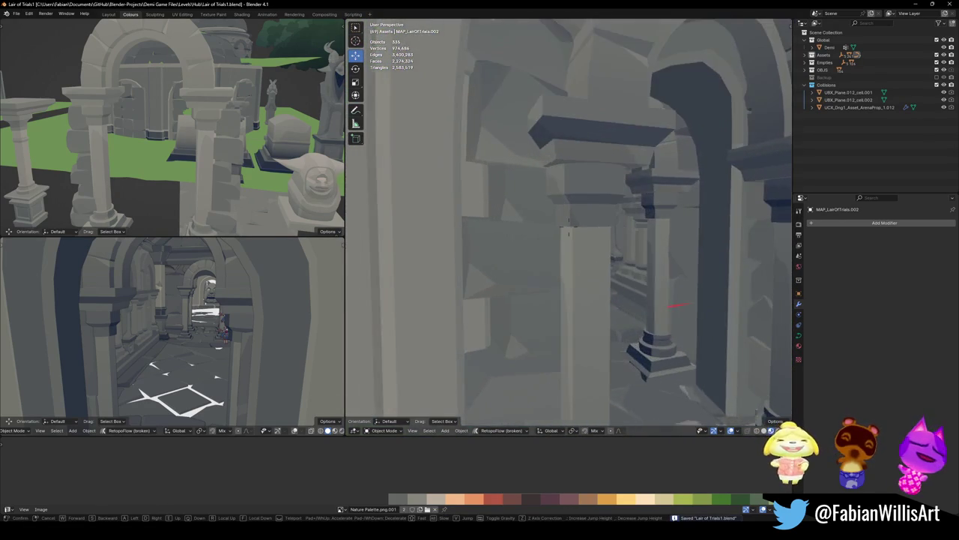
pyautogui.press('s')
pyautogui.click(584, 165)
pyautogui.click(583, 165)
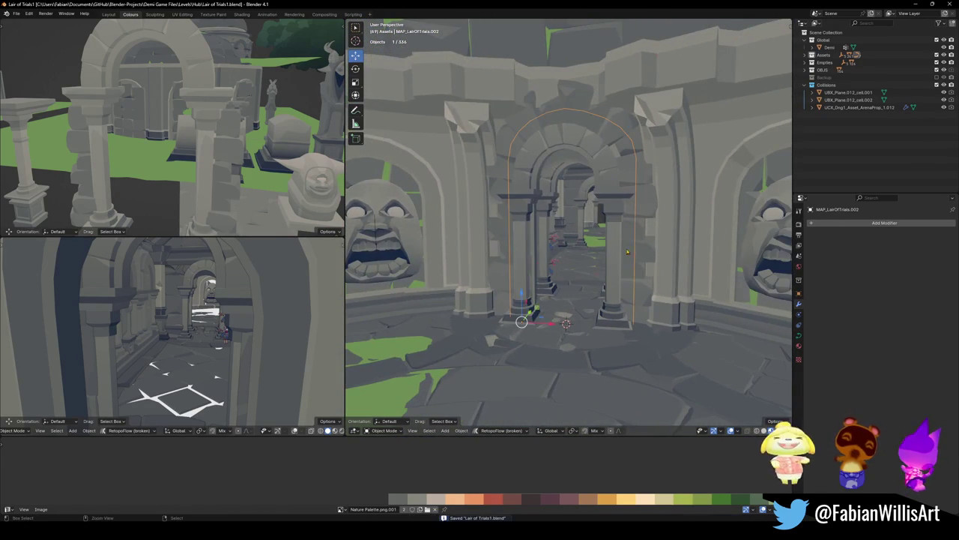
pyautogui.scroll(5, 583, 165)
pyautogui.scroll(3, 583, 165)
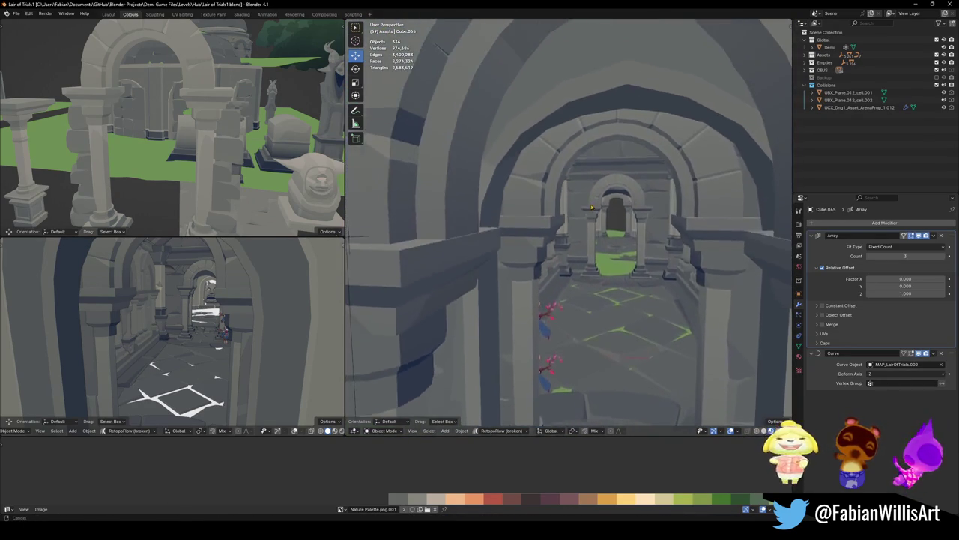
pyautogui.scroll(-8, 592, 180)
pyautogui.scroll(5, 613, 201)
pyautogui.press('Tab')
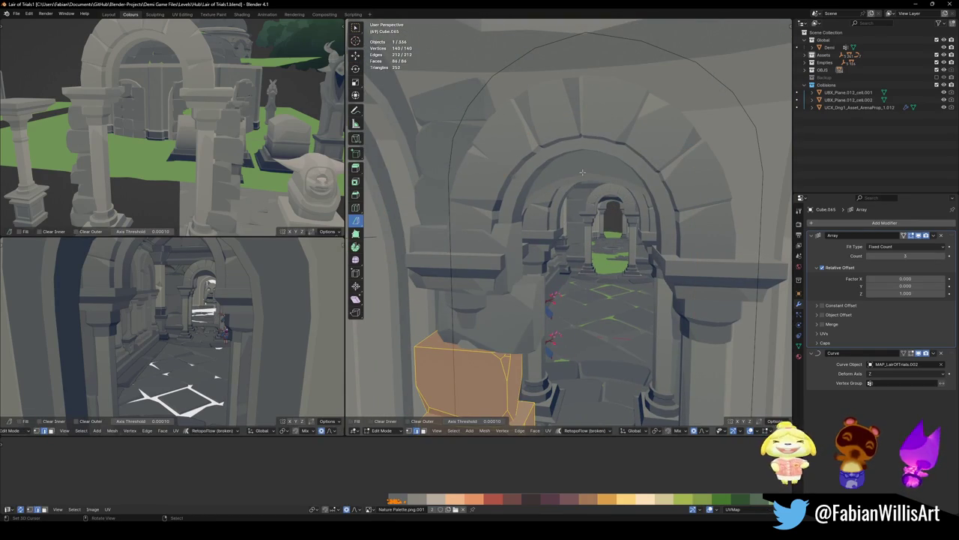
pyautogui.press('Tab')
pyautogui.scroll(-4, 583, 172)
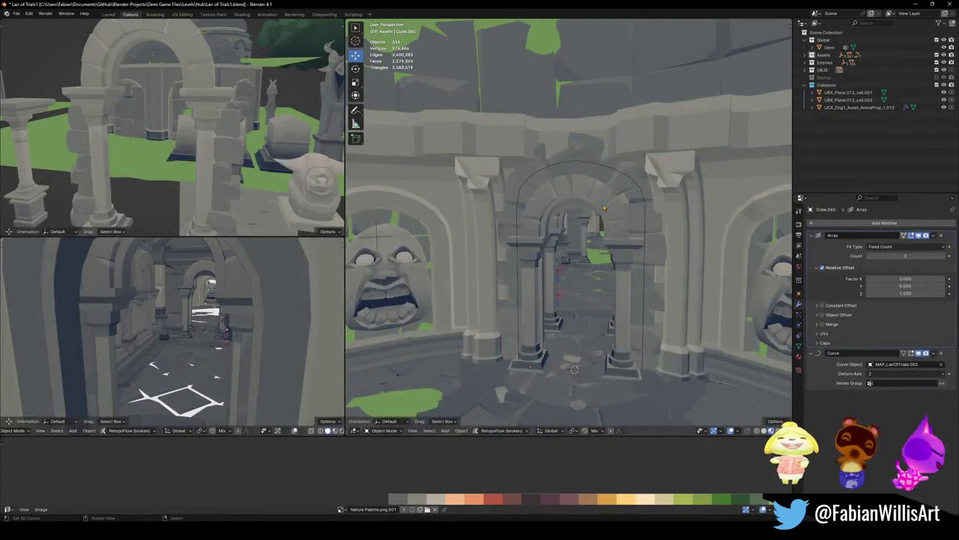
pyautogui.scroll(3, 600, 206)
pyautogui.click(596, 193)
pyautogui.press('Tab')
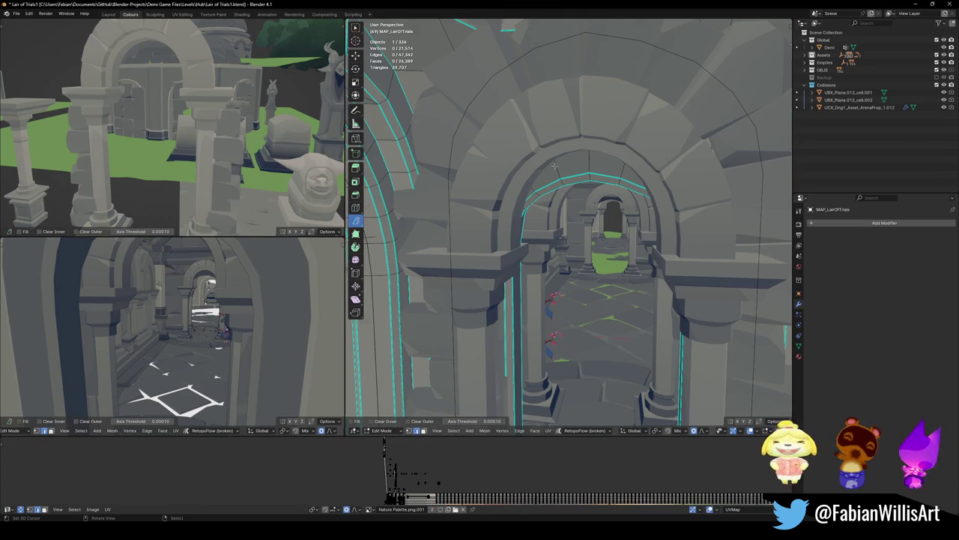
pyautogui.scroll(-5, 575, 330)
pyautogui.moveTo(570, 329)
pyautogui.mouseDown(button='middle')
pyautogui.moveTo(552, 236)
pyautogui.moveTo(590, 172)
pyautogui.moveTo(611, 195)
pyautogui.mouseUp(button='middle')
pyautogui.scroll(5, 574, 329)
pyautogui.press('Tab')
# Tilt the top control point of guide curve MAP_LairOfTrials.002 with proportional falloff
pyautogui.click(590, 172)
pyautogui.press('Tab')
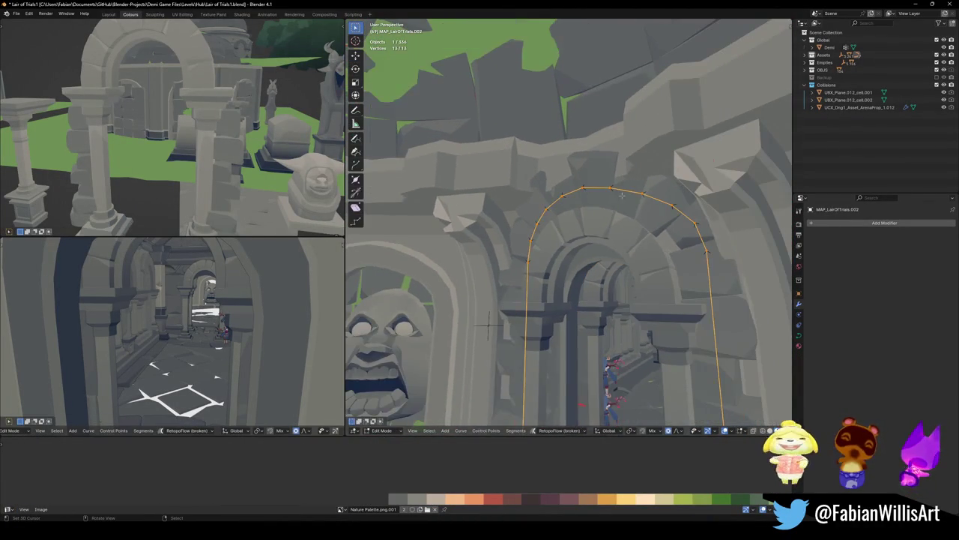
pyautogui.click(583, 188)
pyautogui.hotkey('ctrl', 't')
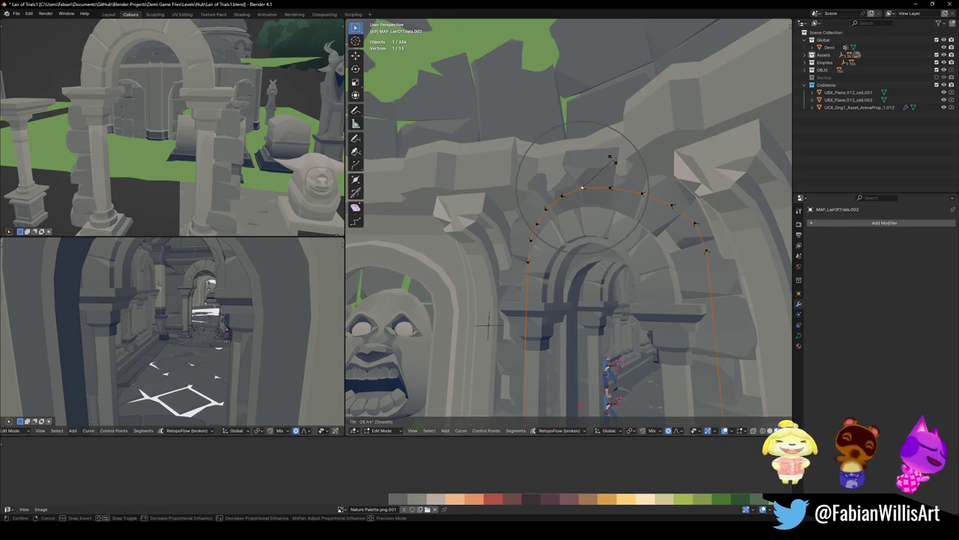
pyautogui.scroll(-5, 612, 161)
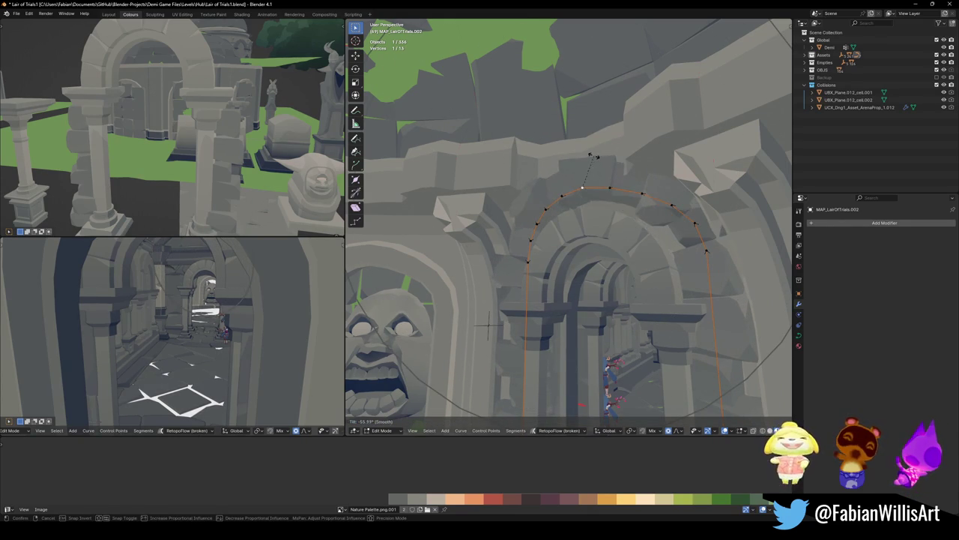
pyautogui.click(597, 162)
pyautogui.moveTo(597, 161)
pyautogui.mouseDown(button='middle')
pyautogui.moveTo(569, 225)
pyautogui.moveTo(525, 247)
pyautogui.mouseUp(button='middle')
pyautogui.press('Tab')
# Deselect the curve's control points, switch to Object Mode, and save Lair of Trials1.blend
pyautogui.click(513, 248)
pyautogui.press('Tab')
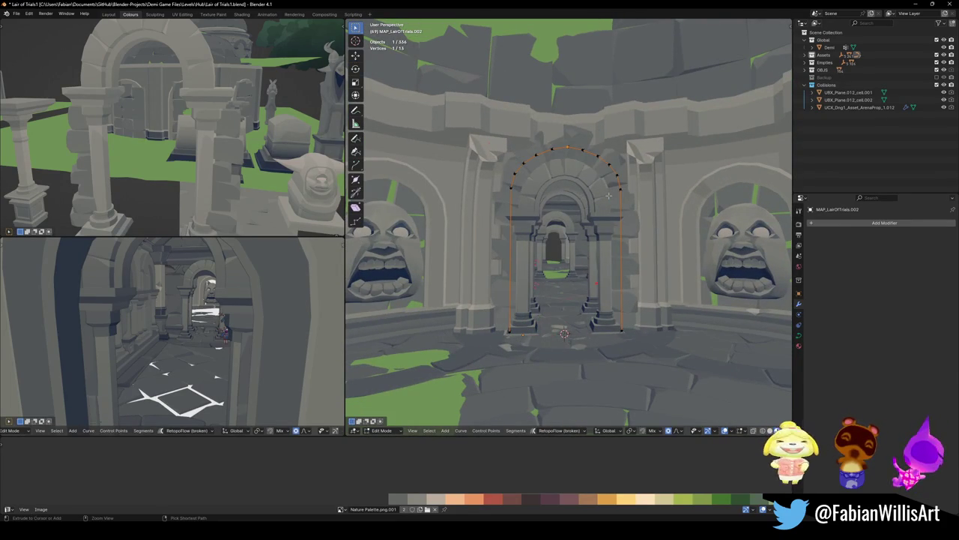
pyautogui.hotkey('alt', 'a')
pyautogui.moveTo(626, 187); pyautogui.dragTo(577, 169, button='middle')
pyautogui.hotkey('ctrl', 'Tab')
pyautogui.click(579, 188)
pyautogui.hotkey('ctrl', 's')
pyautogui.press('KP_Decimal')
pyautogui.click(575, 166)
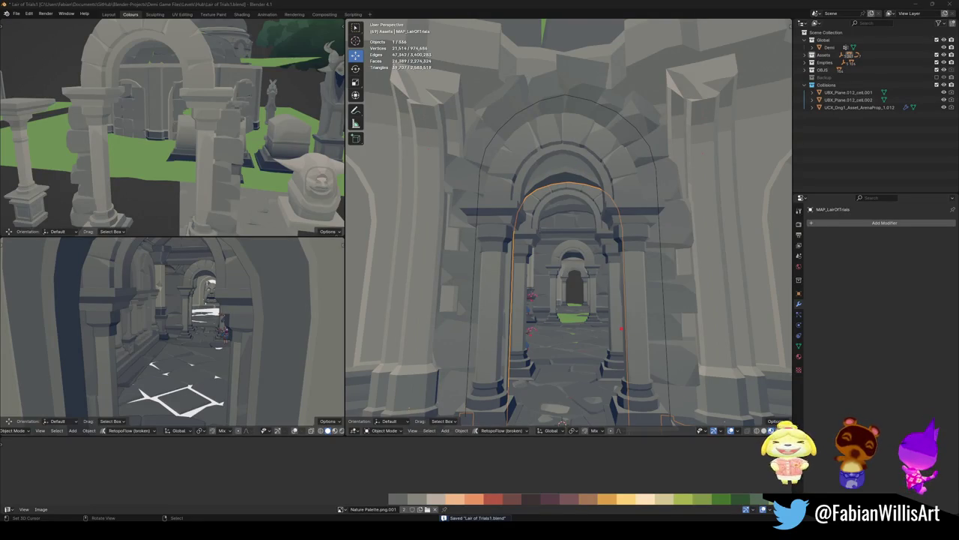
# Hide the selected arch faces of MAP_LairOfTrials and inspect the corridor behind them
pyautogui.moveTo(562, 422); pyautogui.dragTo(550, 223, button='middle')
pyautogui.press('Tab')
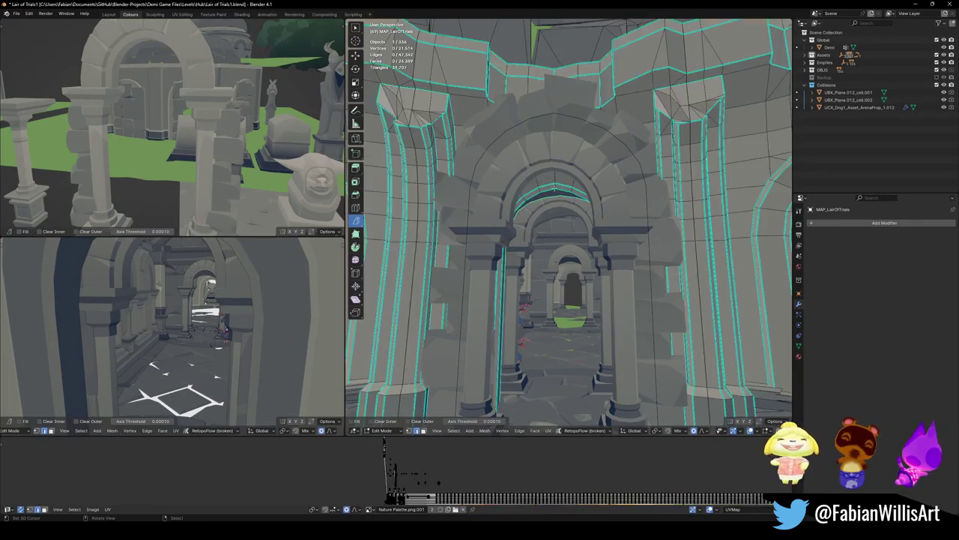
pyautogui.press('h')
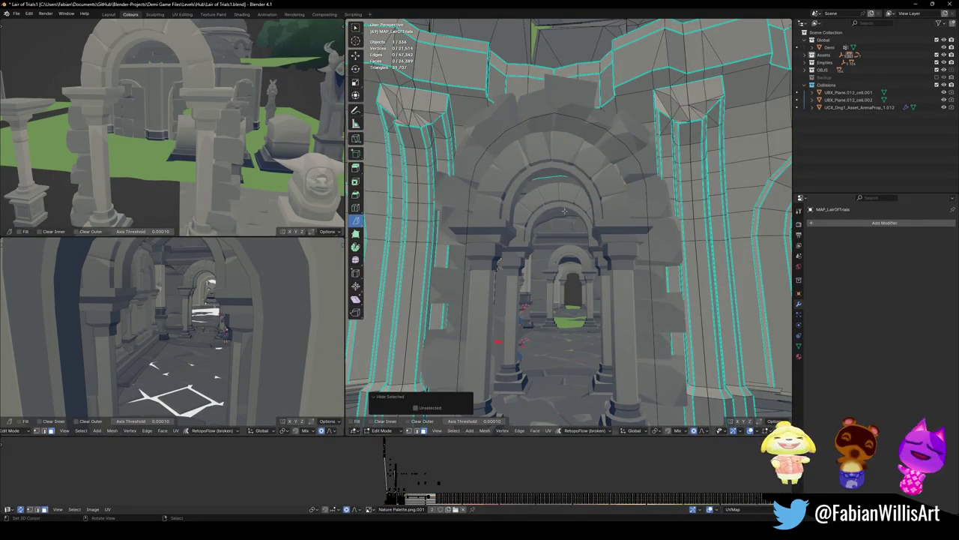
pyautogui.scroll(2, 565, 219)
pyautogui.moveTo(554, 232); pyautogui.dragTo(570, 225, button='middle')
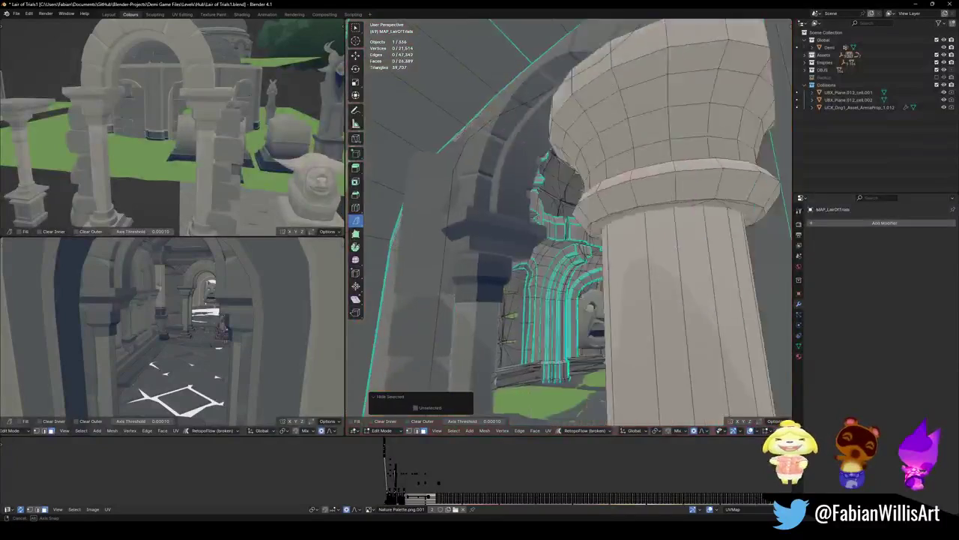
pyautogui.scroll(2, 692, 242)
pyautogui.moveTo(692, 241)
pyautogui.mouseDown(button='middle')
pyautogui.moveTo(587, 268)
pyautogui.moveTo(607, 261)
pyautogui.moveTo(513, 248)
pyautogui.moveTo(555, 282)
pyautogui.moveTo(589, 271)
pyautogui.mouseUp(button='middle')
pyautogui.scroll(-3, 587, 267)
# Reveal all hidden arch faces, return to Object Mode, and save Lair of Trials1.blend
pyautogui.hotkey('alt', 'h')
pyautogui.hotkey('alt', 'a')
pyautogui.scroll(3, 569, 259)
pyautogui.scroll(3, 513, 248)
pyautogui.press('Tab')
pyautogui.scroll(-3, 600, 268)
pyautogui.hotkey('ctrl', 's')
pyautogui.click(661, 280)
pyautogui.click(657, 282)
pyautogui.hotkey('alt', 'a')
pyautogui.moveTo(658, 282)
pyautogui.mouseDown(button='middle')
pyautogui.moveTo(612, 298)
pyautogui.moveTo(560, 299)
pyautogui.mouseUp(button='middle')
pyautogui.scroll(-3, 645, 285)
# Duplicate wall Cube.065 and move the copy about 2.613 m along Y
pyautogui.click(612, 297)
pyautogui.hotkey('shift', 'd')
pyautogui.press('y')
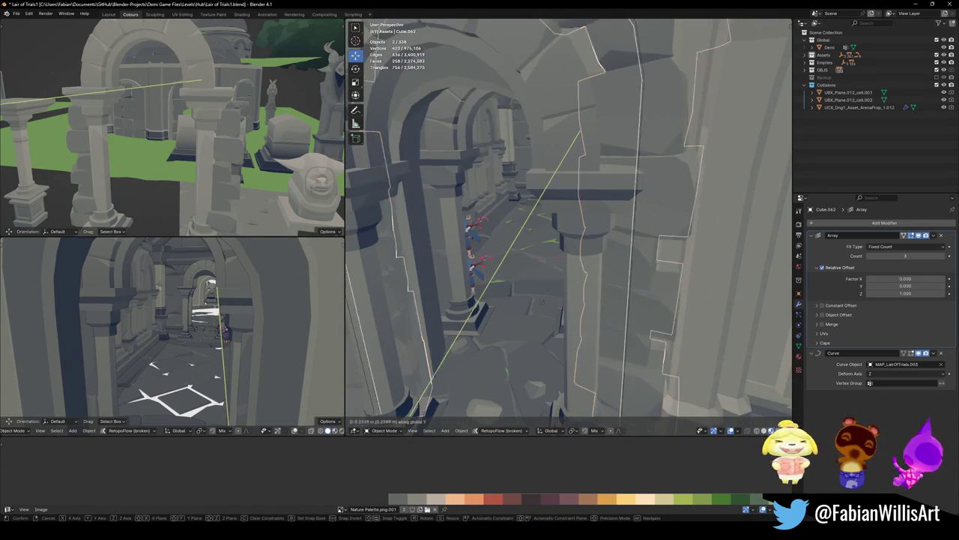
pyautogui.click(578, 238)
pyautogui.scroll(6, 578, 238)
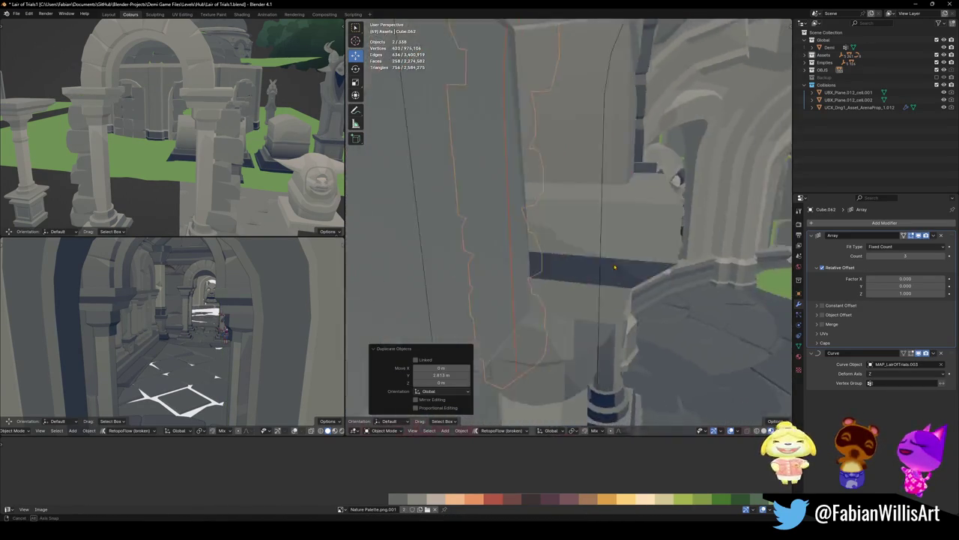
pyautogui.moveTo(578, 238)
pyautogui.mouseDown(button='middle')
pyautogui.moveTo(623, 279)
pyautogui.moveTo(601, 280)
pyautogui.mouseUp(button='middle')
pyautogui.scroll(-2, 623, 279)
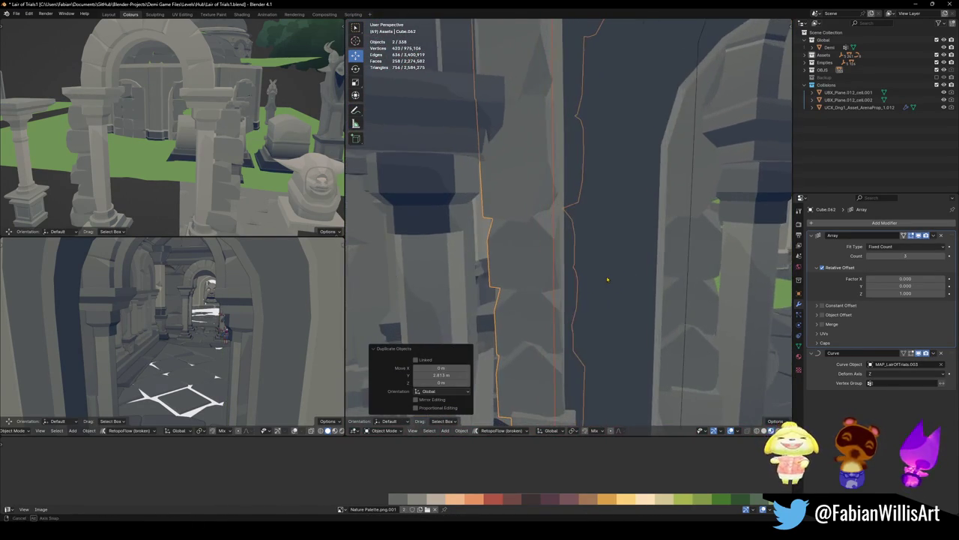
pyautogui.press('g')
pyautogui.press('y')
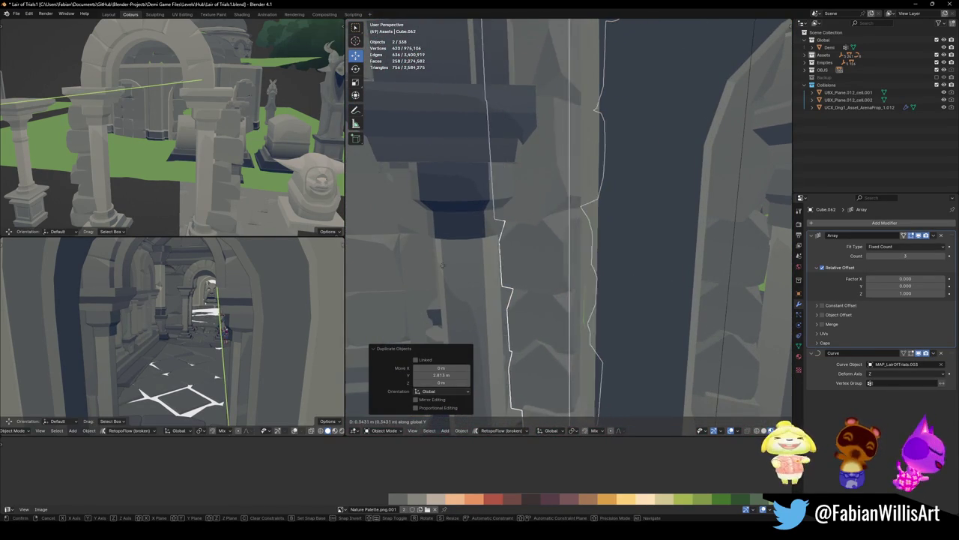
pyautogui.click(542, 272)
pyautogui.hotkey('alt', 'a')
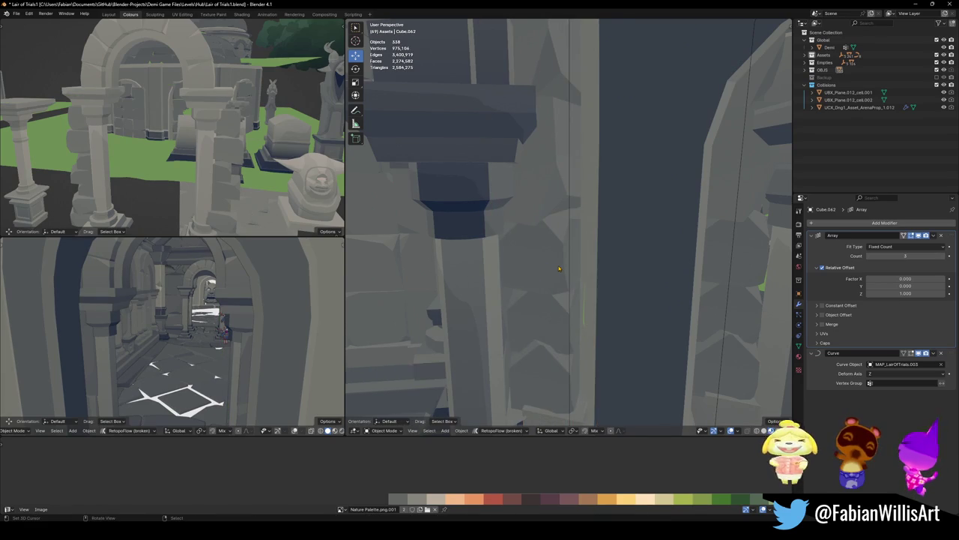
# Scale all of Cube.062's geometry about 1.22 along global Y
pyautogui.click(559, 269)
pyautogui.press('Tab')
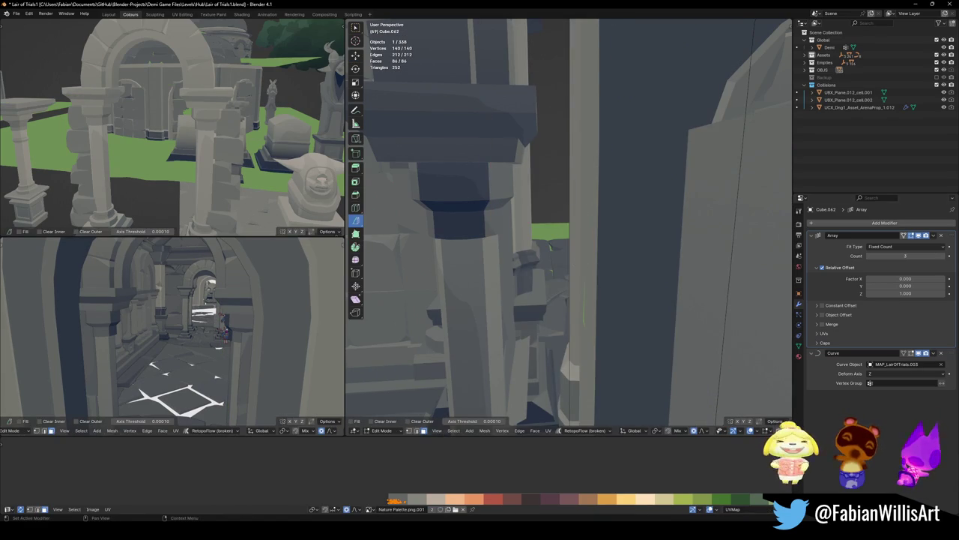
pyautogui.press('a')
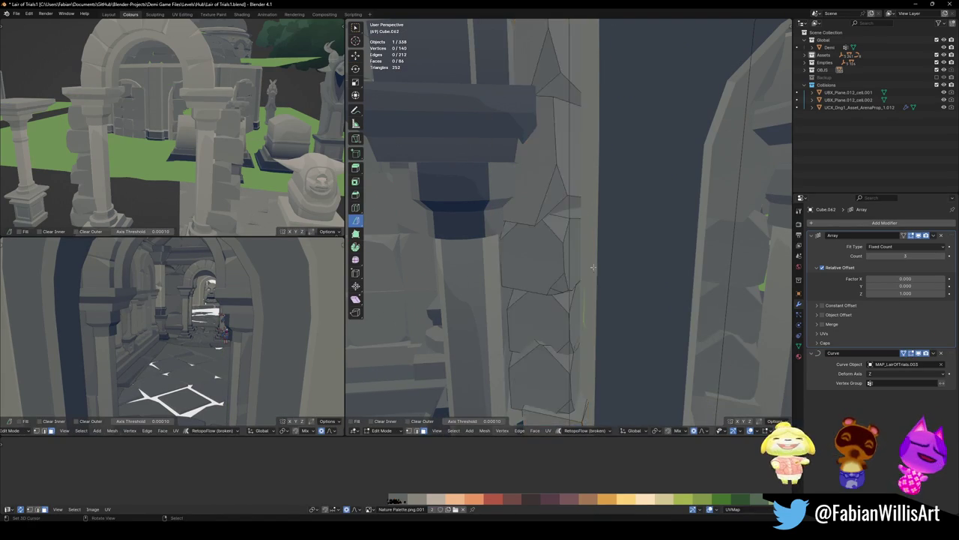
pyautogui.press('s')
pyautogui.press('y')
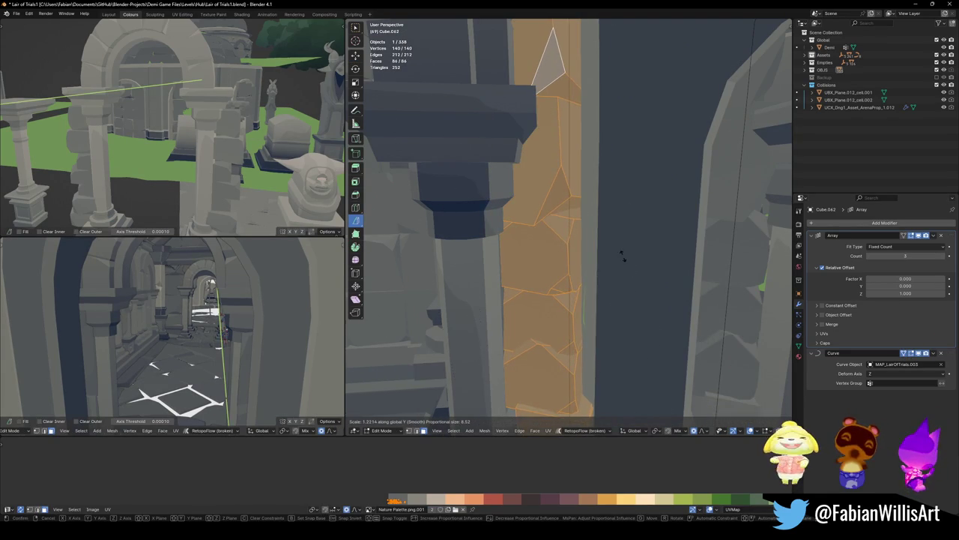
pyautogui.click(620, 250)
pyautogui.press('Tab')
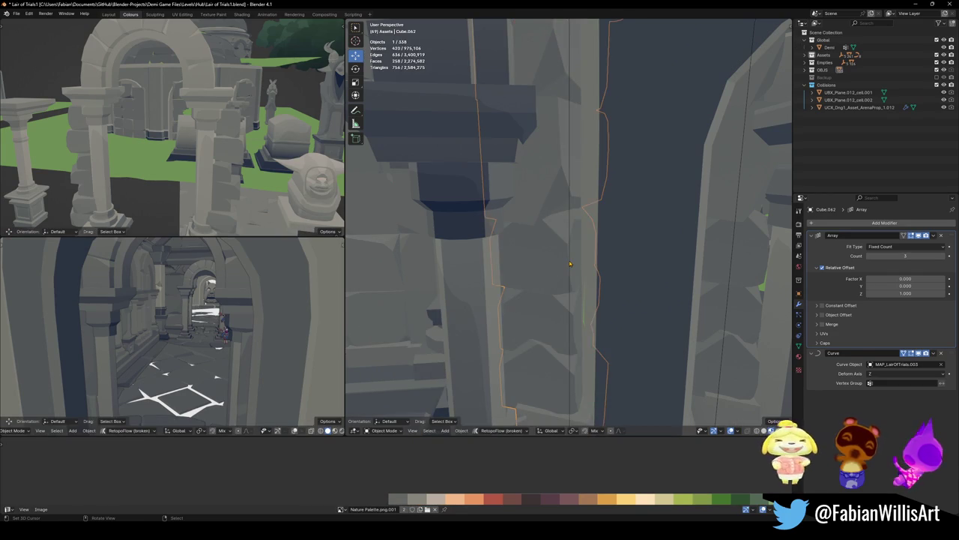
# Select the Cube.062 trim and then its guide curve MAP_LairOfTrials.003
pyautogui.click(570, 315)
pyautogui.click(570, 261)
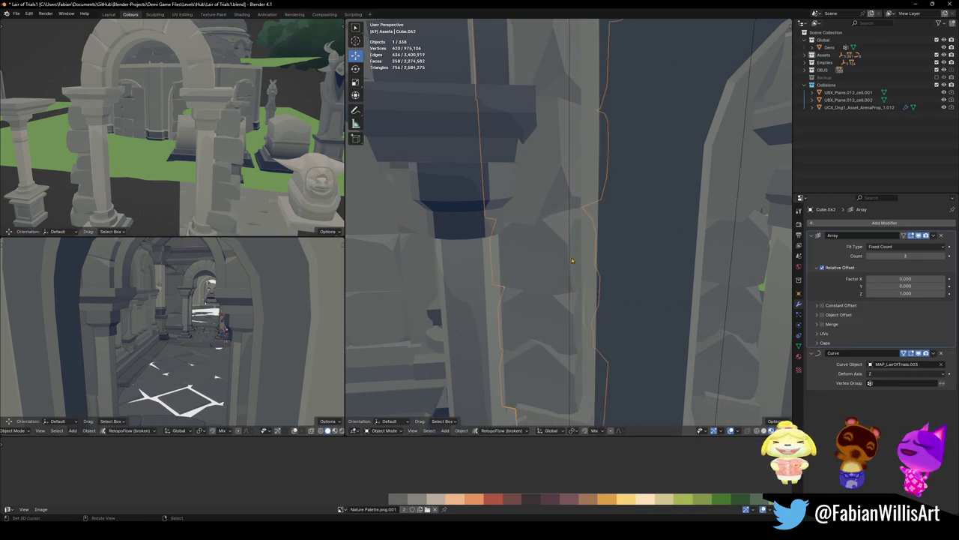
pyautogui.click(574, 254)
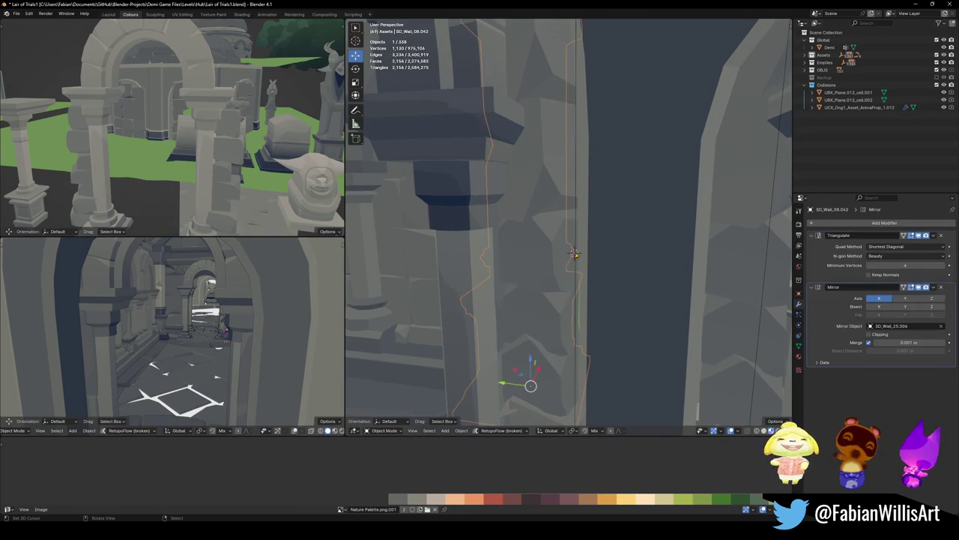
pyautogui.click(574, 253)
pyautogui.click(574, 252)
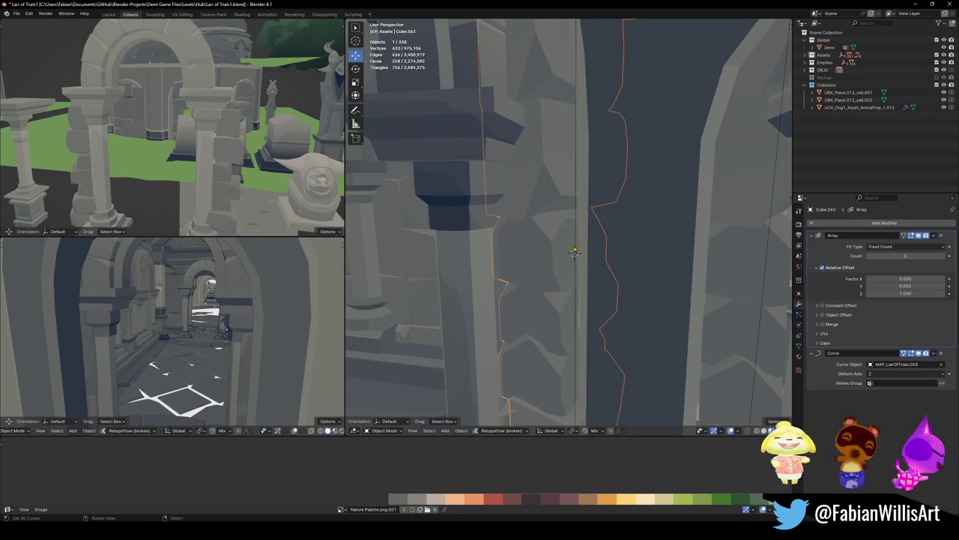
pyautogui.click(572, 262)
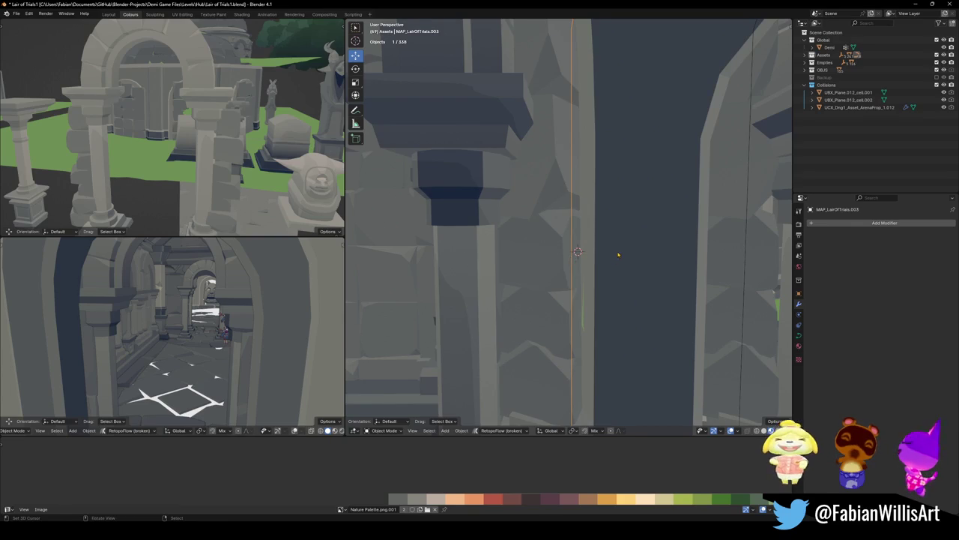
# Tilt the points of guide curve MAP_LairOfTrials.003
pyautogui.moveTo(619, 256); pyautogui.dragTo(606, 253, button='middle')
pyautogui.press('Tab')
pyautogui.hotkey('ctrl', 't')
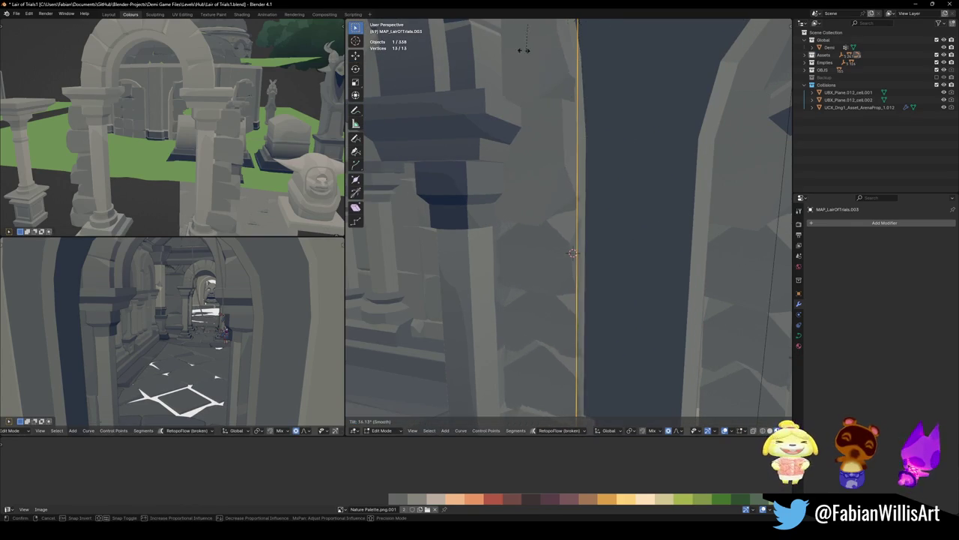
pyautogui.click(531, 55)
pyautogui.moveTo(622, 225)
pyautogui.mouseDown(button='middle')
pyautogui.moveTo(616, 213)
pyautogui.moveTo(630, 257)
pyautogui.mouseUp(button='middle')
pyautogui.press('Tab')
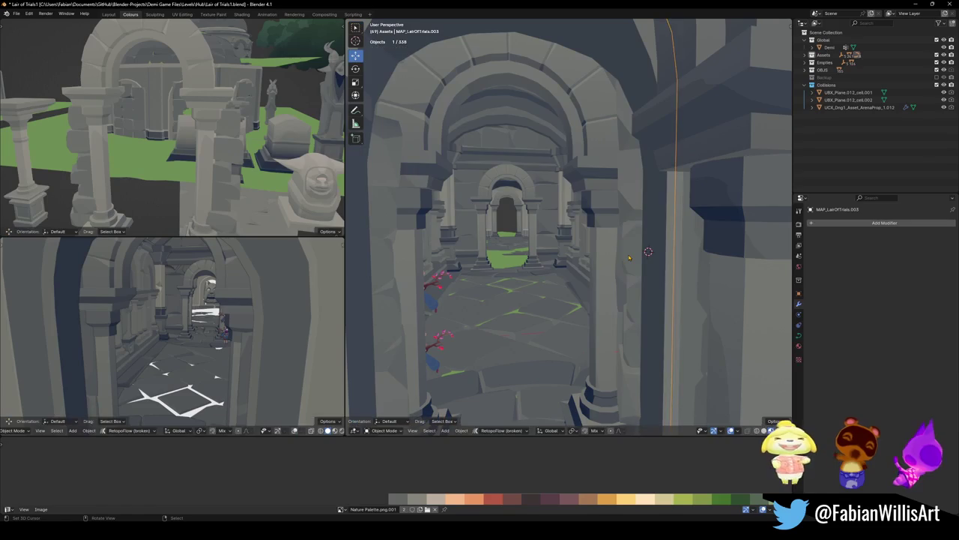
# Mirror the whole Cube.062 trim across X and recalculate its normals outside
pyautogui.click(630, 258)
pyautogui.press('Tab')
pyautogui.press('a')
pyautogui.hotkey('ctrl', 'm')
pyautogui.press('x')
pyautogui.press('Return')
pyautogui.hotkey('alt', 'n')
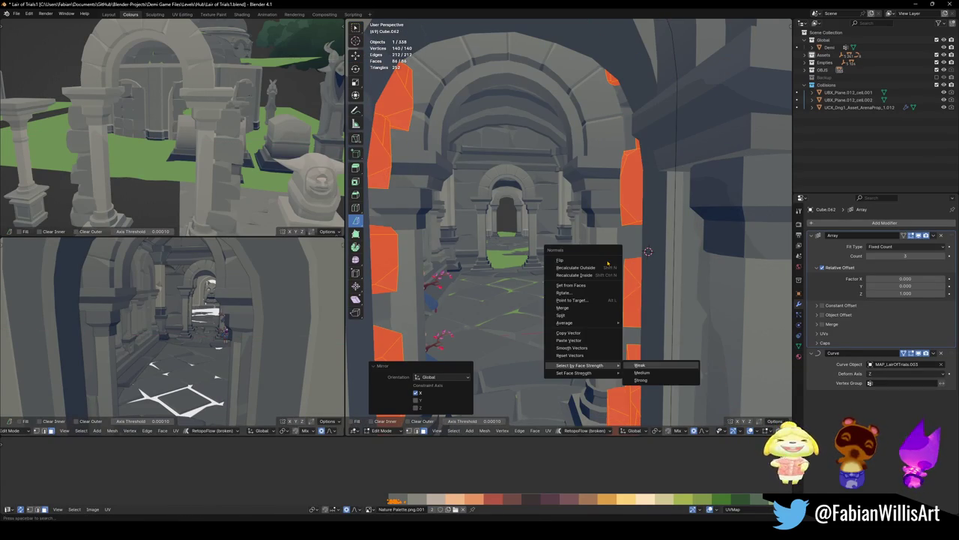
pyautogui.click(593, 365)
pyautogui.press('Tab')
pyautogui.scroll(2, 627, 258)
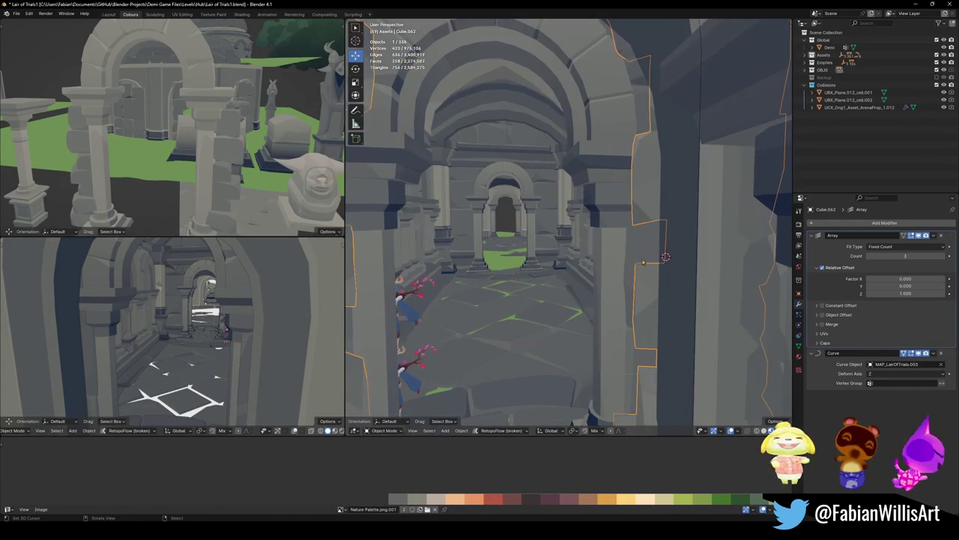
pyautogui.hotkey('alt', 'a')
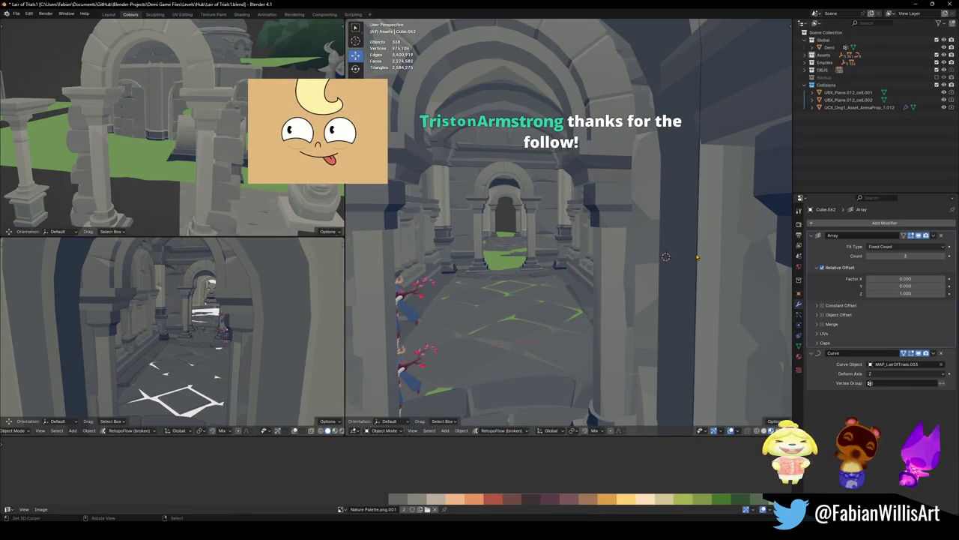
# Select all points of MAP_LairOfTrials.003 and tilt them again
pyautogui.click(697, 258)
pyautogui.press('Tab')
pyautogui.press('a')
pyautogui.hotkey('ctrl', 't')
pyautogui.hotkey('shift', '`')
pyautogui.press('w')
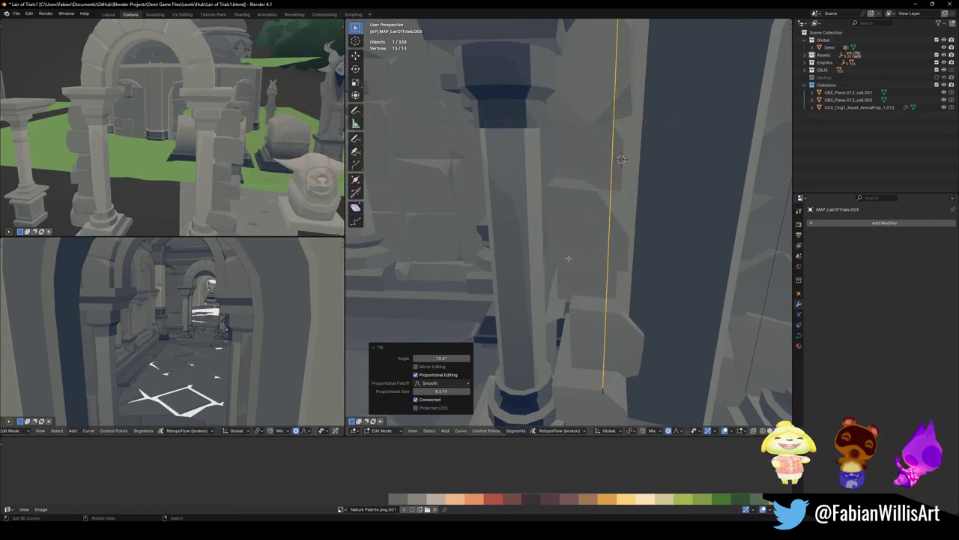
pyautogui.click(569, 225)
# Shift the curve points 0.234 m along Y and fatten the curve with Alt+S
pyautogui.press('g')
pyautogui.press('y')
pyautogui.click(597, 249)
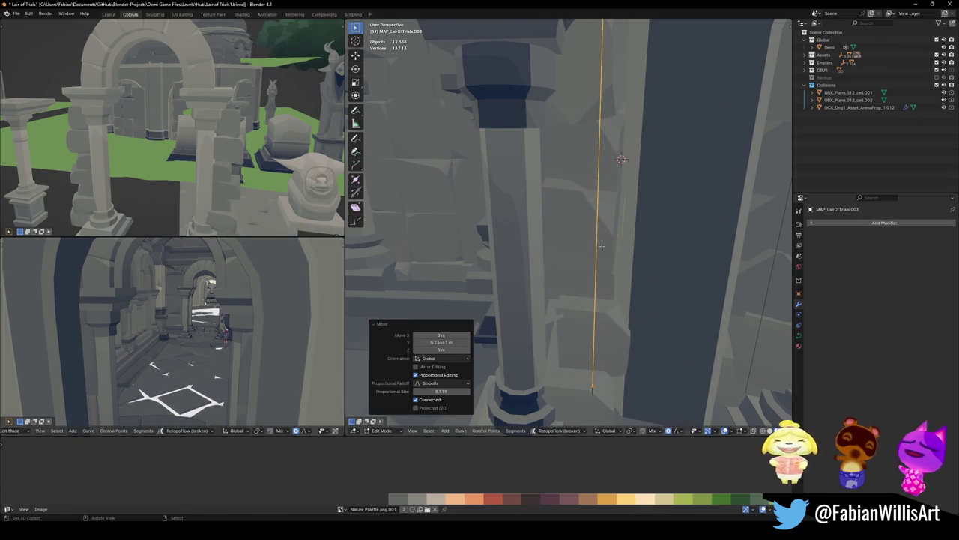
pyautogui.hotkey('alt', 's')
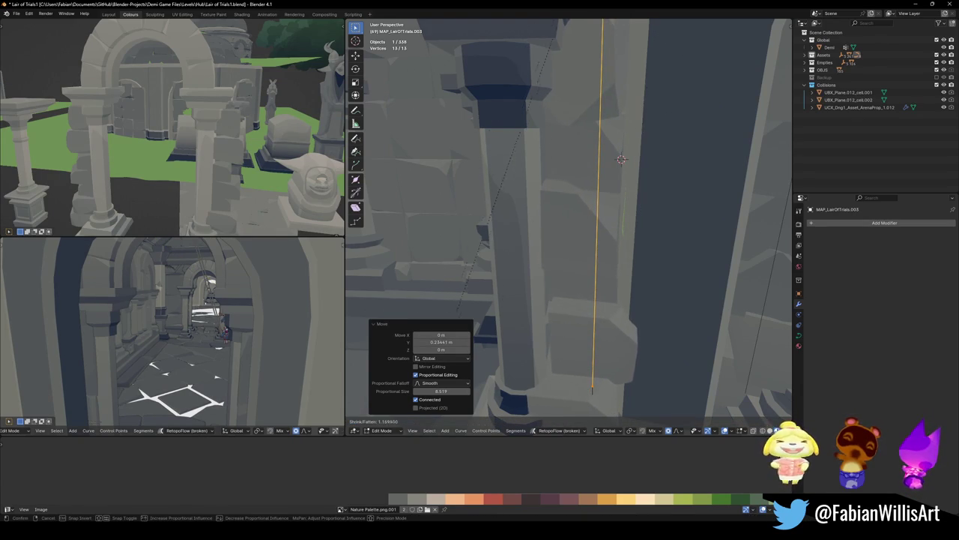
pyautogui.click(535, 341)
pyautogui.moveTo(535, 341)
pyautogui.mouseDown(button='middle')
pyautogui.moveTo(562, 341)
pyautogui.moveTo(549, 316)
pyautogui.moveTo(606, 299)
pyautogui.moveTo(622, 278)
pyautogui.mouseUp(button='middle')
pyautogui.press('Tab')
pyautogui.hotkey('alt', 'a')
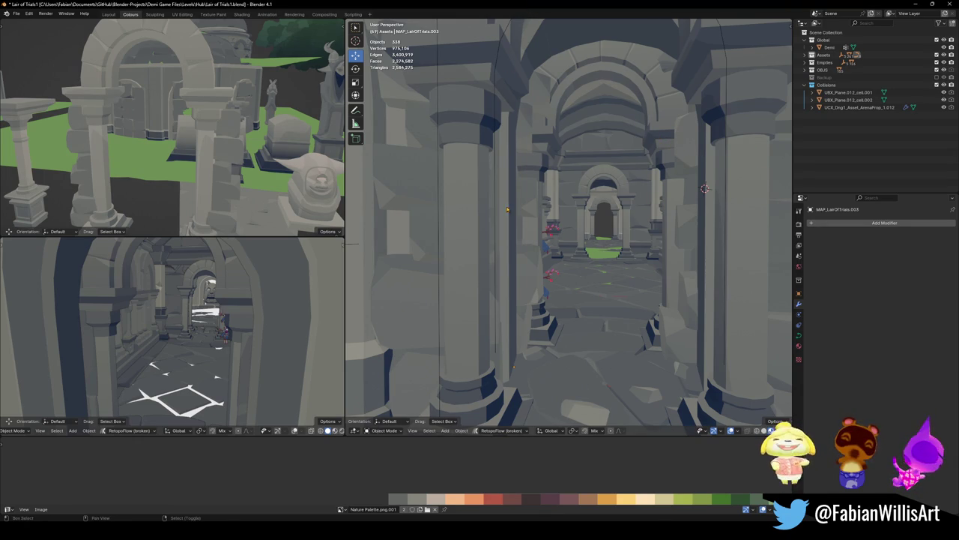
# Walk down the corridor and save the level file
pyautogui.hotkey('shift', '`')
pyautogui.press('w')
pyautogui.hotkey('ctrl', 's')
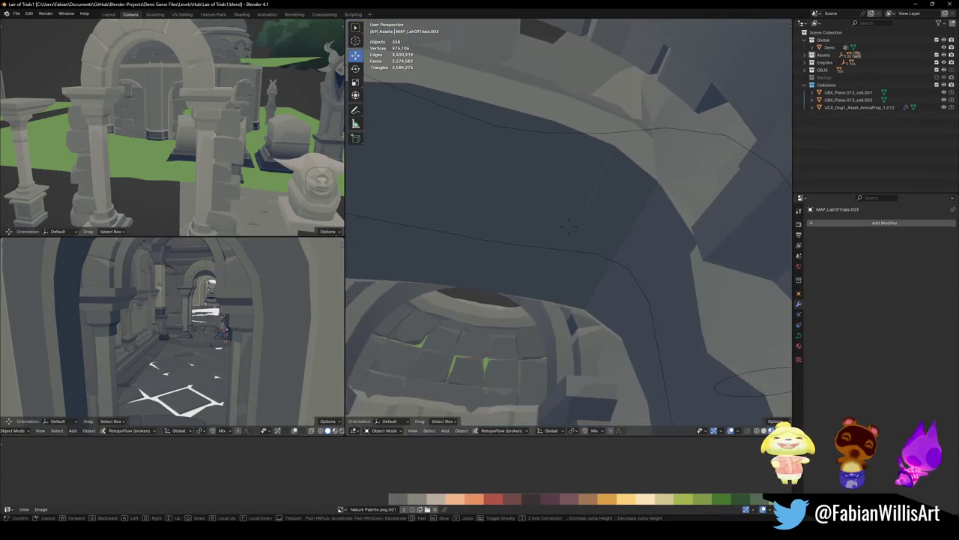
# In the guide curve's Edit Mode, shift one control point along Y, then lower it 1.7763 m
pyautogui.click(567, 219)
pyautogui.click(558, 208)
pyautogui.press('Tab')
pyautogui.click(560, 205)
pyautogui.press('g')
pyautogui.press('y')
pyautogui.scroll(6, 573, 172)
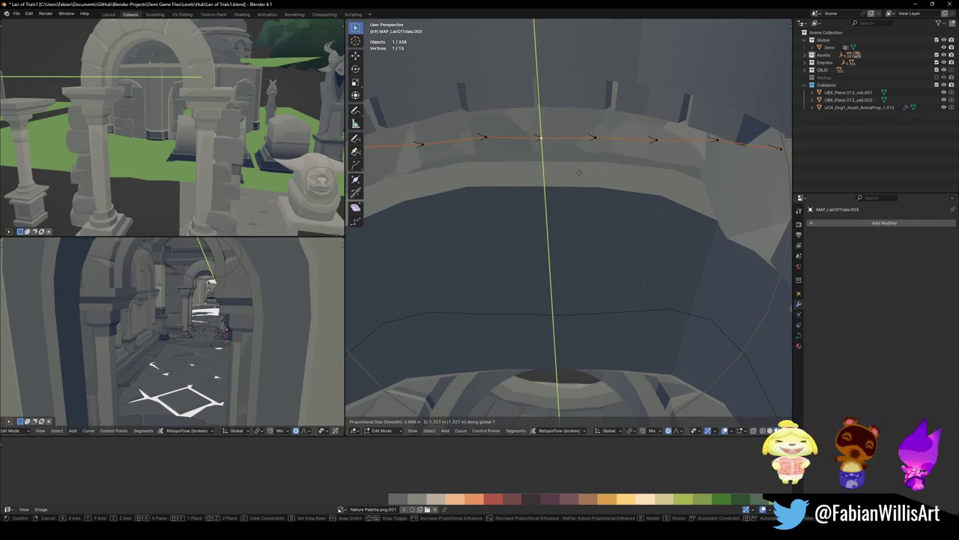
pyautogui.click(584, 142)
pyautogui.press('g')
pyautogui.press('z')
pyautogui.scroll(-4, 586, 150)
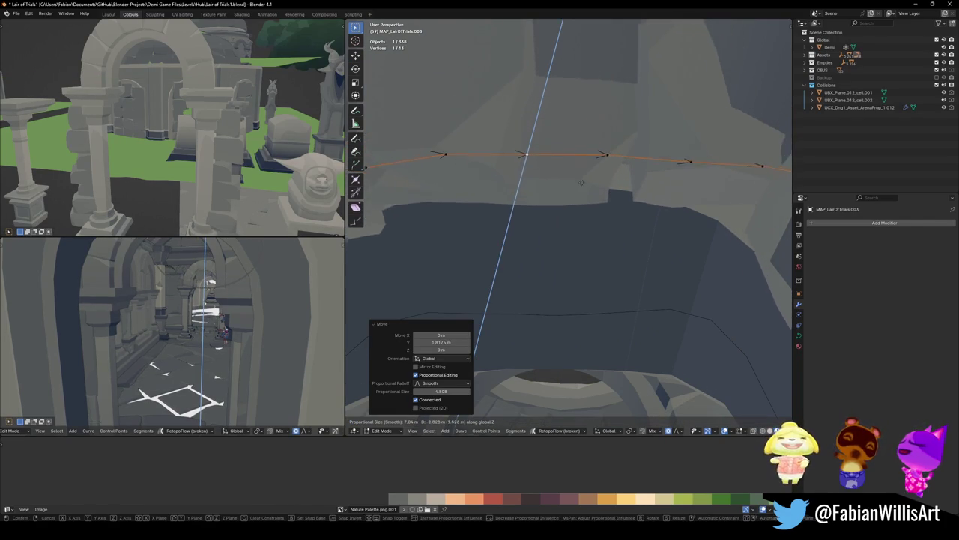
pyautogui.click(569, 210)
# At the archway, reposition the arch points along Y using proportional editing
pyautogui.hotkey('shift', '`')
pyautogui.press('w')
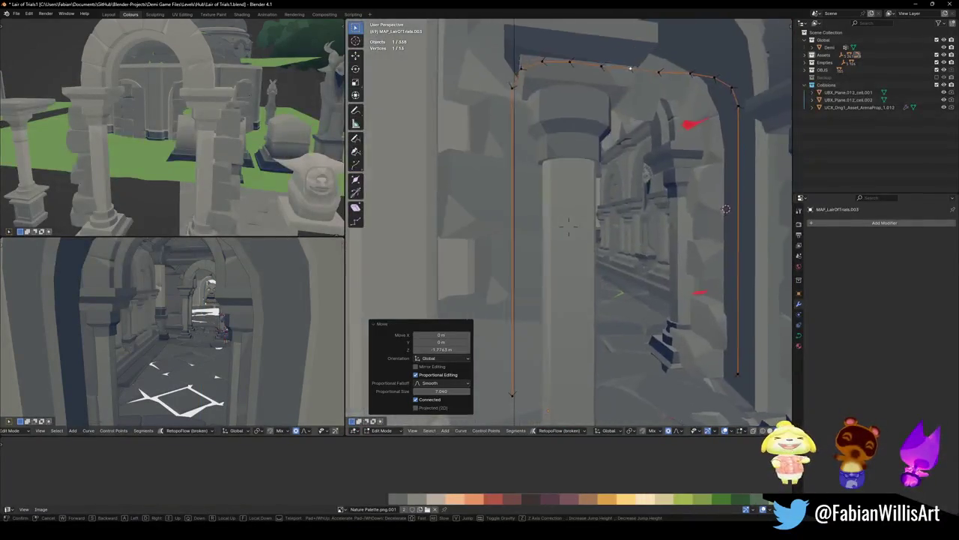
pyautogui.click(685, 234)
pyautogui.press('g')
pyautogui.press('z')
pyautogui.scroll(5, 569, 217)
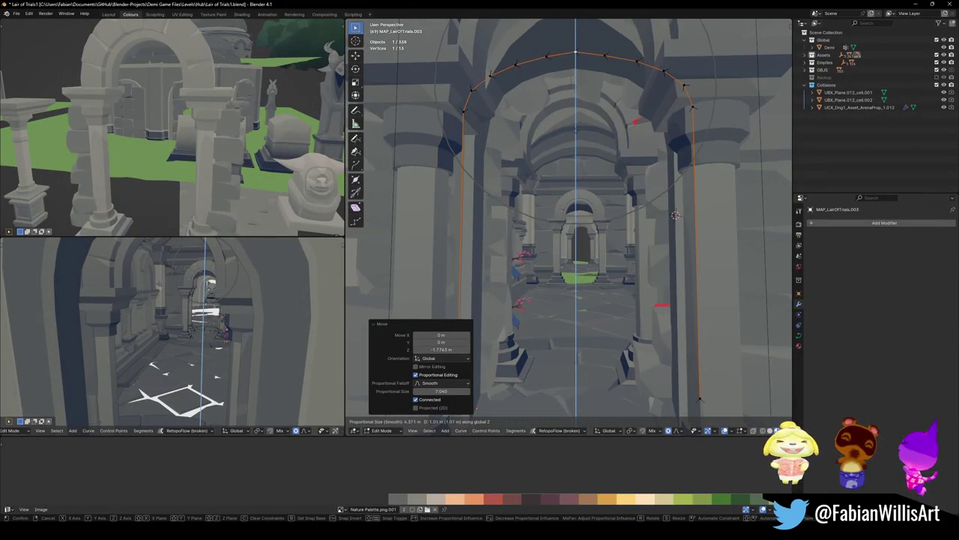
pyautogui.press('y')
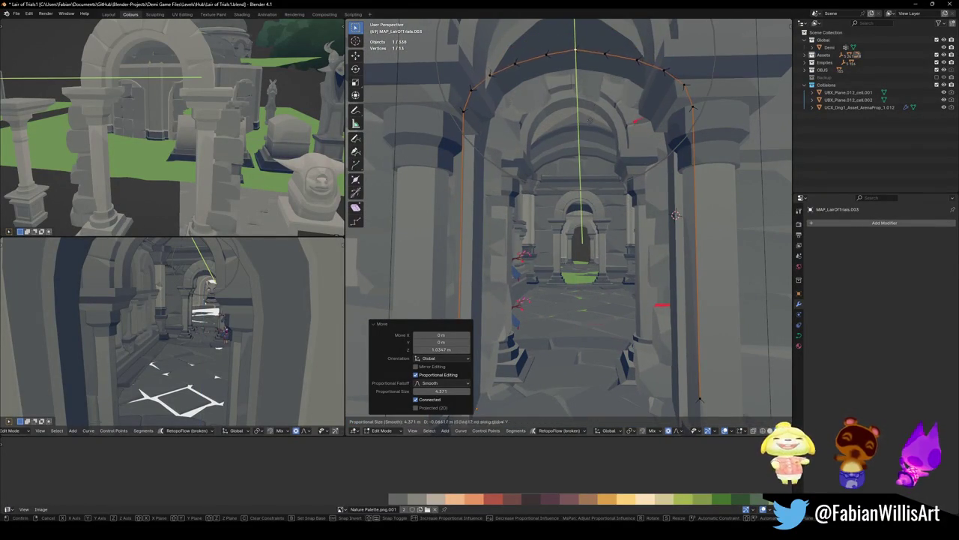
pyautogui.click(582, 122)
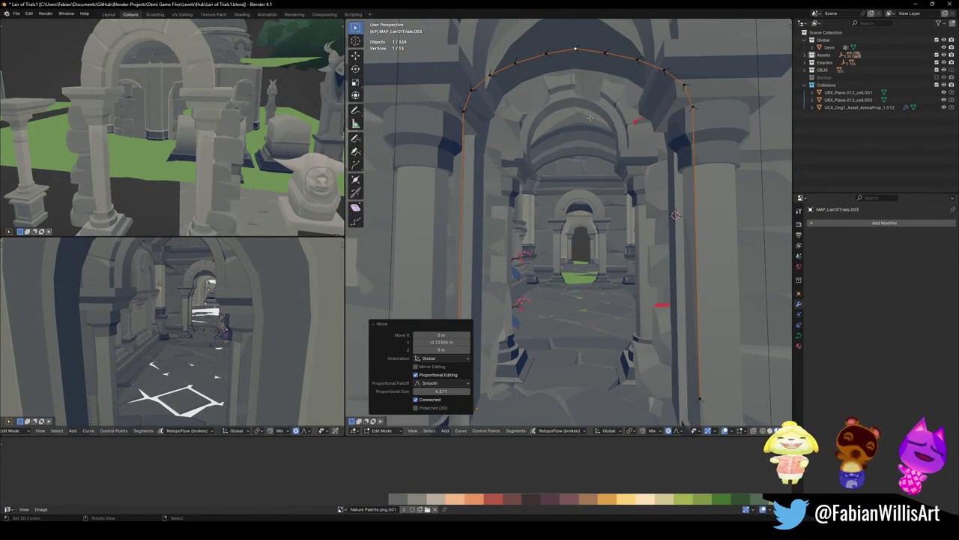
# Scale the arch's top points to narrow it, then scale the bottom-right endpoint to reshape the legs
pyautogui.click(476, 111)
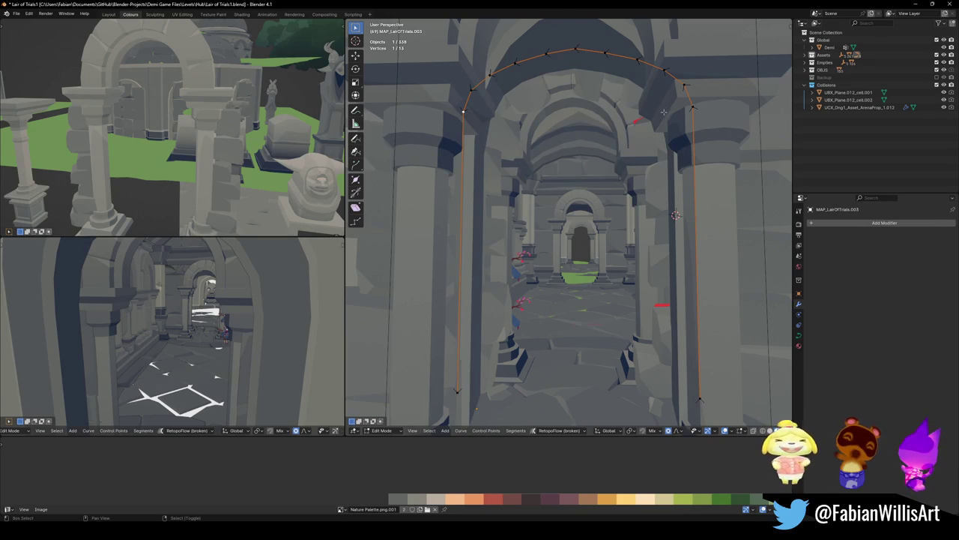
pyautogui.press('s')
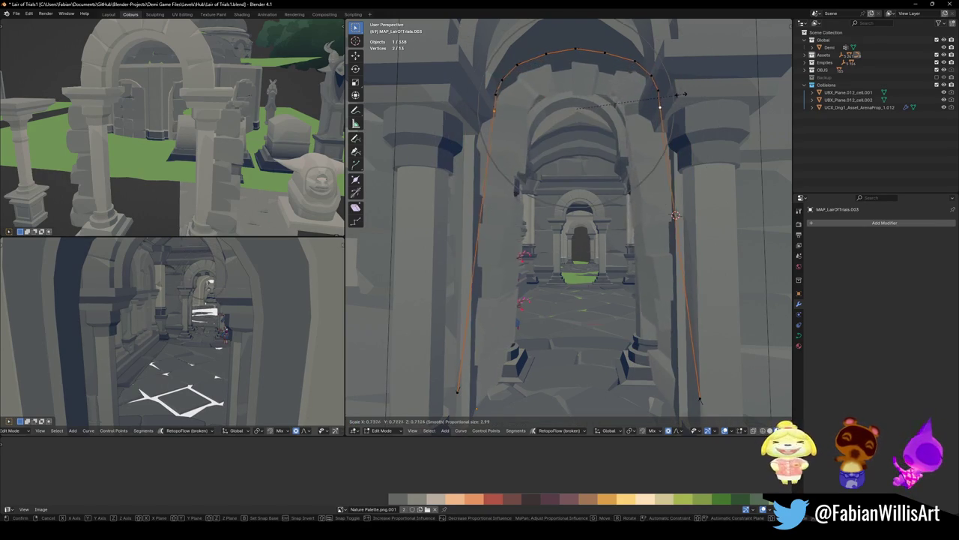
pyautogui.click(679, 92)
pyautogui.click(680, 90)
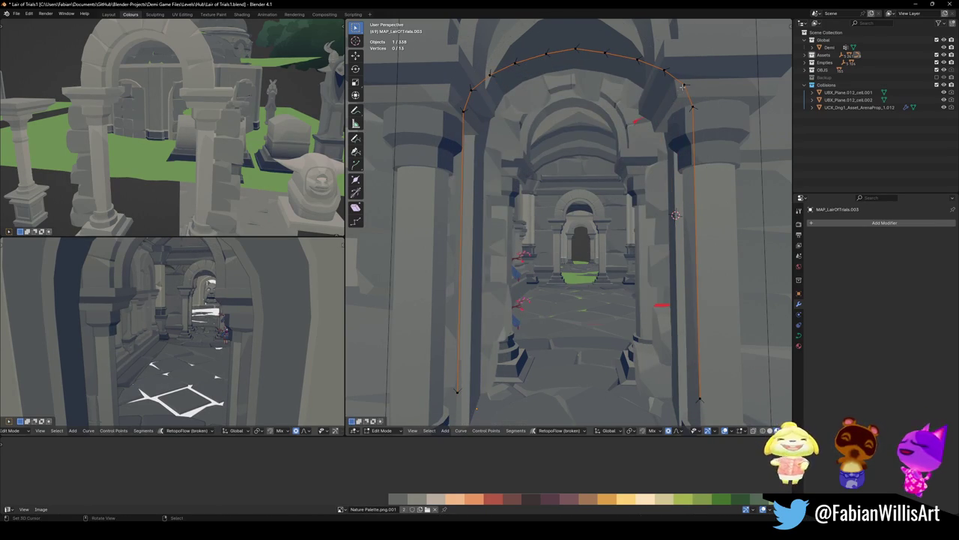
pyautogui.click(700, 399)
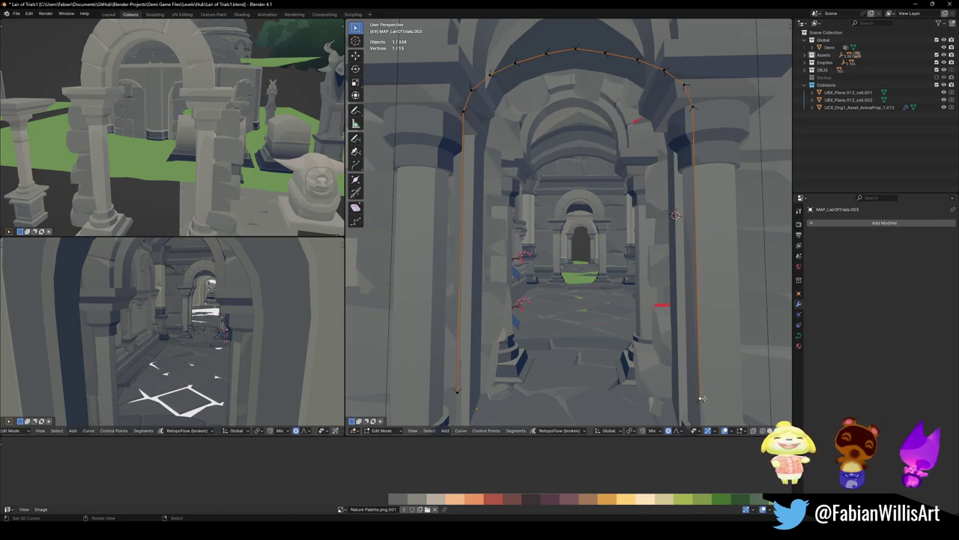
pyautogui.scroll(-1, 485, 391)
pyautogui.scroll(-1, 486, 391)
pyautogui.scroll(-1, 486, 392)
pyautogui.press('s')
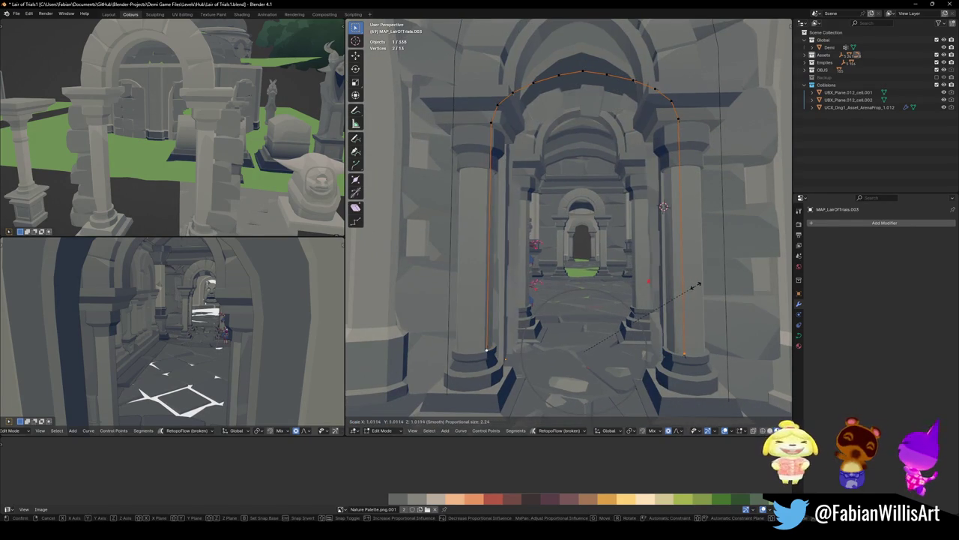
pyautogui.click(666, 306)
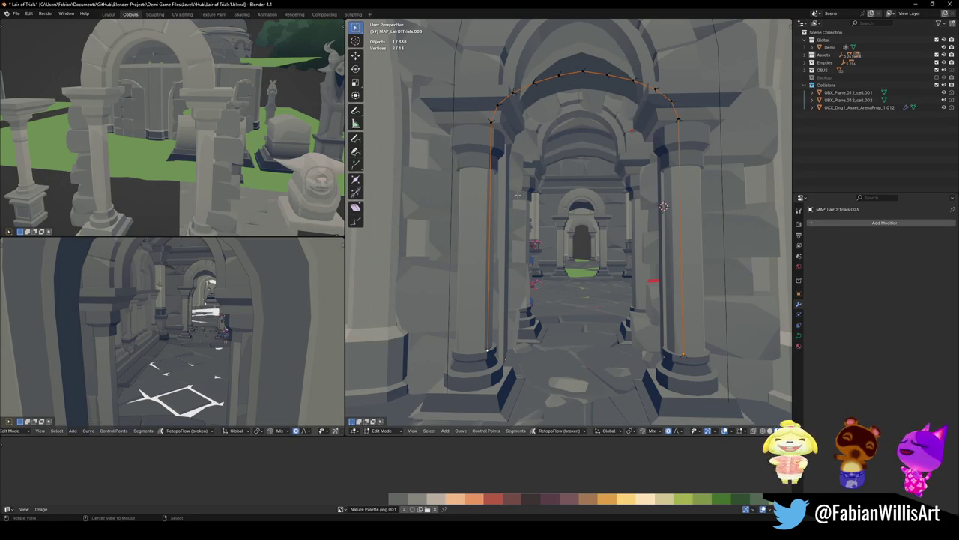
# Zoom and orbit in close to the archway's left column
pyautogui.scroll(8, 517, 194)
pyautogui.moveTo(517, 196)
pyautogui.mouseDown(button='middle')
pyautogui.moveTo(513, 221)
pyautogui.moveTo(515, 201)
pyautogui.mouseUp(button='middle')
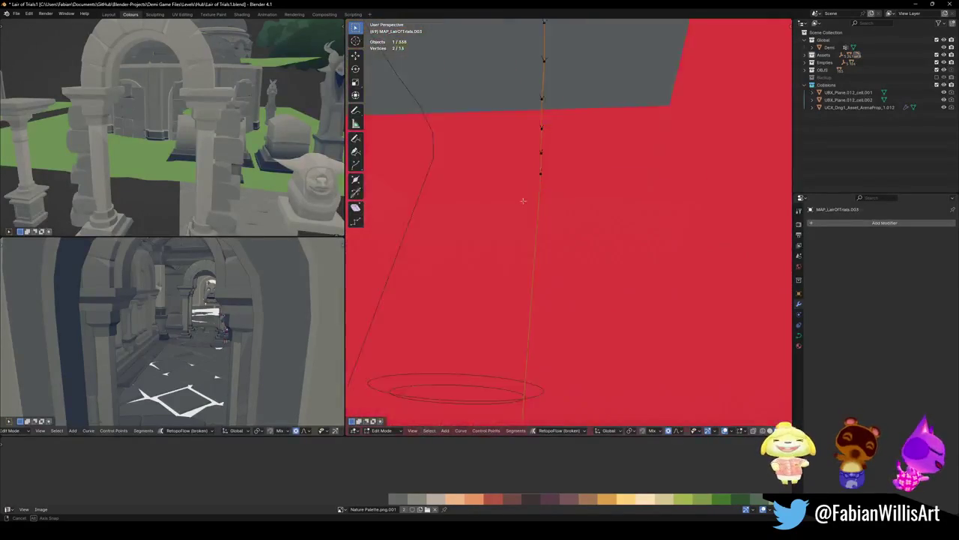
# Raise the arch-top curve point vertically toward the stone ceiling
pyautogui.moveTo(515, 201)
pyautogui.mouseDown(button='middle')
pyautogui.moveTo(646, 135)
pyautogui.moveTo(651, 72)
pyautogui.mouseUp(button='middle')
pyautogui.click(616, 67)
pyautogui.press('g')
pyautogui.press('z')
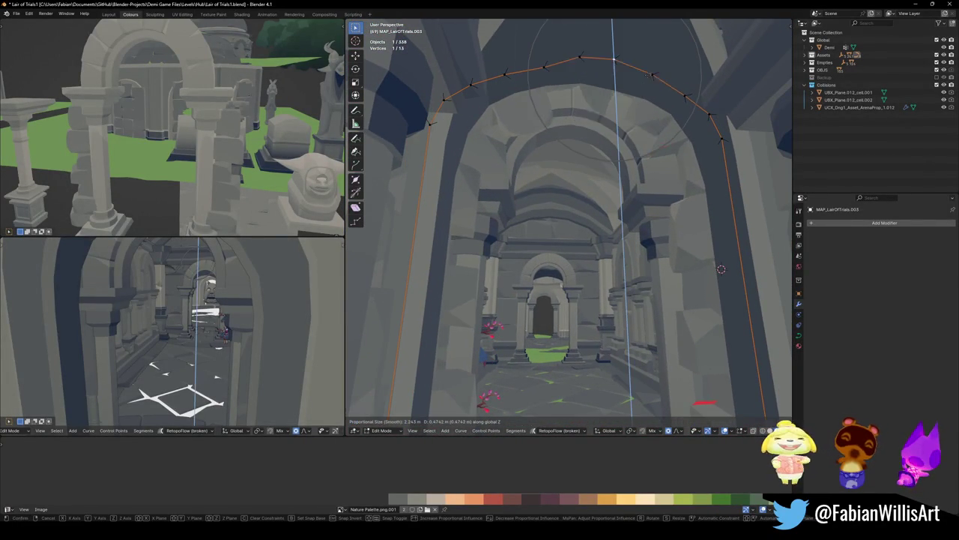
pyautogui.scroll(-1, 651, 113)
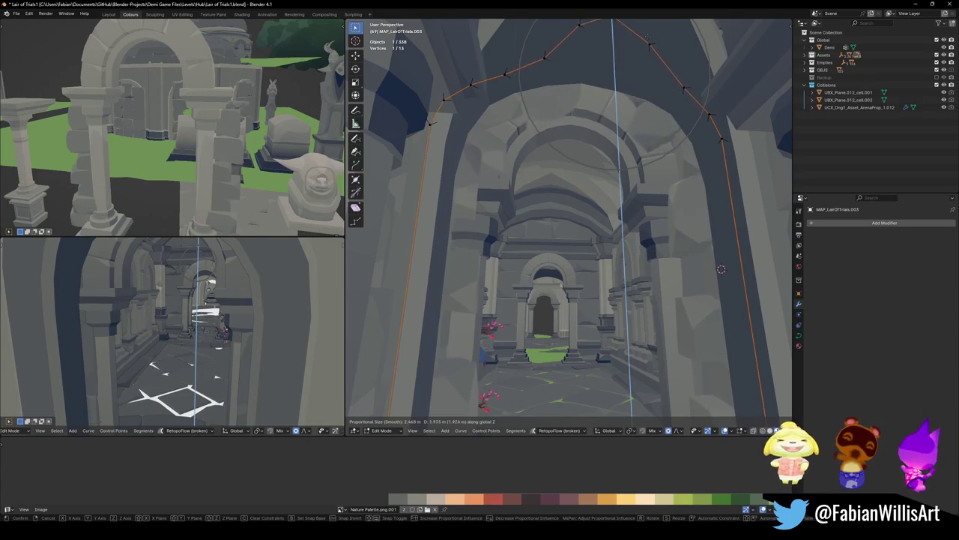
pyautogui.press('Escape')
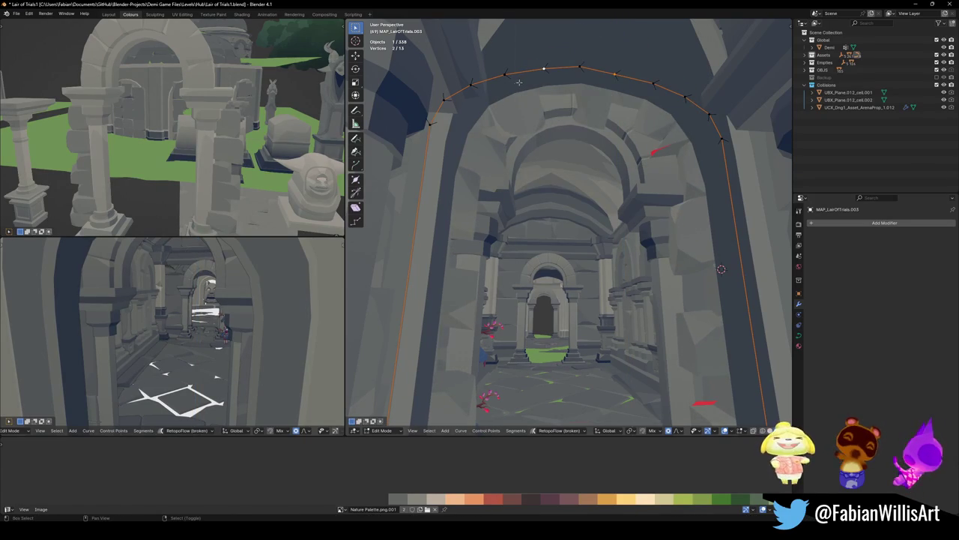
pyautogui.press('g')
pyautogui.press('z')
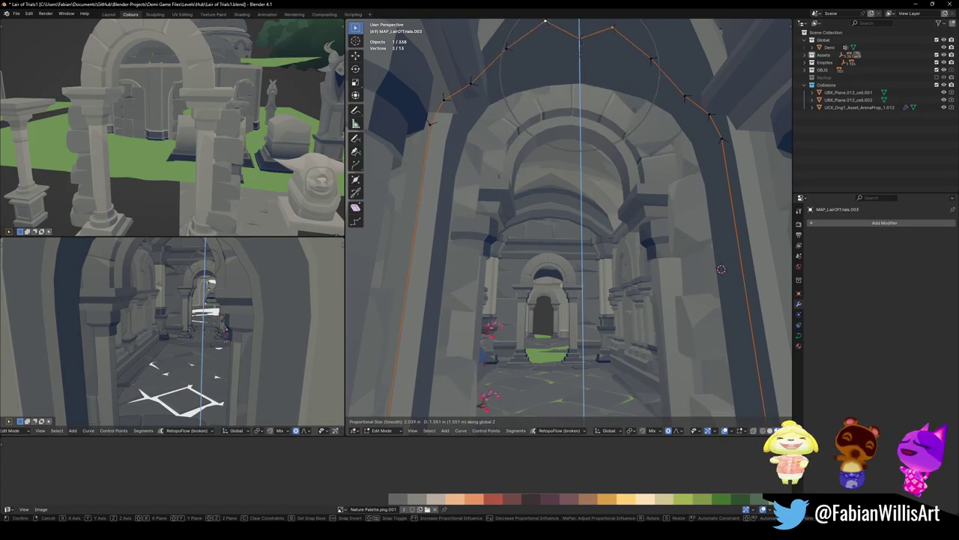
pyautogui.click(721, 268)
# Fine-tune the arch-top height with proportional falloff, cancelling a stray lowering move
pyautogui.press('g')
pyautogui.press('z')
pyautogui.scroll(3, 721, 268)
pyautogui.scroll(3, 722, 268)
pyautogui.scroll(2, 721, 269)
pyautogui.press('Return')
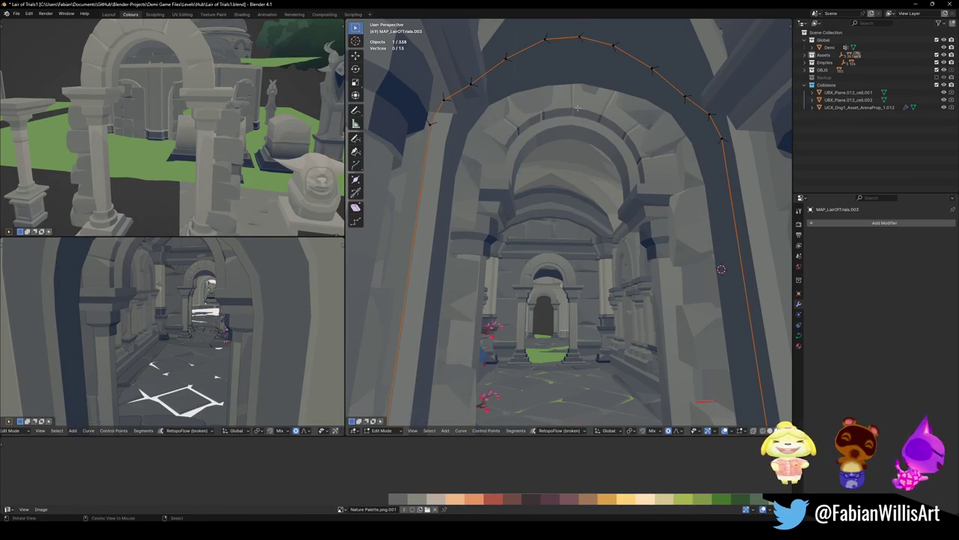
pyautogui.scroll(2, 628, 140)
pyautogui.scroll(3, 629, 141)
pyautogui.scroll(-3, 628, 140)
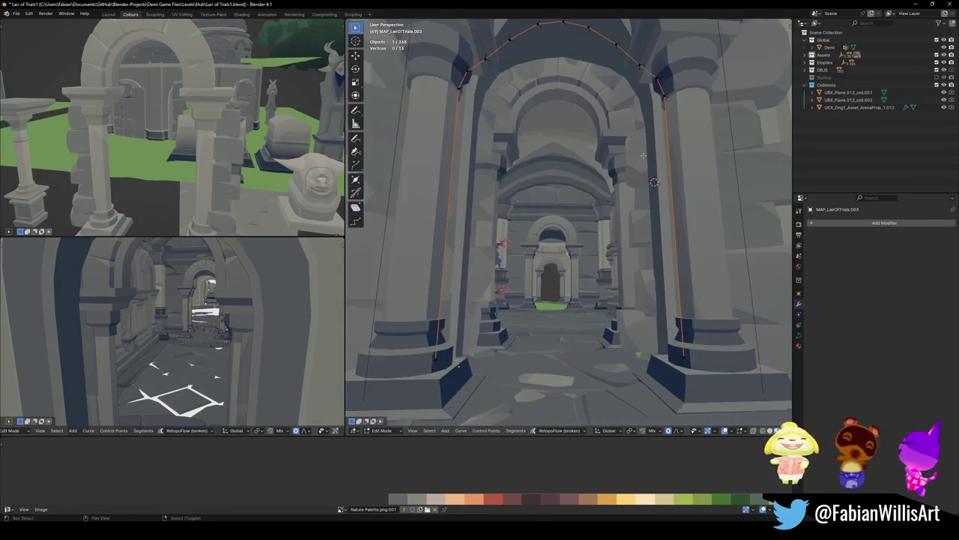
pyautogui.scroll(-2, 628, 140)
pyautogui.press('g')
pyautogui.press('z')
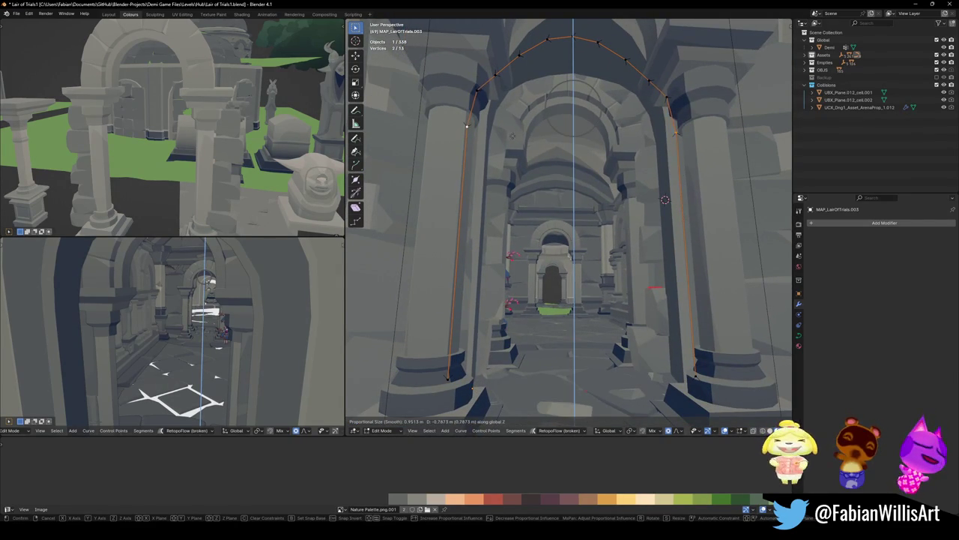
pyautogui.rightClick(674, 104)
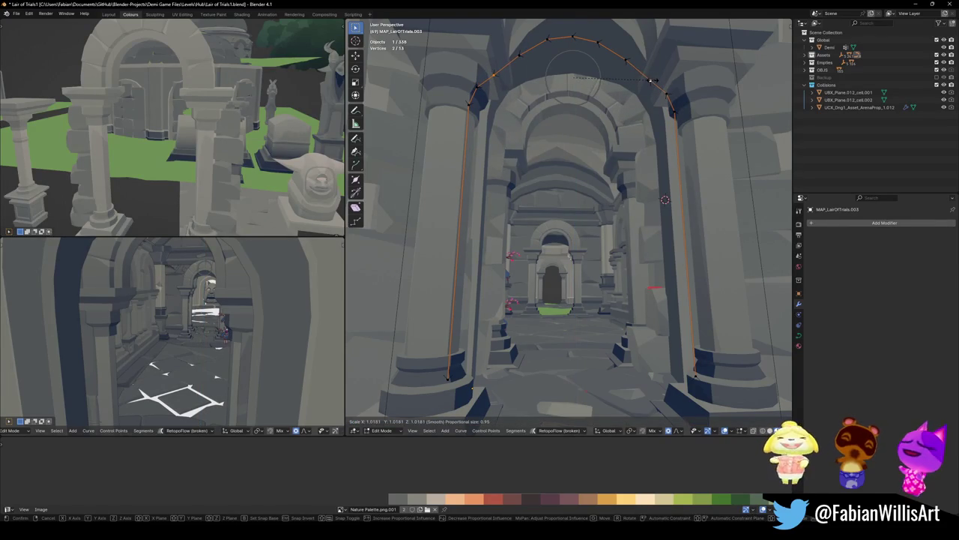
# Cancel several attempted vertical scales of the arch points, keeping the curve shape, then deselect
pyautogui.press('s')
pyautogui.click(650, 80)
pyautogui.press('z')
pyautogui.rightClick(634, 70)
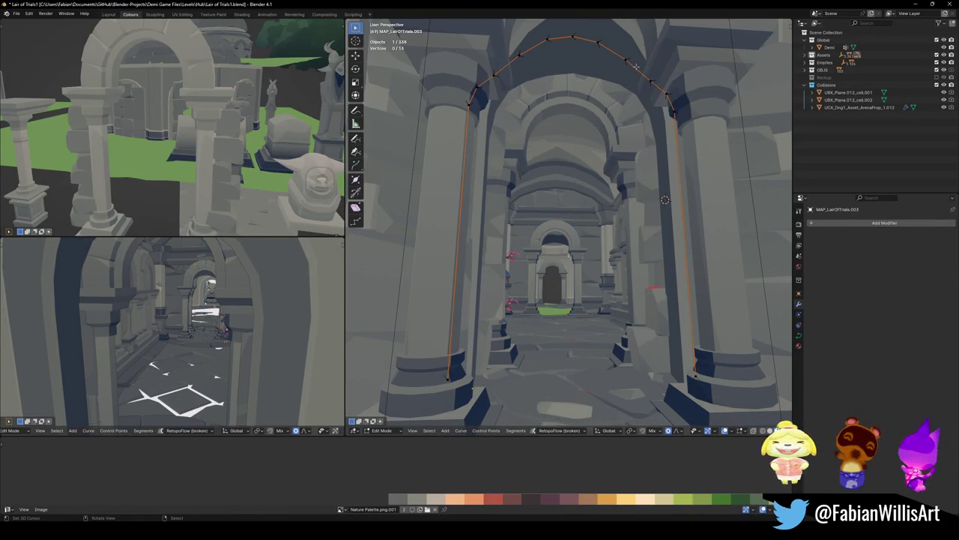
pyautogui.press('s')
pyautogui.press('z')
pyautogui.rightClick(517, 64)
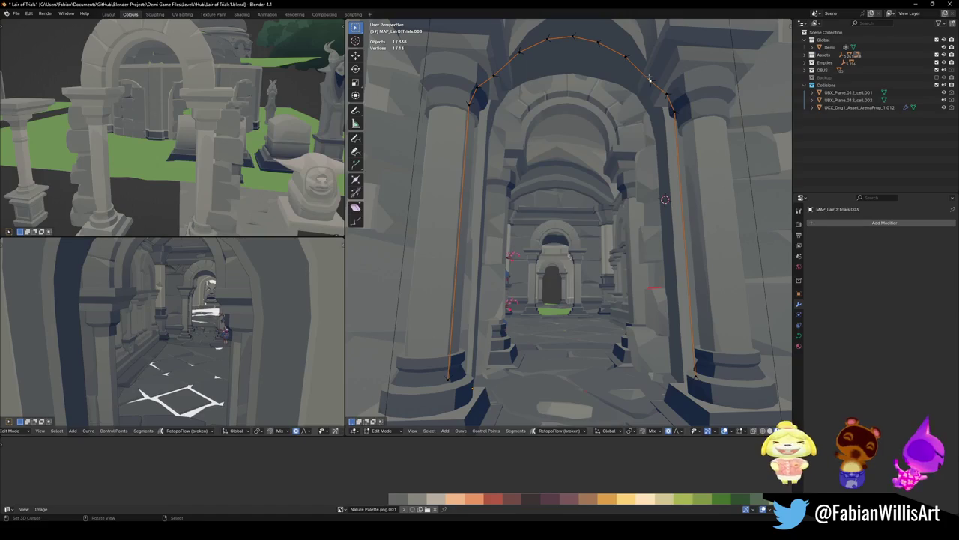
pyautogui.press('s')
pyautogui.press('z')
pyautogui.rightClick(502, 66)
pyautogui.click(607, 117)
# Save the level file and fly toward the pillars
pyautogui.scroll(8, 607, 118)
pyautogui.hotkey('ctrl', 's')
pyautogui.hotkey('shift', '`')
pyautogui.press('w')
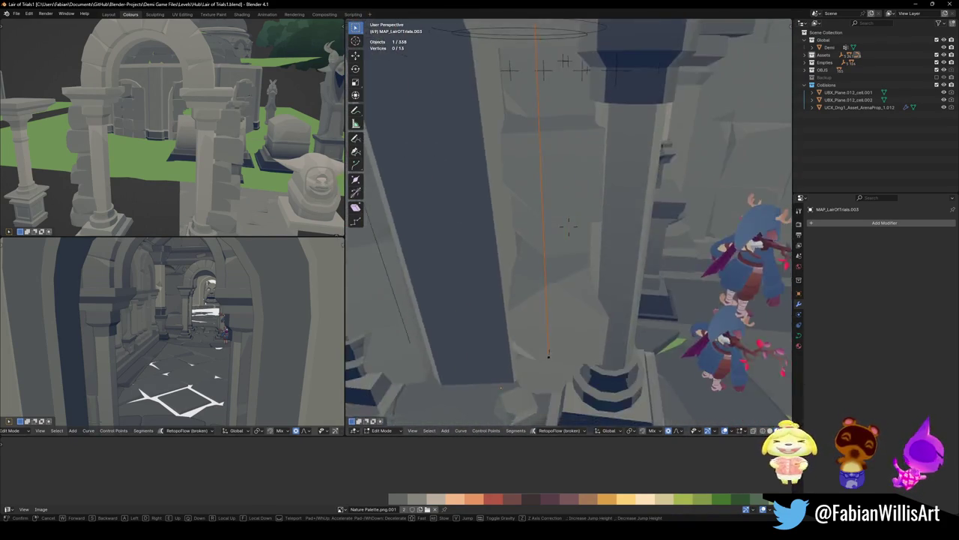
# Extrude the end point of curve MAP_LairOfTrials.002 about 0.44 m along Y onto the column base
pyautogui.click(569, 225)
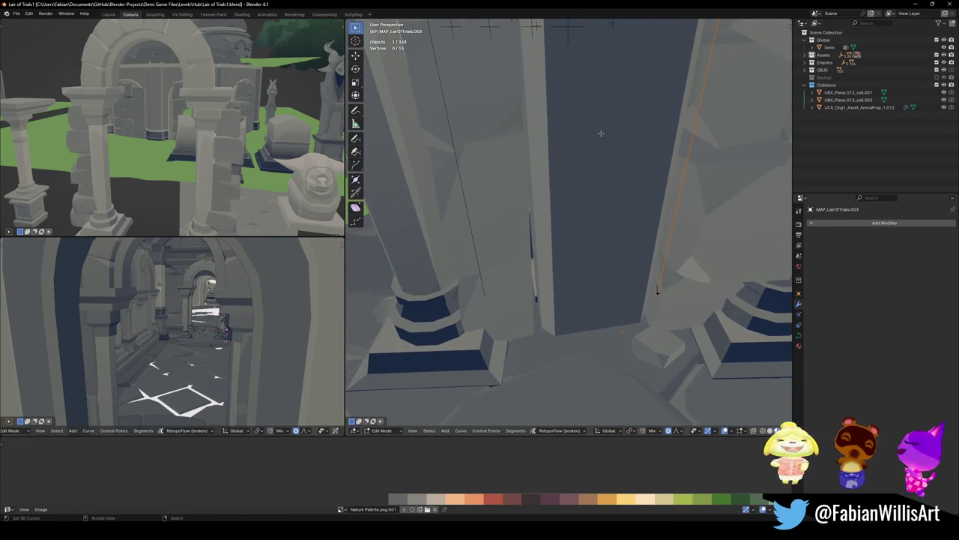
pyautogui.press('Tab')
pyautogui.click(482, 281)
pyautogui.press('Tab')
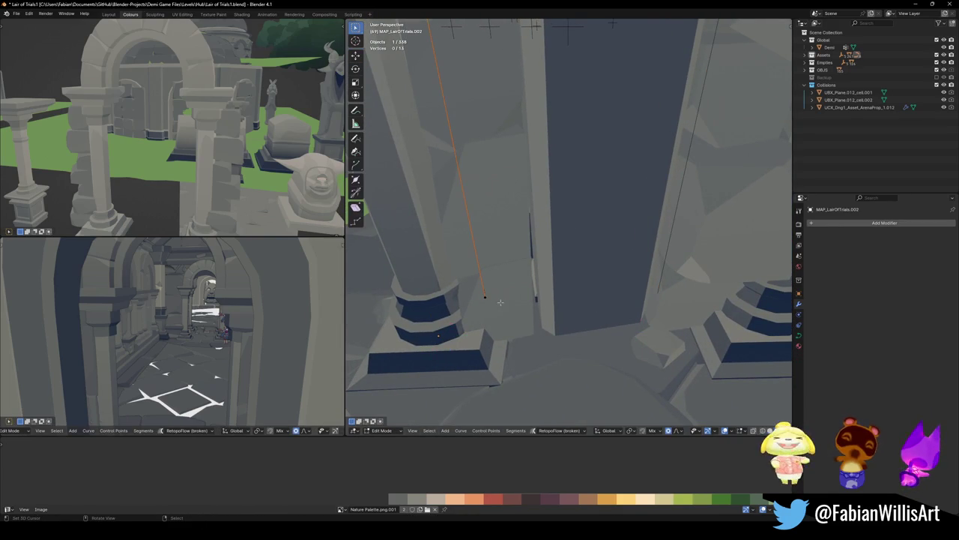
pyautogui.click(485, 297)
pyautogui.hotkey('shift', '`')
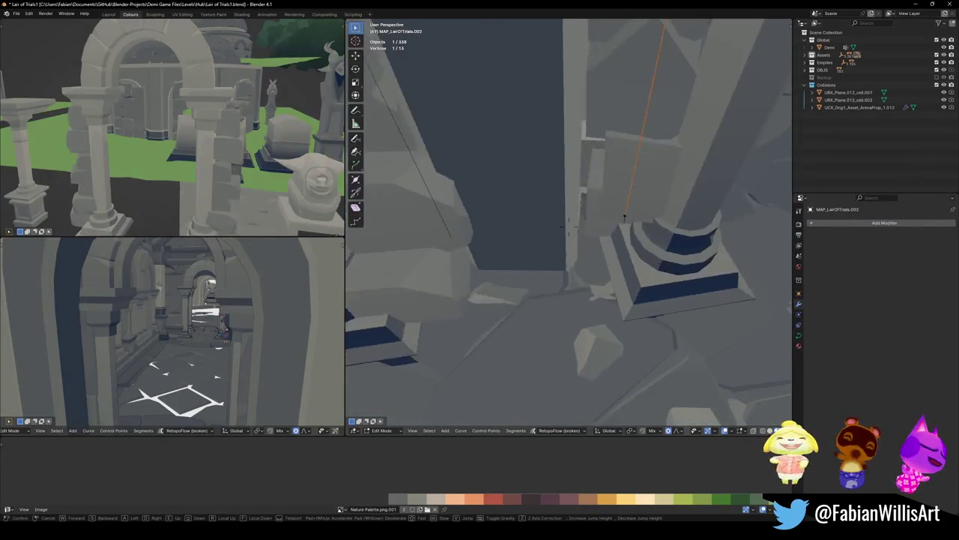
pyautogui.press('e')
pyautogui.press('y')
pyautogui.click(585, 227)
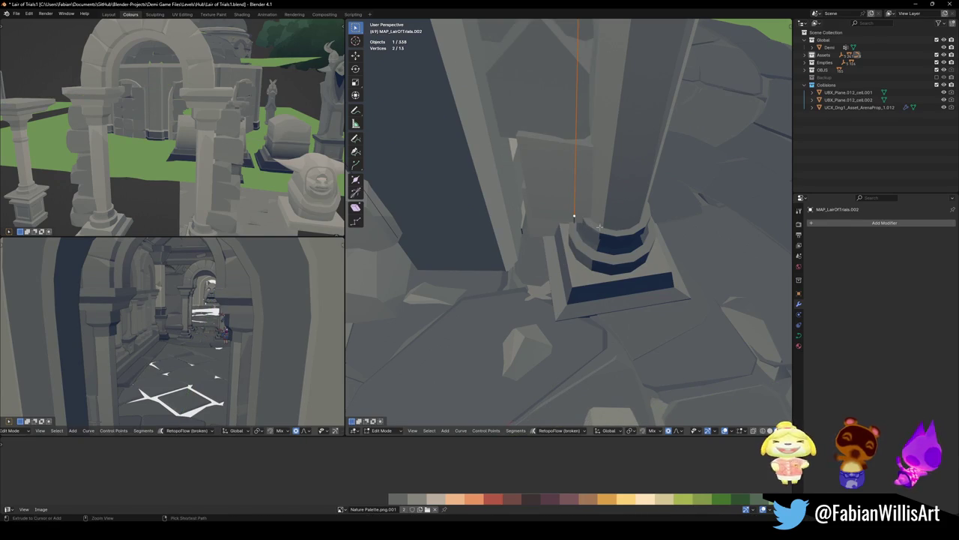
# Change the thickness of all the curve's points with Alt+S and return to Object Mode
pyautogui.press('a')
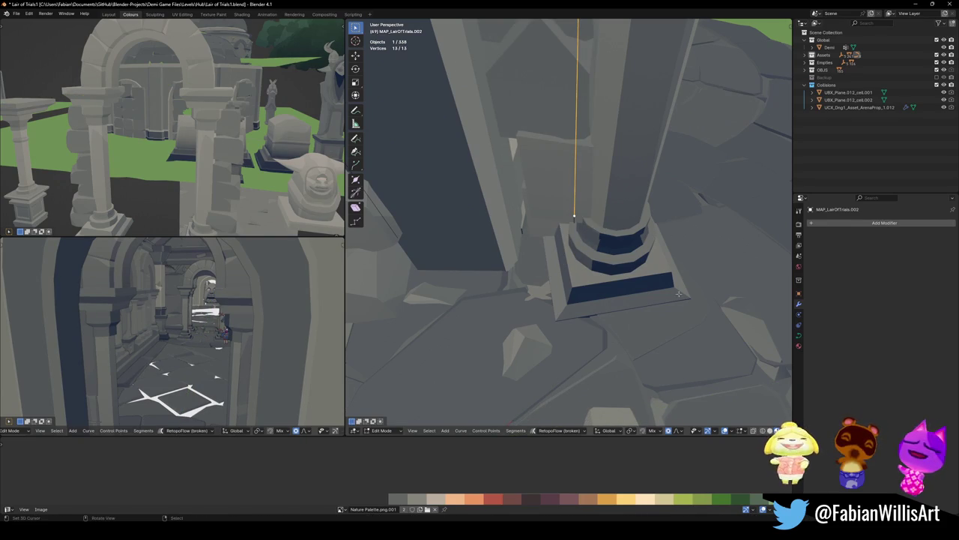
pyautogui.hotkey('alt', 's')
pyautogui.click(566, 294)
pyautogui.hotkey('alt', 'a')
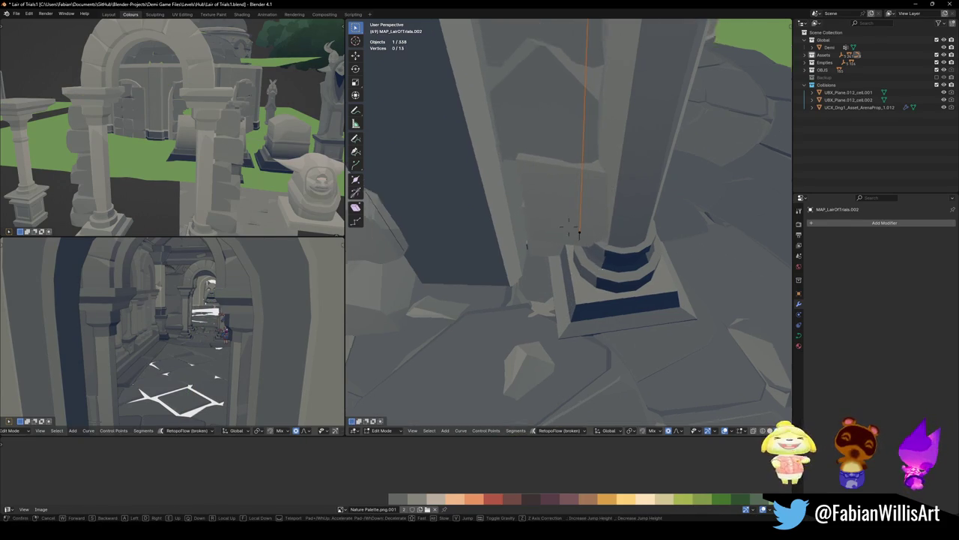
pyautogui.hotkey('shift', '`')
pyautogui.click(607, 257)
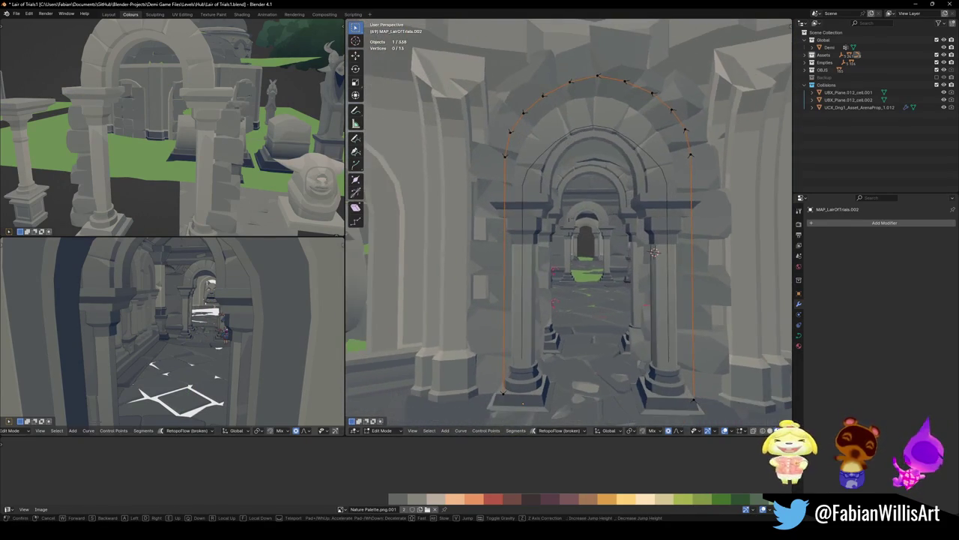
pyautogui.press('Tab')
pyautogui.hotkey('alt', 'a')
pyautogui.hotkey('shift', '`')
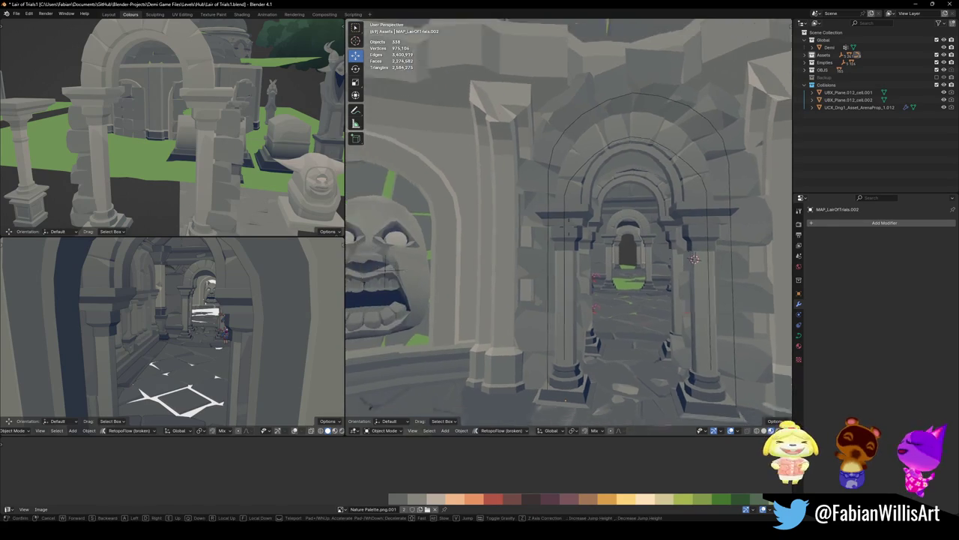
# Save the level and walk through the corridor in both viewports to check the arch
pyautogui.click(632, 257)
pyautogui.hotkey('ctrl', 's')
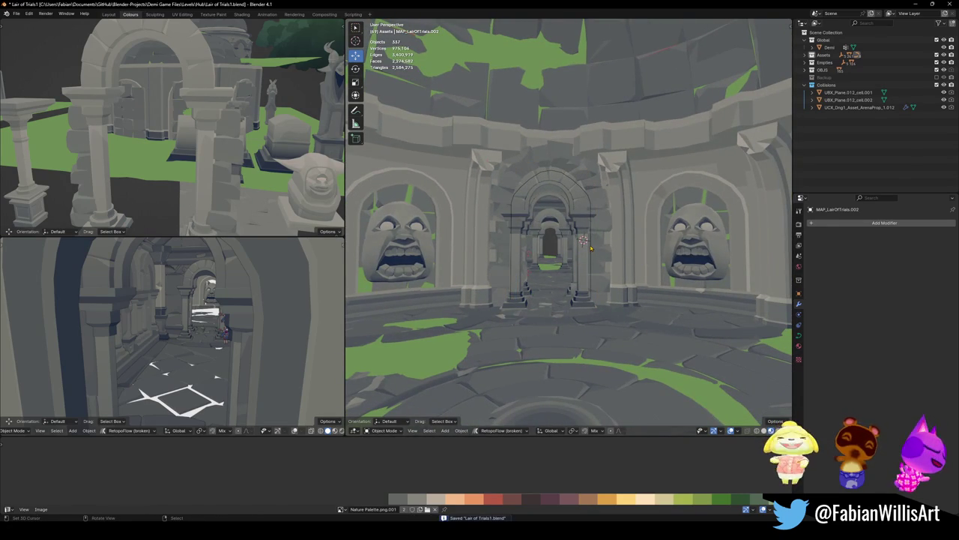
pyautogui.hotkey('shift', '`')
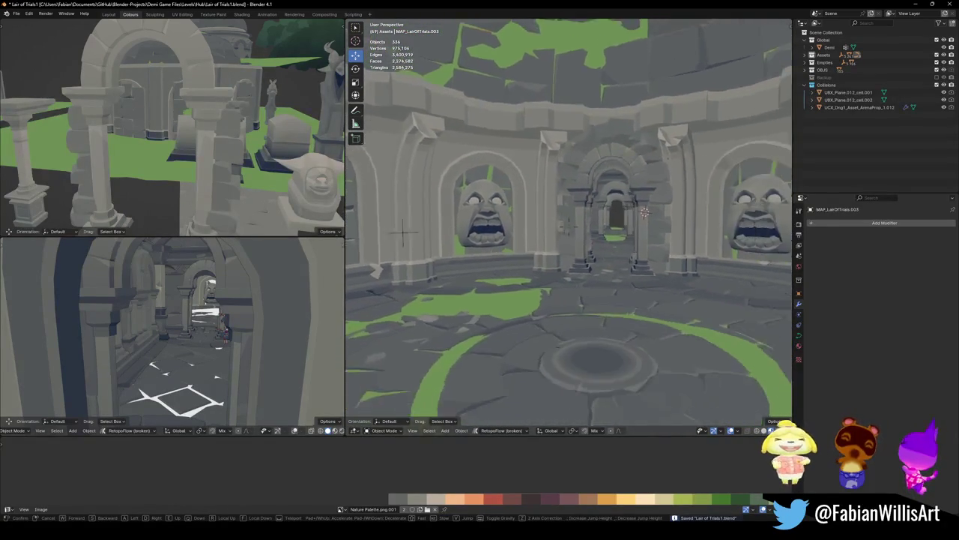
pyautogui.press('w')
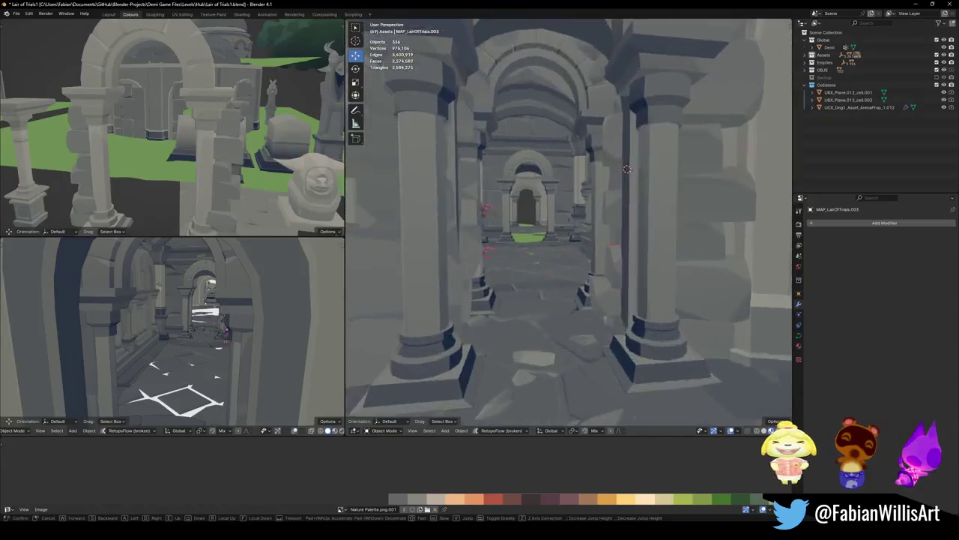
pyautogui.press('w')
pyautogui.click(625, 261)
pyautogui.hotkey('shift', '`')
pyautogui.press('w')
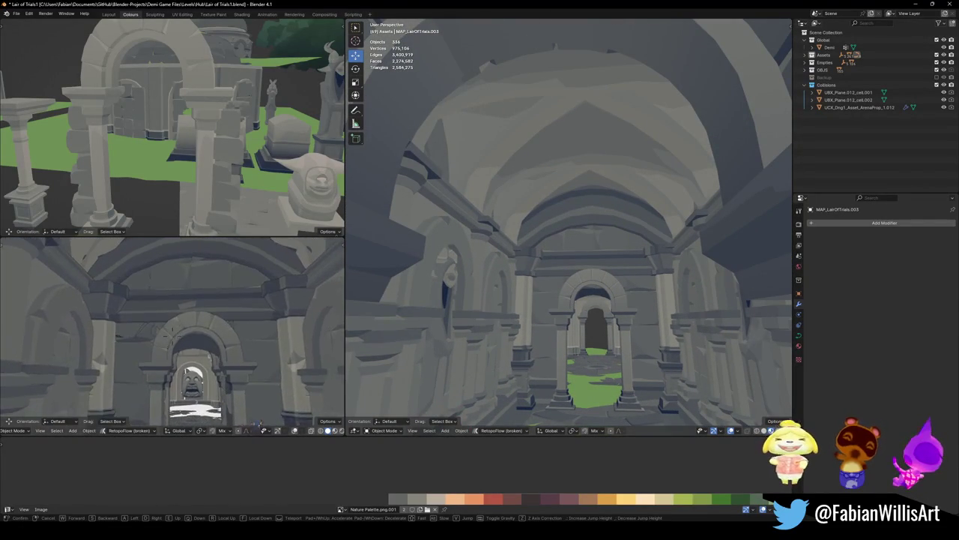
pyautogui.press('s')
pyautogui.click(192, 310)
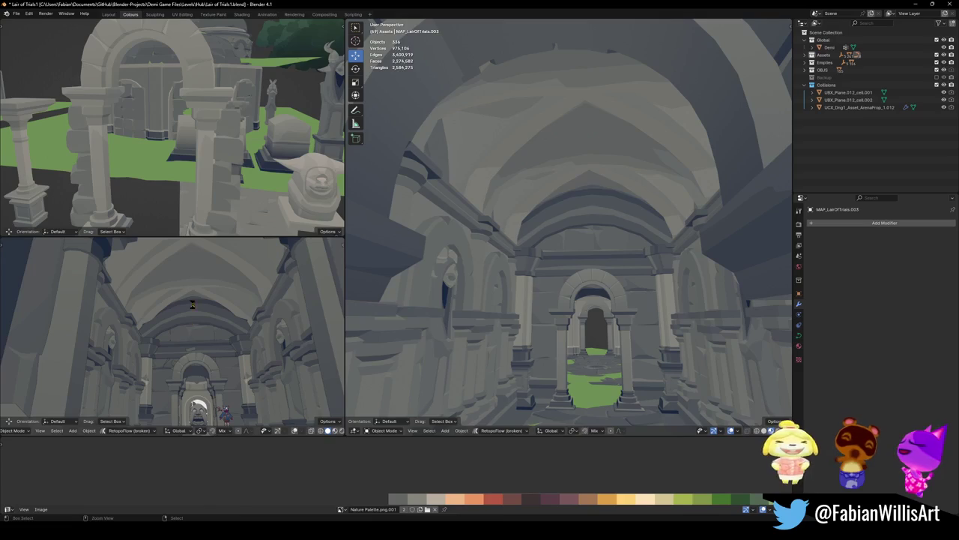
# Shift the entire vaulted ceiling mesh along X in Edit Mode
pyautogui.click(199, 285)
pyautogui.hotkey('ctrl', 's')
pyautogui.press('Tab')
pyautogui.press('a')
pyautogui.press('g')
pyautogui.press('x')
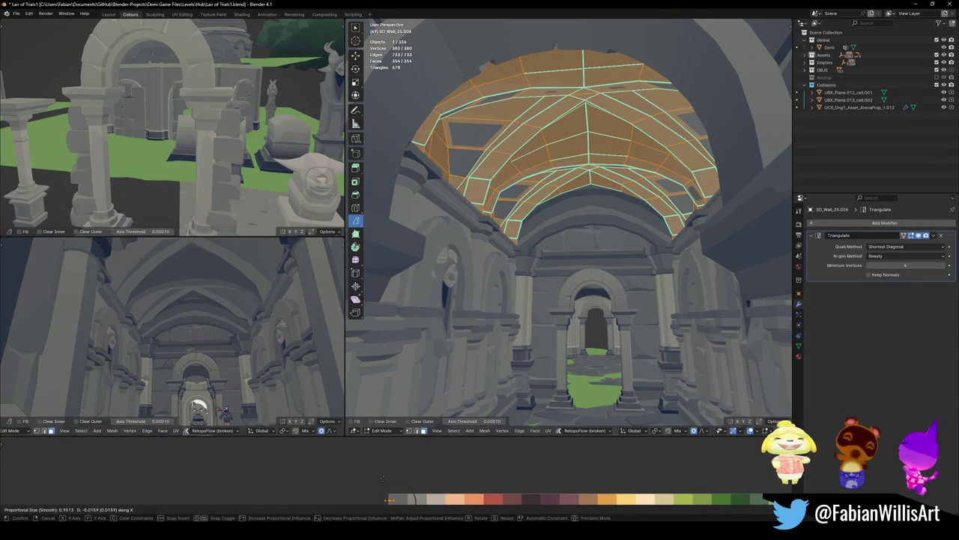
pyautogui.click(383, 477)
pyautogui.scroll(3, 217, 319)
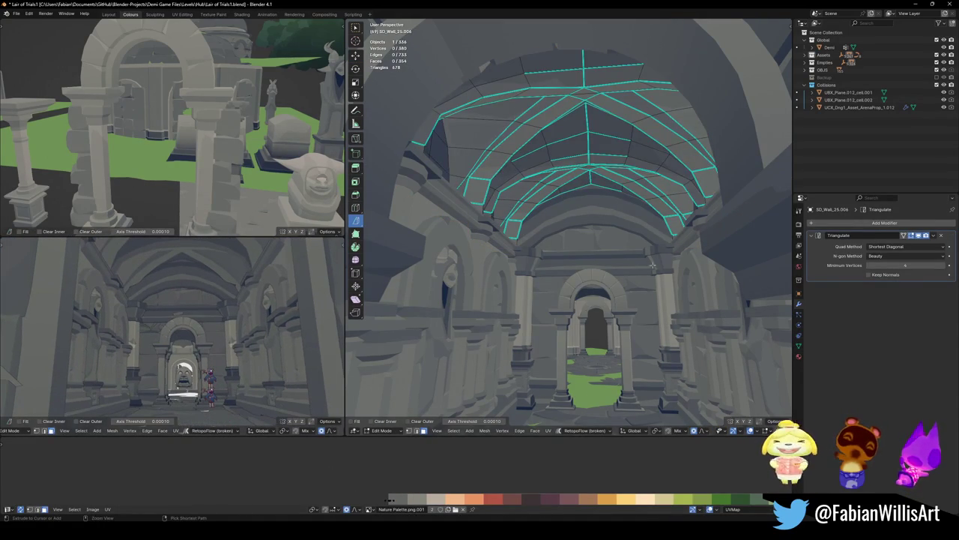
pyautogui.press('Tab')
# Walk through the archway into the stone-face room, save, and unhide all hidden objects with Alt+H
pyautogui.hotkey('shift', '`')
pyautogui.press('s')
pyautogui.press('d')
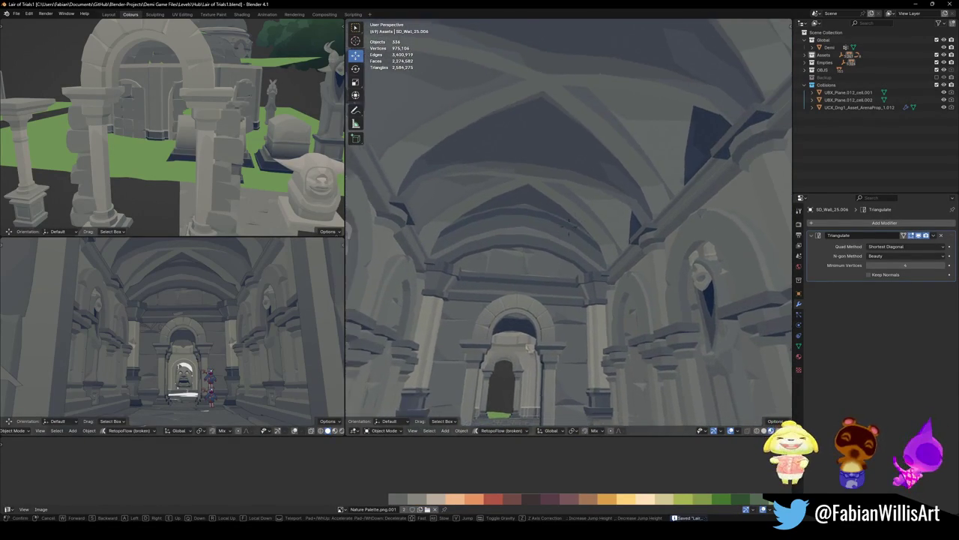
pyautogui.press('w')
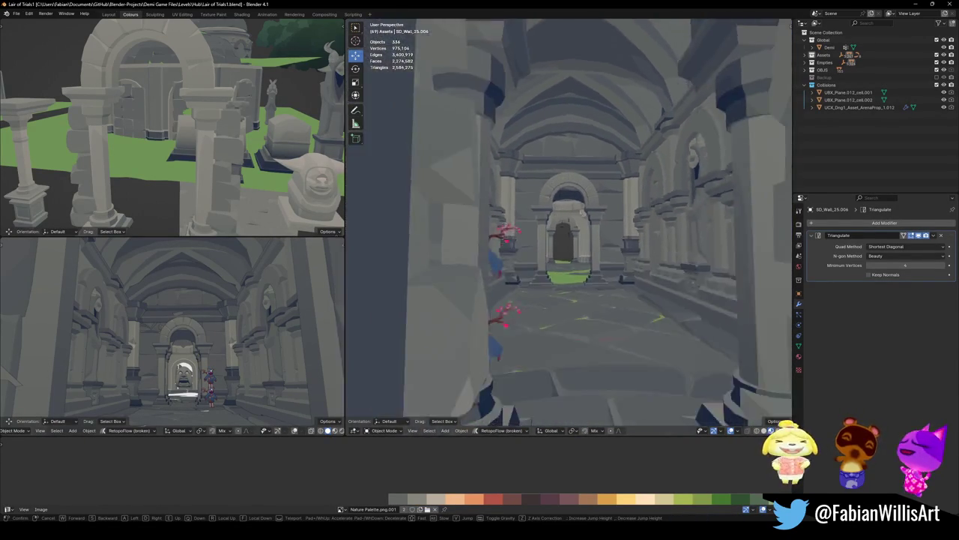
pyautogui.click(544, 264)
pyautogui.hotkey('ctrl', 's')
pyautogui.hotkey('shift', '`')
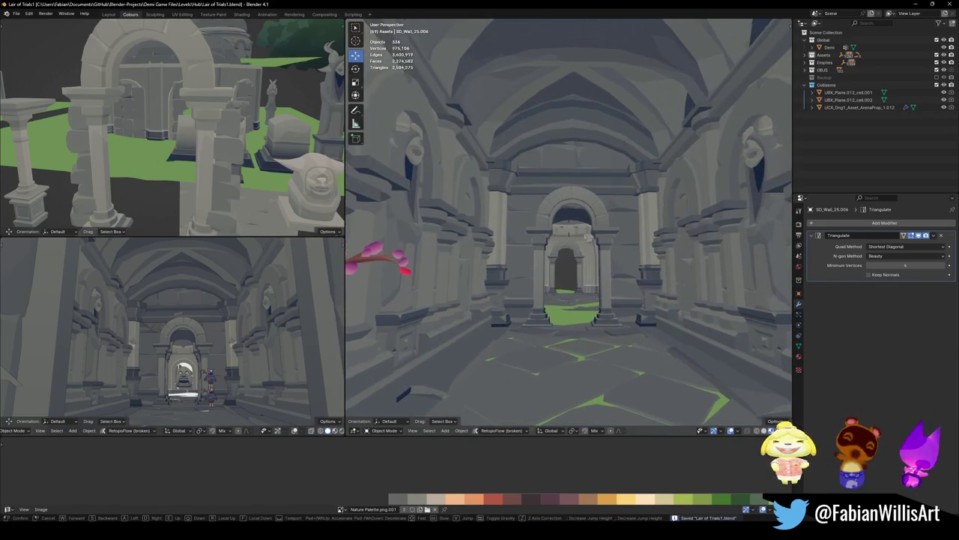
pyautogui.press('w')
pyautogui.press('w')
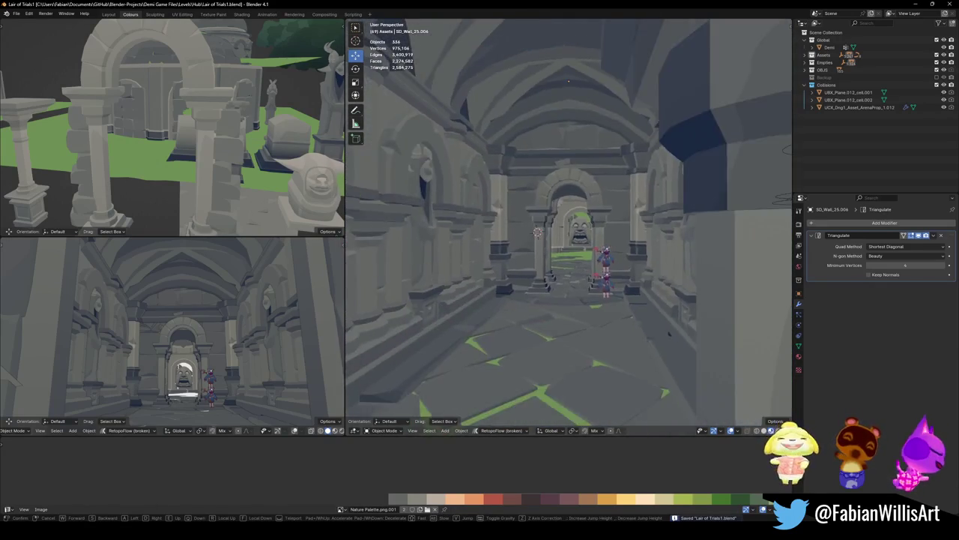
pyautogui.press('w')
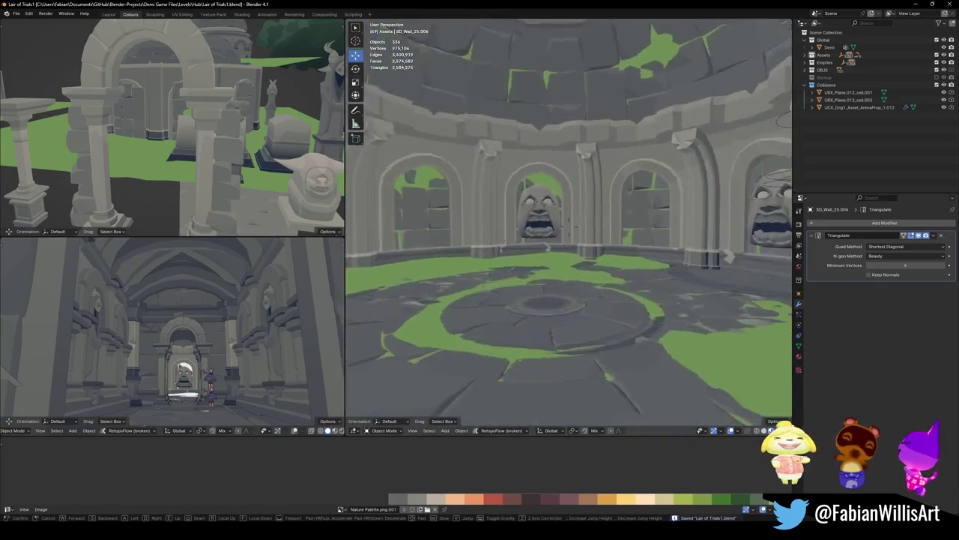
pyautogui.press('Escape')
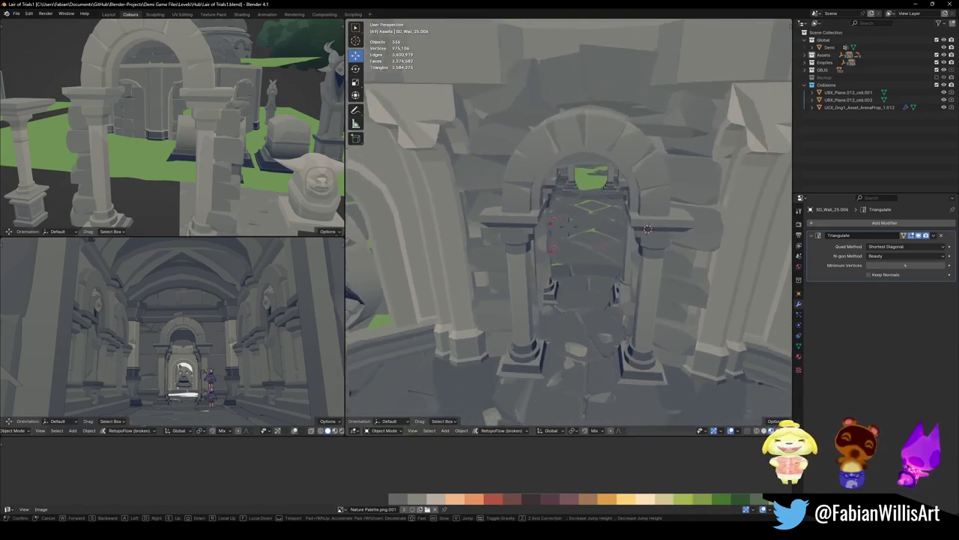
pyautogui.hotkey('alt', 'h')
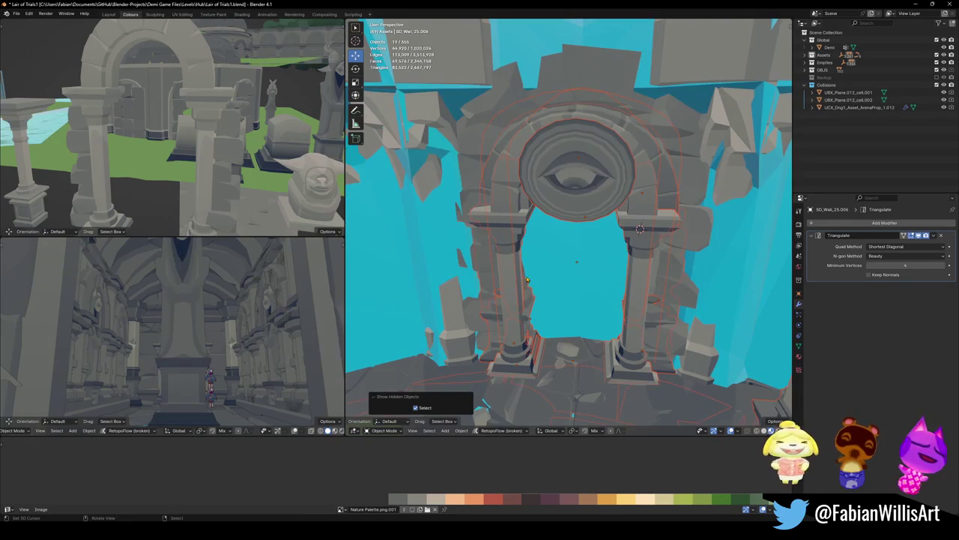
# Delete the pillar Cube.024 from the archway opening
pyautogui.click(558, 278)
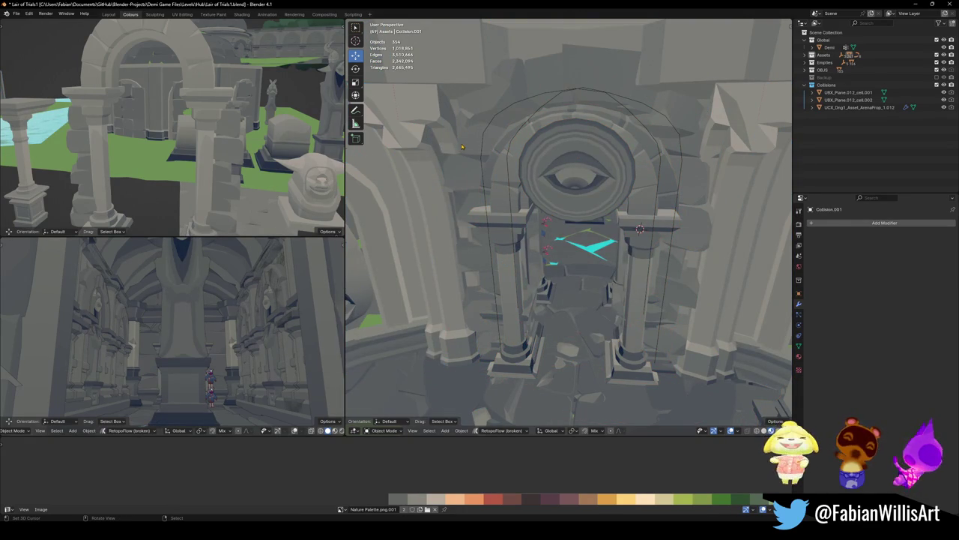
pyautogui.click(611, 88)
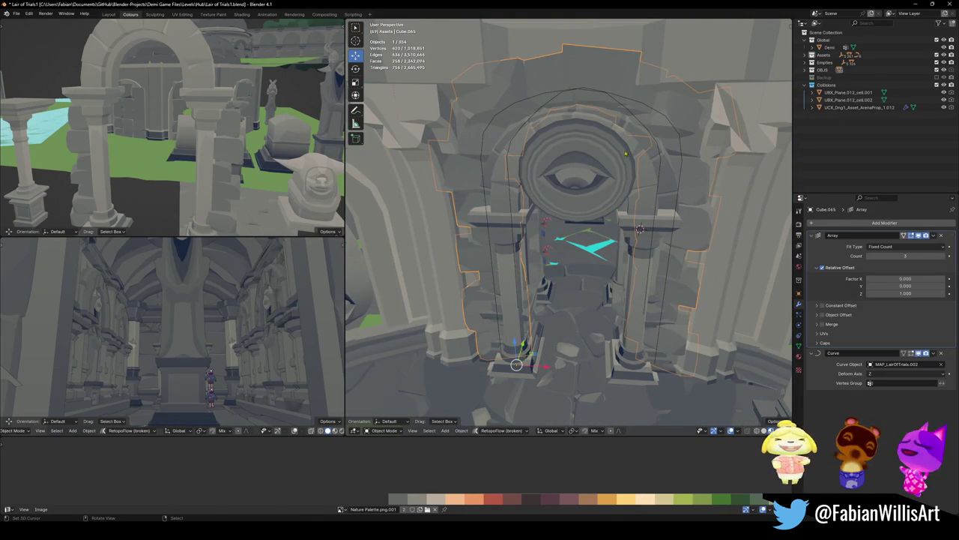
pyautogui.press('h')
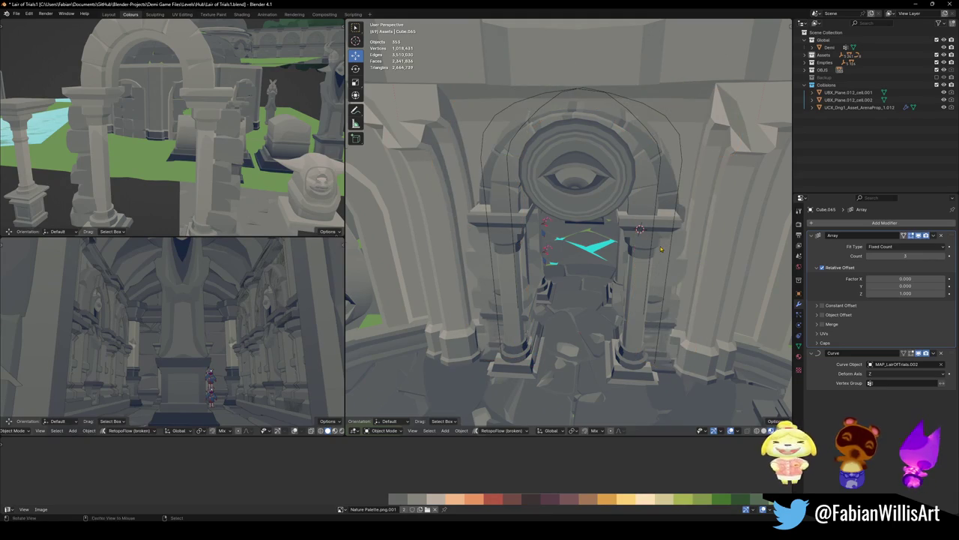
pyautogui.moveTo(480, 195); pyautogui.dragTo(450, 172, button='middle')
pyautogui.hotkey('alt', 'h')
pyautogui.click(693, 294)
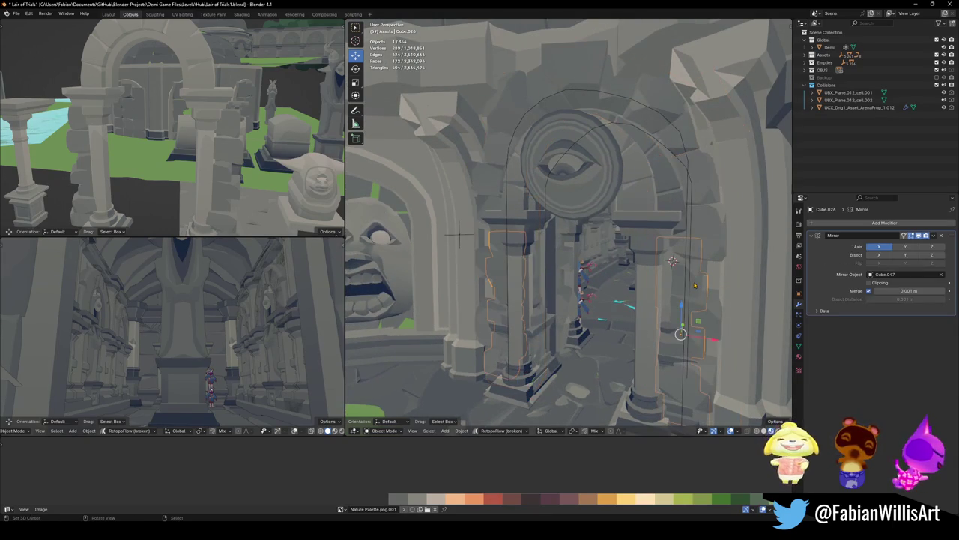
pyautogui.press('Delete')
# Delete the eye medallion and the inner arch with its pillars
pyautogui.click(571, 168)
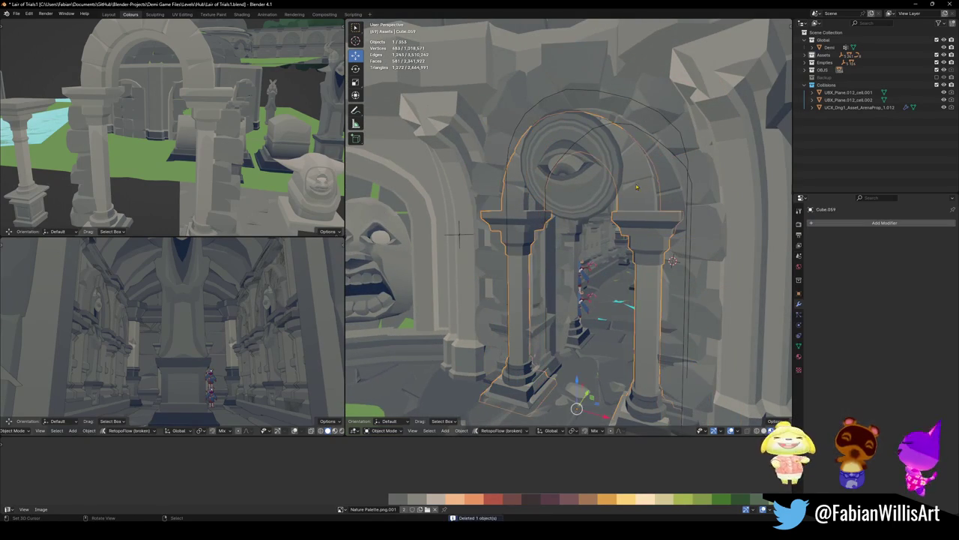
pyautogui.press('Delete')
pyautogui.click(664, 187)
pyautogui.click(664, 187)
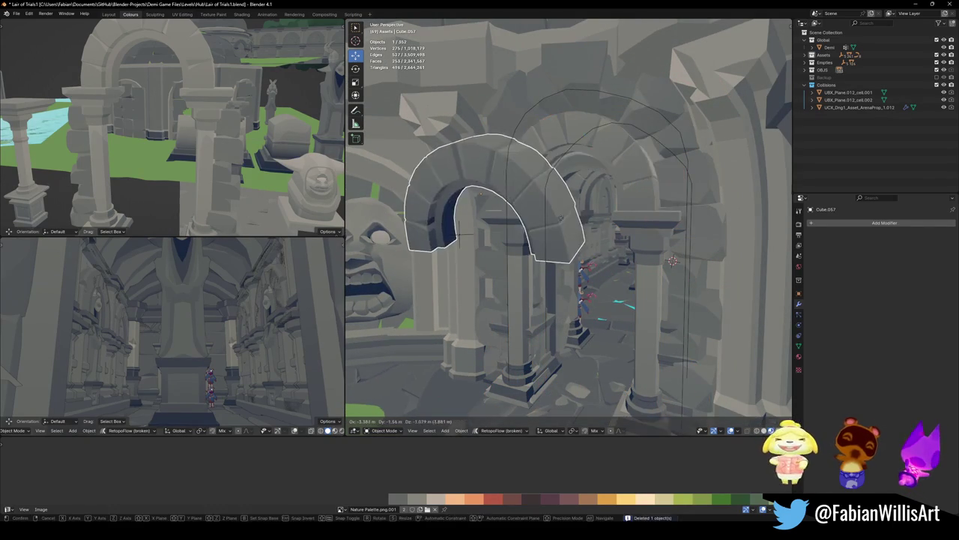
pyautogui.click(658, 182)
pyautogui.click(652, 176)
pyautogui.click(643, 246)
pyautogui.press('Delete')
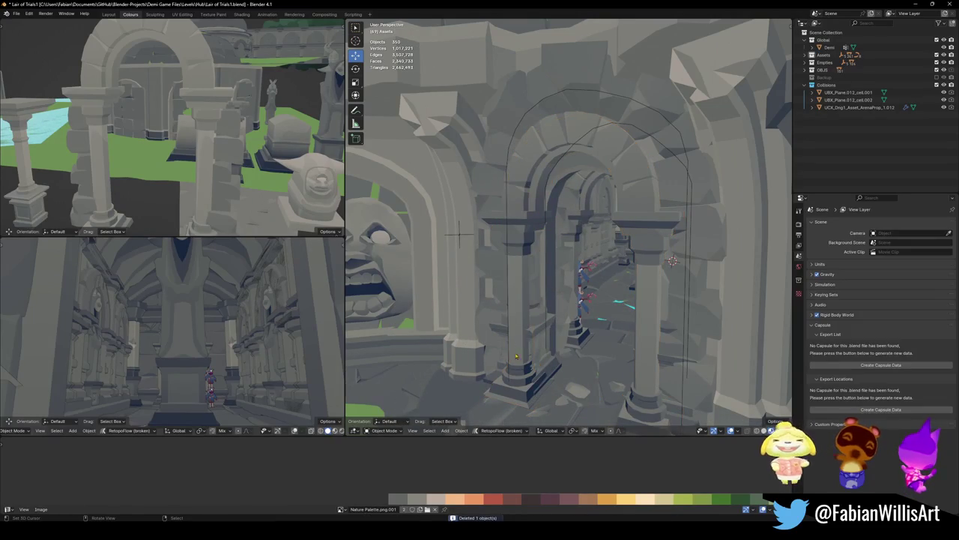
# Delete the pillar SD_Wall_08.031 and the leftover pillar base
pyautogui.click(551, 336)
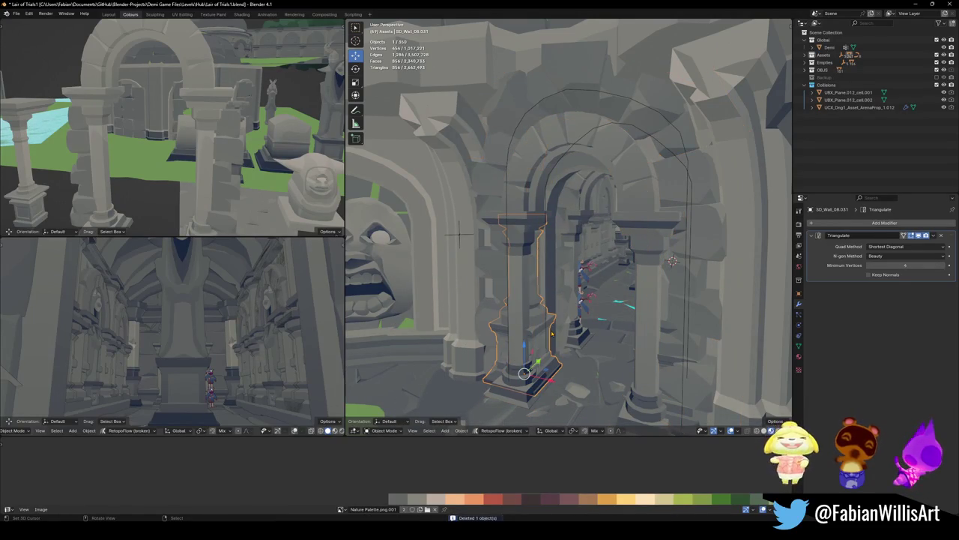
pyautogui.moveTo(458, 234); pyautogui.dragTo(461, 172, button='middle')
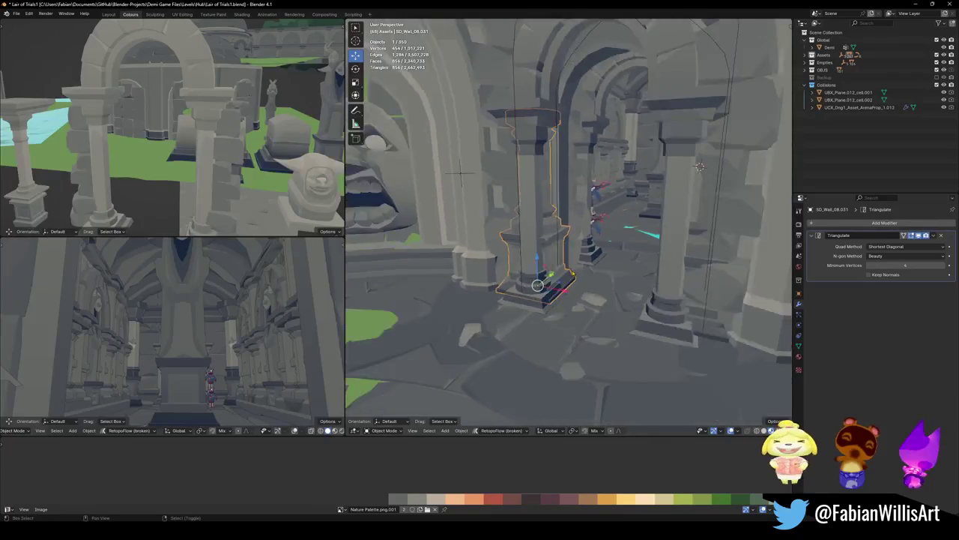
pyautogui.press('KP_Decimal')
pyautogui.press('Delete')
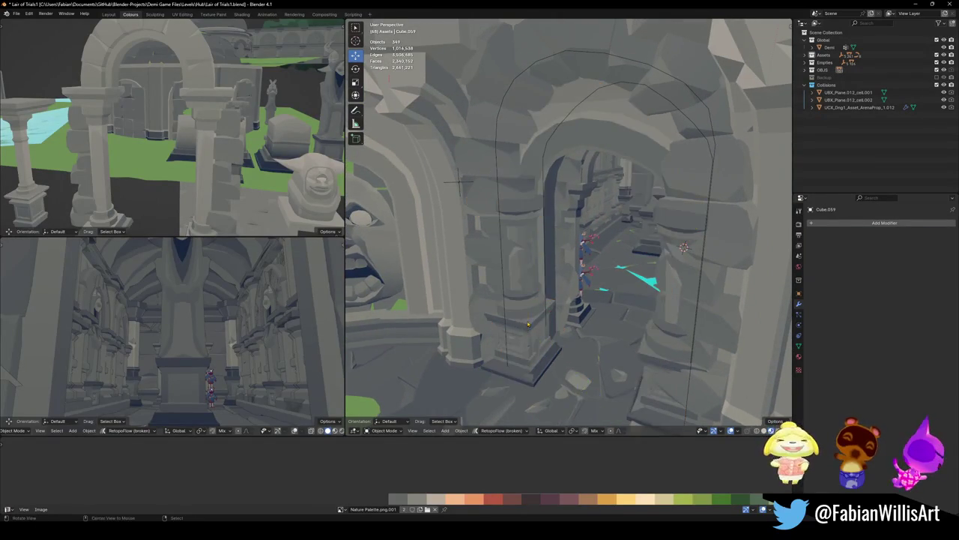
pyautogui.moveTo(527, 325); pyautogui.dragTo(584, 305, button='middle')
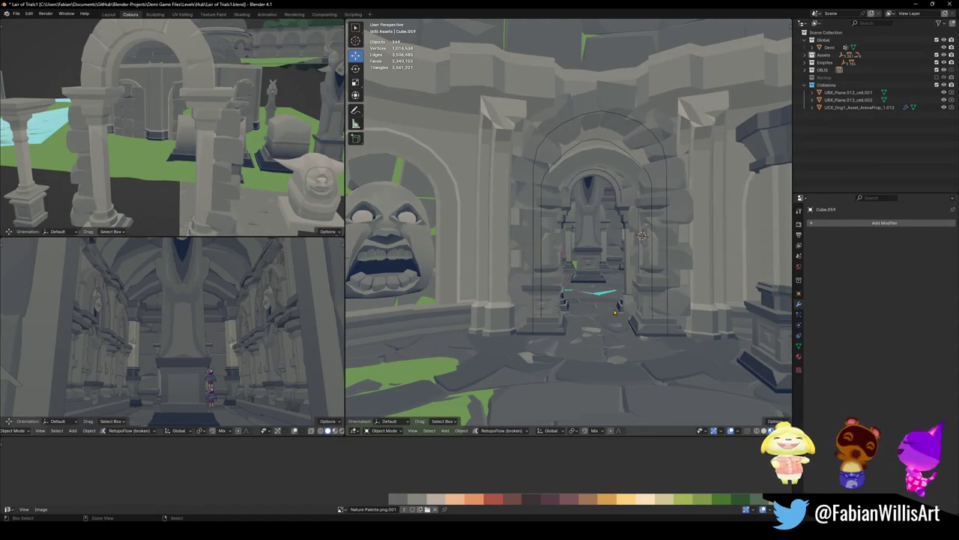
pyautogui.hotkey('ctrl', 'z')
pyautogui.press('KP_Decimal')
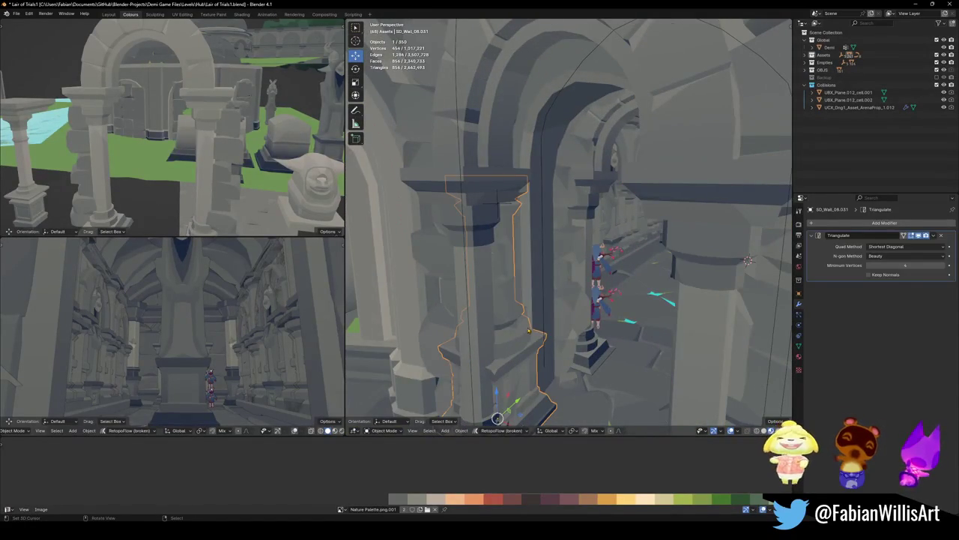
pyautogui.press('Delete')
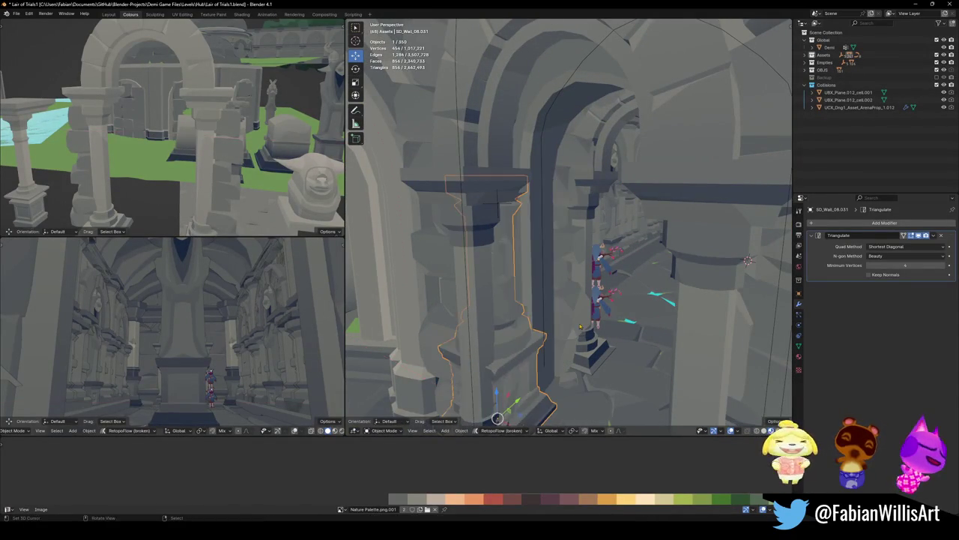
pyautogui.click(679, 369)
pyautogui.press('Delete')
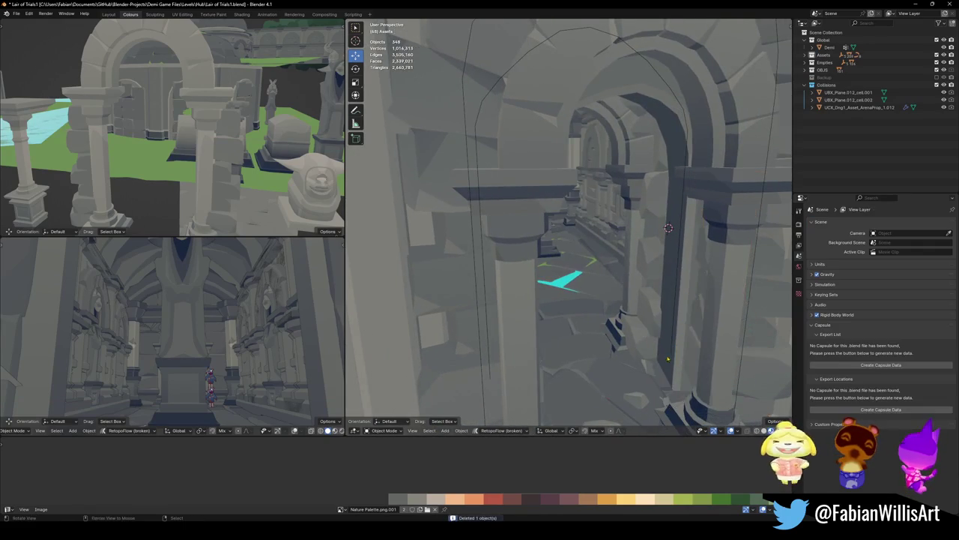
# Save Lair of Trials1.blend and walk down the corridor between the pillars
pyautogui.moveTo(667, 328); pyautogui.dragTo(632, 310, button='middle')
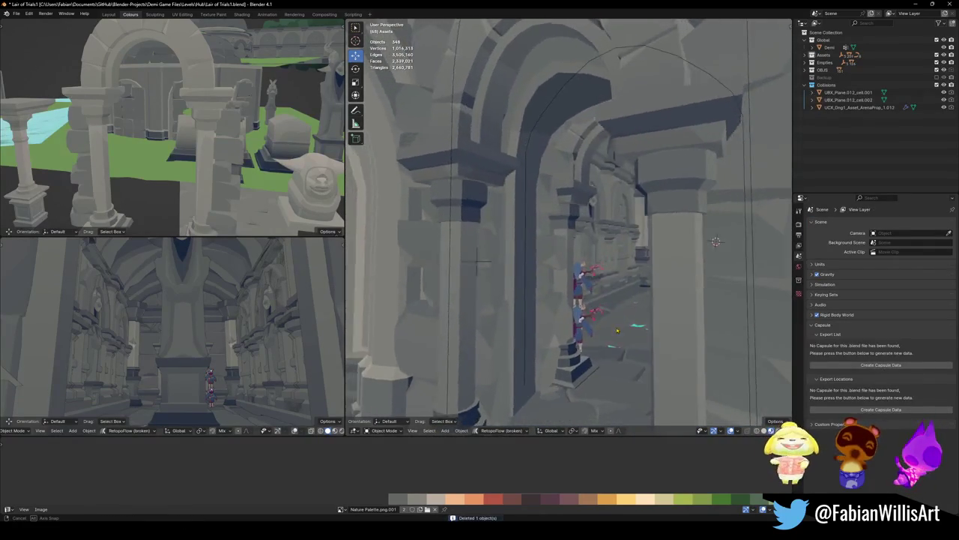
pyautogui.hotkey('ctrl', 's')
pyautogui.hotkey('shift', '`')
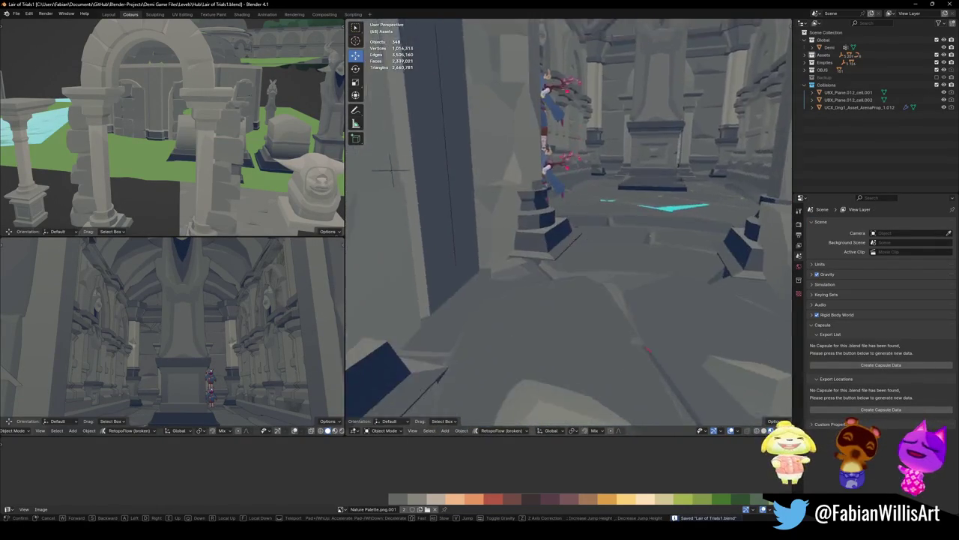
pyautogui.press('w')
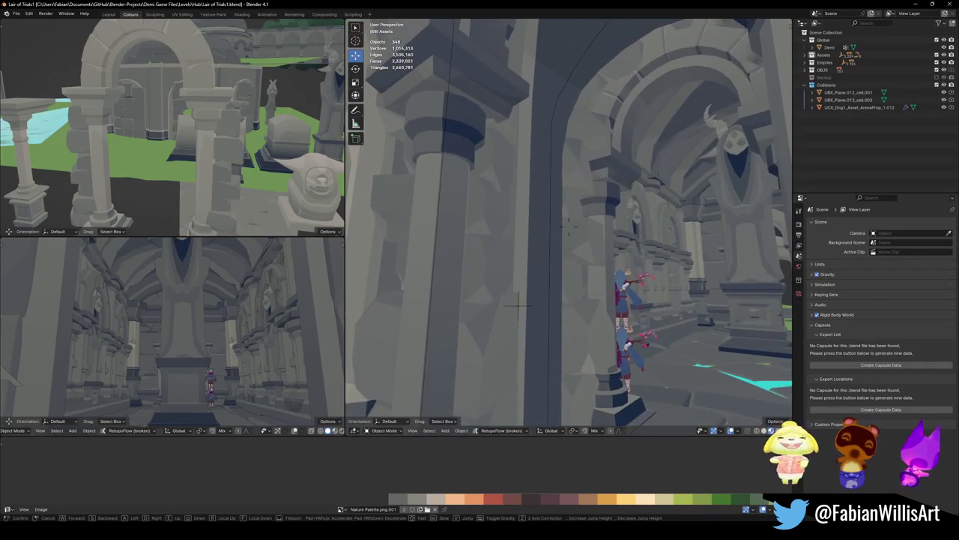
pyautogui.click(522, 302)
# Enter Edit Mode on MAP_LairOfTrials and hide the connected arch faces
pyautogui.click(491, 217)
pyautogui.press('Tab')
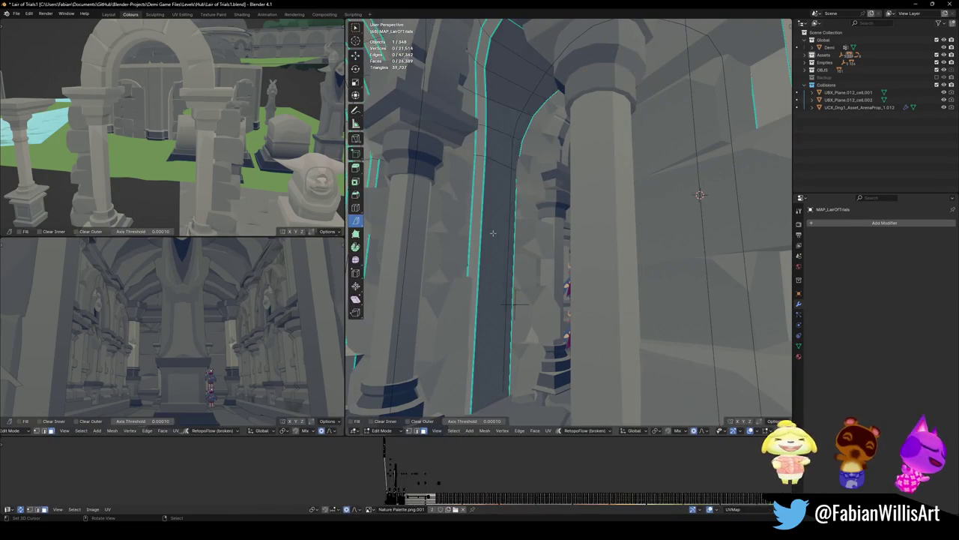
pyautogui.hotkey('alt', 'a')
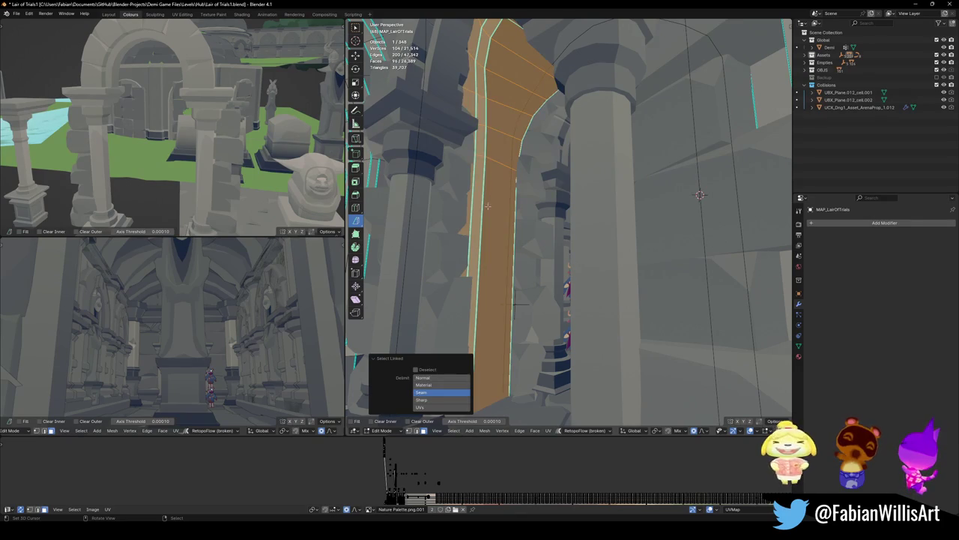
pyautogui.hotkey('shift', '`')
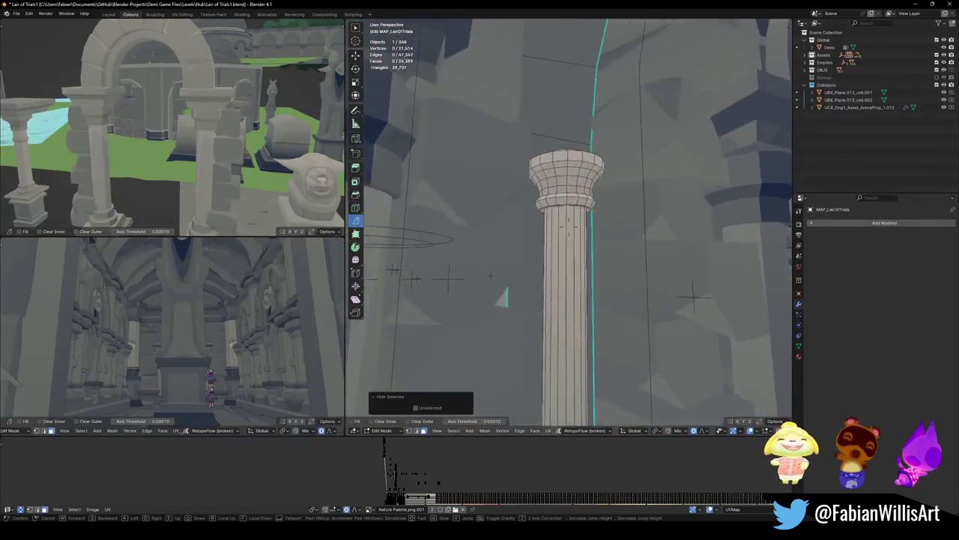
pyautogui.press('s')
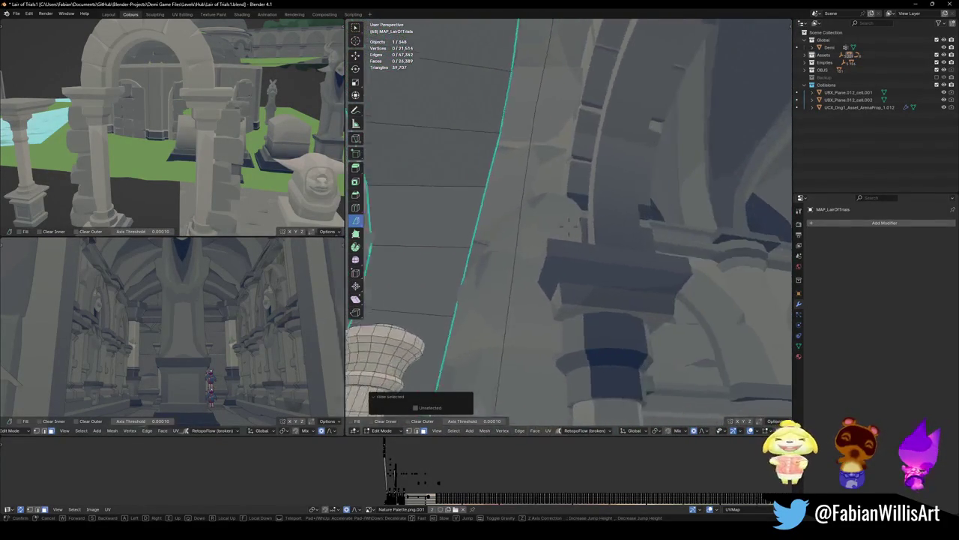
pyautogui.click(516, 204)
pyautogui.press('l')
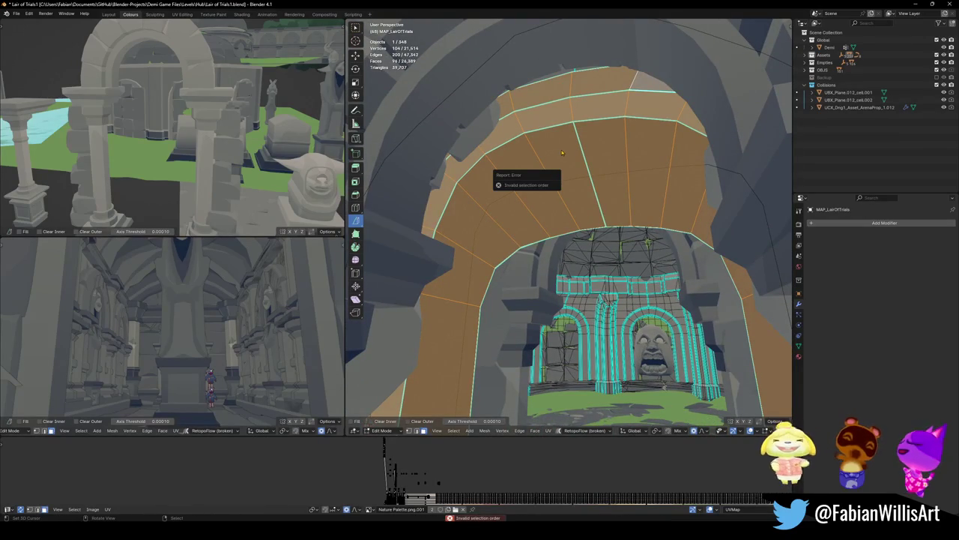
pyautogui.press('h')
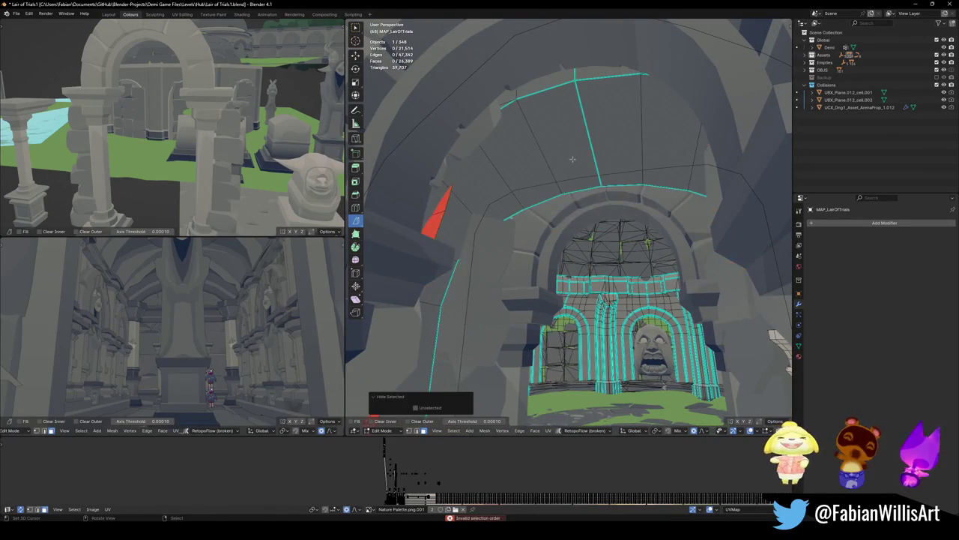
pyautogui.hotkey('alt', 'h')
pyautogui.press('h')
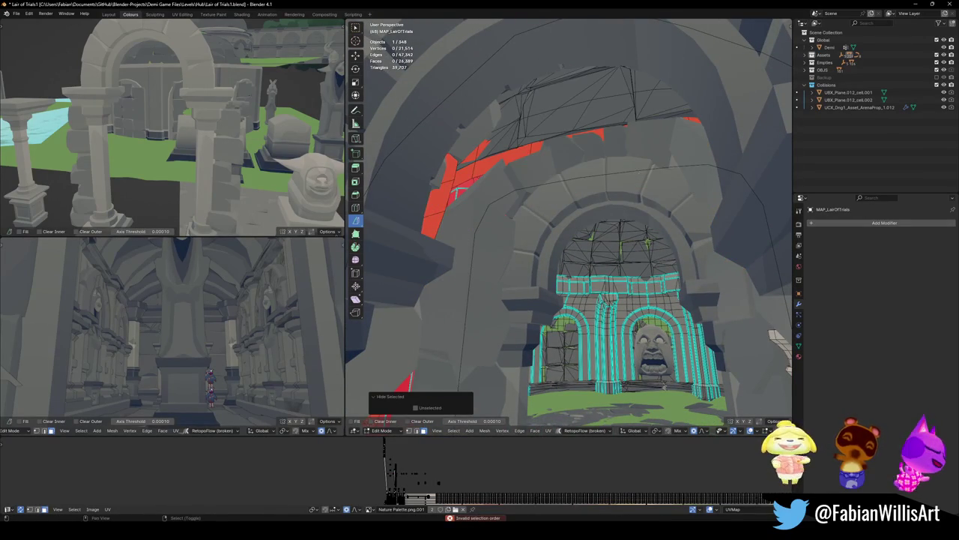
# Select the linked arch frame faces, hide everything else, and isolate them in Local view
pyautogui.hotkey('shift', '`')
pyautogui.press('w')
pyautogui.press('w')
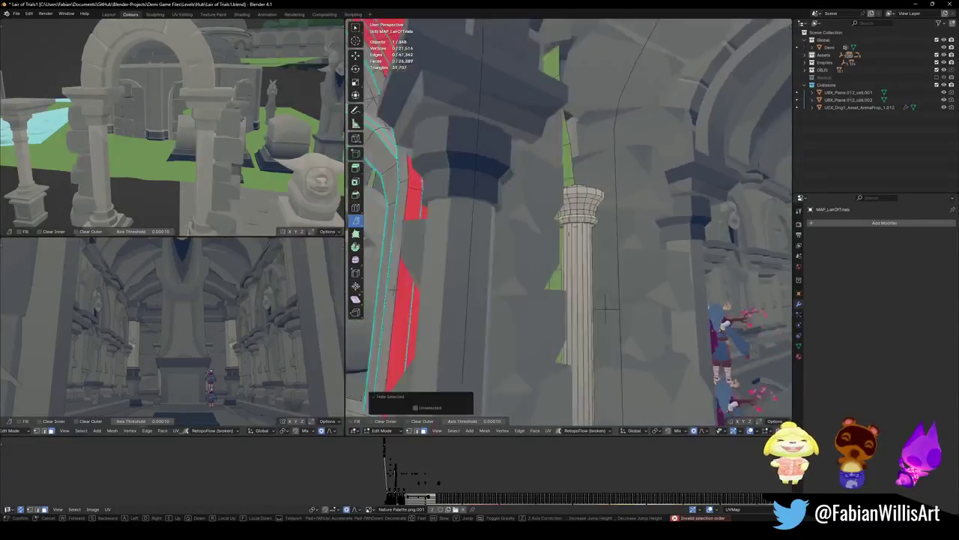
pyautogui.click(688, 279)
pyautogui.hotkey('alt', 'h')
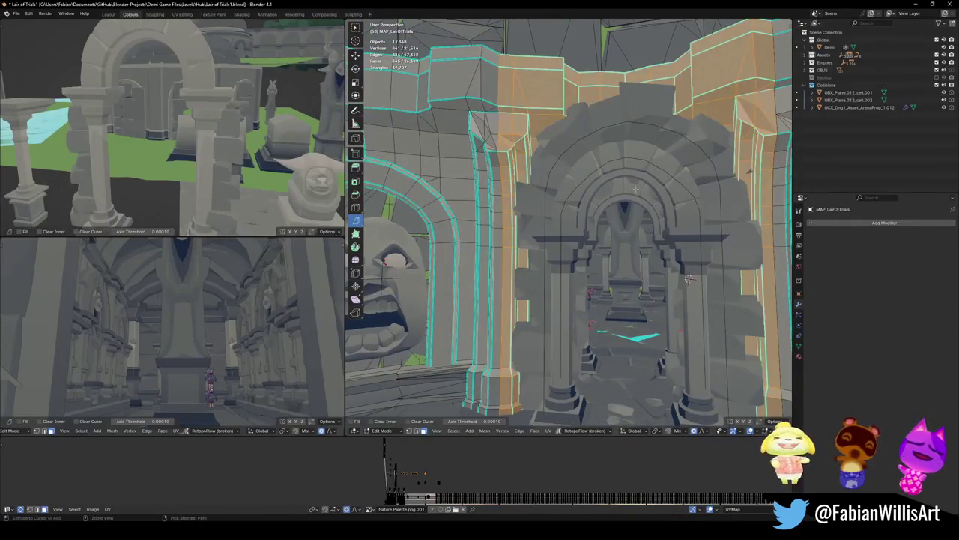
pyautogui.hotkey('alt', 'a')
pyautogui.keyDown('shift'); pyautogui.moveTo(557, 213); pyautogui.dragTo(547, 212, button='middle'); pyautogui.keyUp('shift')
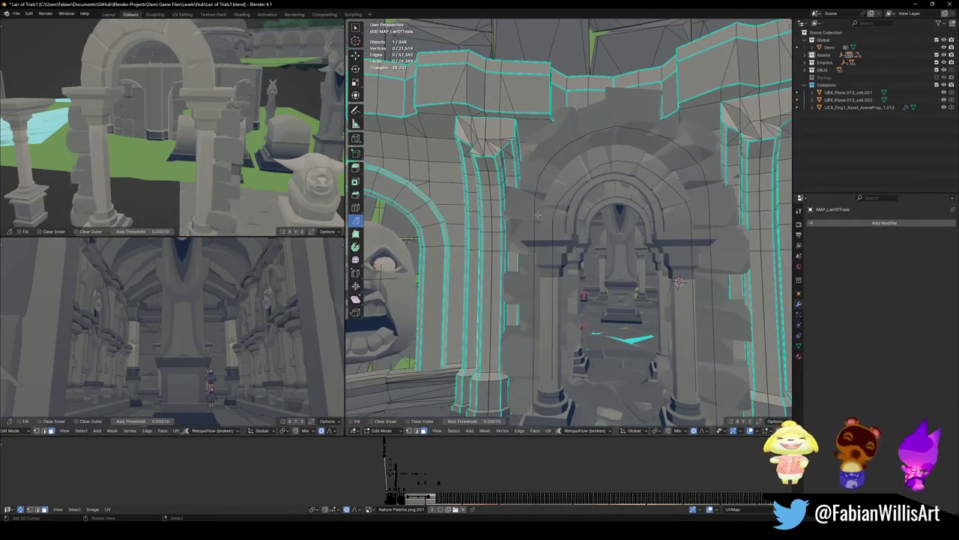
pyautogui.press('l')
pyautogui.hotkey('shift', 'h')
pyautogui.press('KP_Divide')
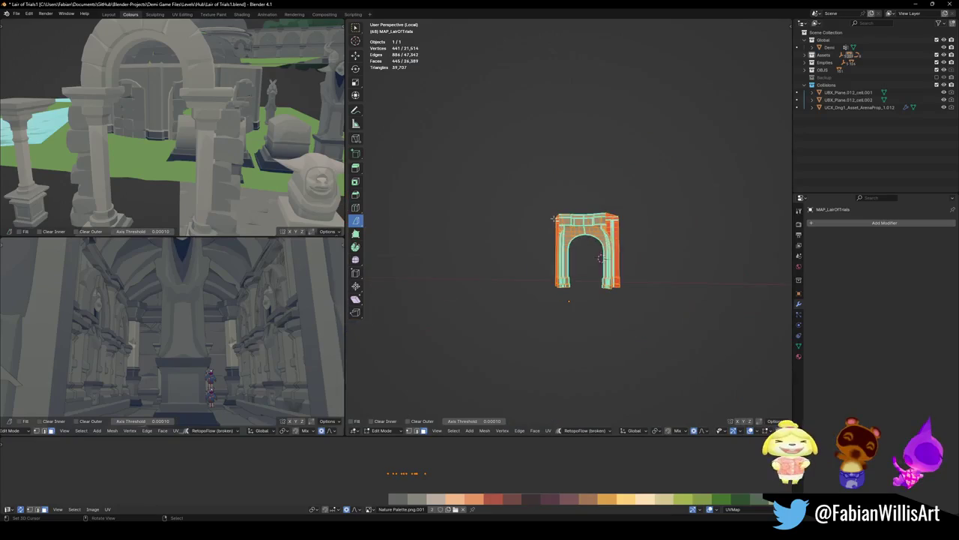
# Delete the selected faces spanning the archway gap
pyautogui.moveTo(628, 251)
pyautogui.mouseDown(button='middle')
pyautogui.moveTo(553, 259)
pyautogui.moveTo(572, 217)
pyautogui.moveTo(573, 297)
pyautogui.mouseUp(button='middle')
pyautogui.scroll(5, 599, 255)
pyautogui.hotkey('alt', 'a')
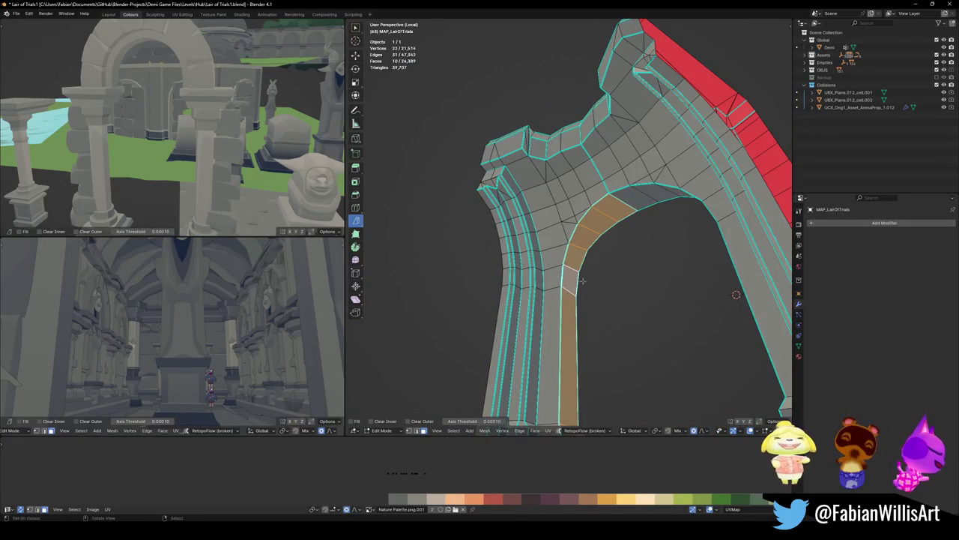
pyautogui.press('x')
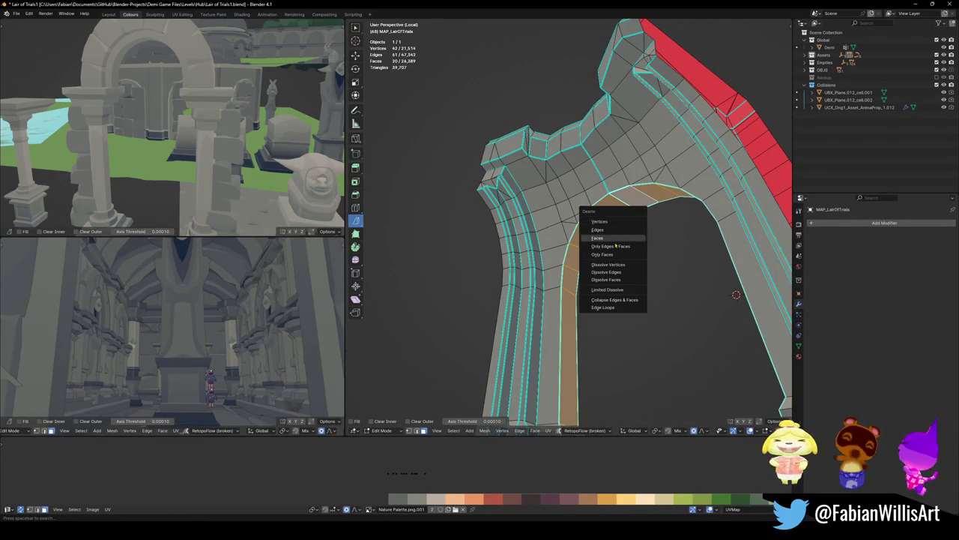
pyautogui.click(617, 240)
# Delete the single triangle face left in the arch gap
pyautogui.moveTo(617, 242); pyautogui.dragTo(660, 217, button='middle')
pyautogui.moveTo(747, 245); pyautogui.dragTo(738, 221, button='middle')
pyautogui.moveTo(622, 182)
pyautogui.mouseDown(button='middle')
pyautogui.moveTo(618, 260)
pyautogui.moveTo(577, 272)
pyautogui.mouseUp(button='middle')
pyautogui.press('l')
pyautogui.scroll(3, 577, 272)
pyautogui.scroll(3, 577, 272)
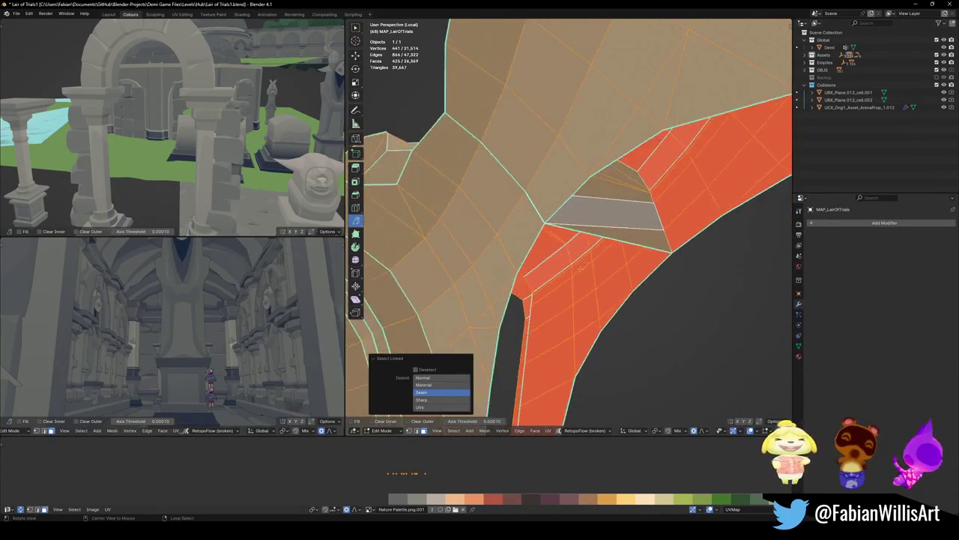
pyautogui.click(631, 236)
pyautogui.rightClick(617, 206)
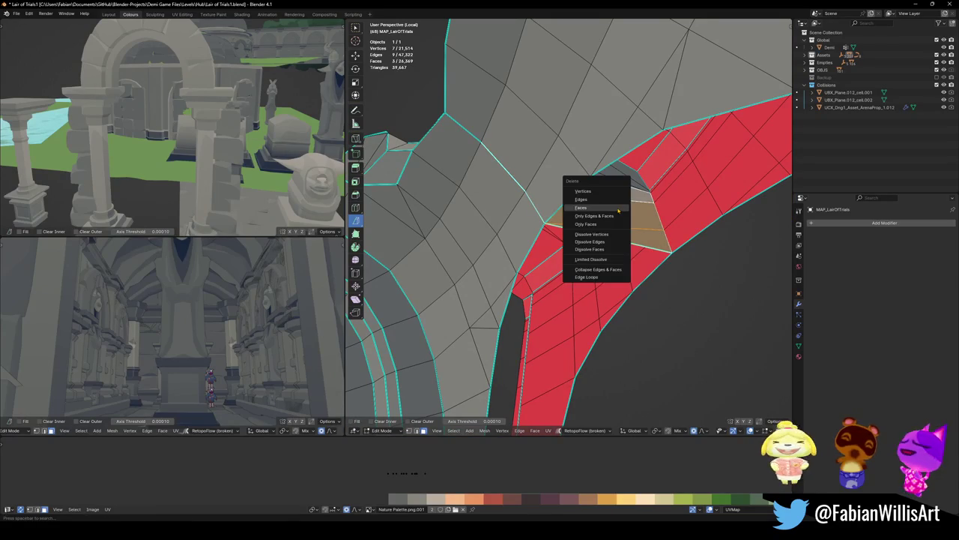
pyautogui.click(617, 207)
# Delete the faces of the leftover grey piece
pyautogui.moveTo(598, 234)
pyautogui.mouseDown(button='middle')
pyautogui.moveTo(613, 187)
pyautogui.moveTo(581, 209)
pyautogui.mouseUp(button='middle')
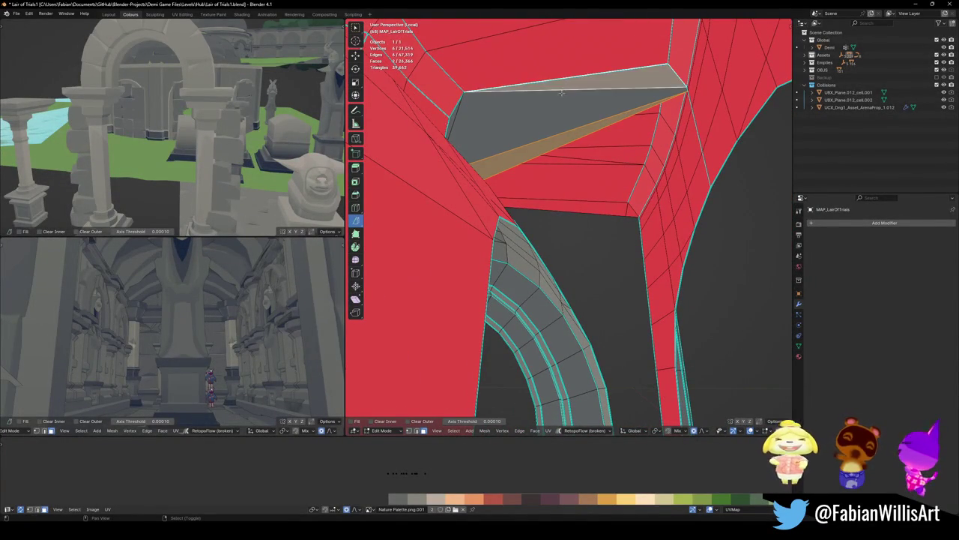
pyautogui.click(522, 114)
pyautogui.moveTo(523, 115)
pyautogui.mouseDown(button='middle')
pyautogui.moveTo(533, 148)
pyautogui.moveTo(591, 150)
pyautogui.mouseUp(button='middle')
pyautogui.keyDown('shift'); pyautogui.click(533, 148); pyautogui.keyUp('shift')
pyautogui.press('x')
pyautogui.click(534, 148)
# Exit Local view so the whole level is visible again
pyautogui.scroll(-5, 591, 149)
pyautogui.scroll(2, 597, 161)
pyautogui.scroll(2, 598, 165)
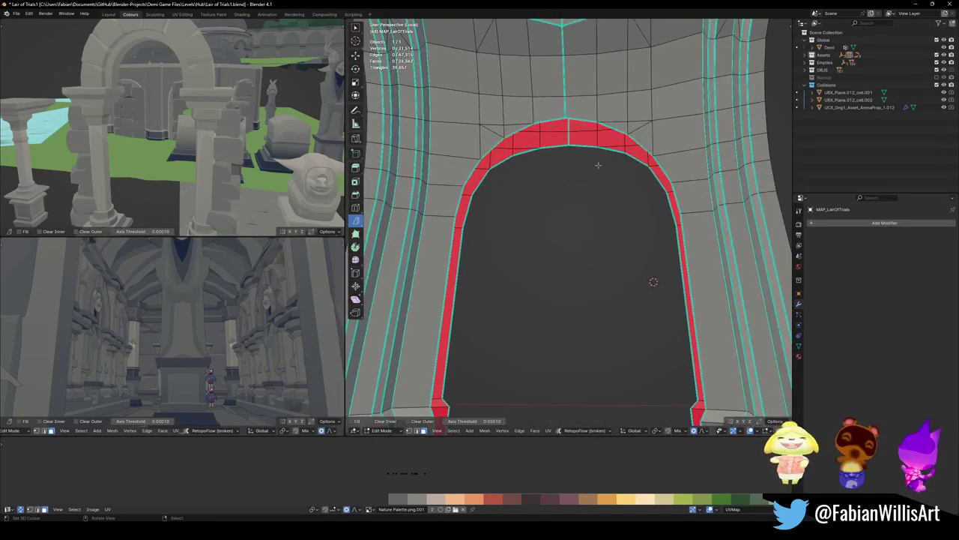
pyautogui.press('KP_Divide')
pyautogui.scroll(2, 598, 165)
pyautogui.scroll(3, 588, 158)
pyautogui.scroll(1, 569, 140)
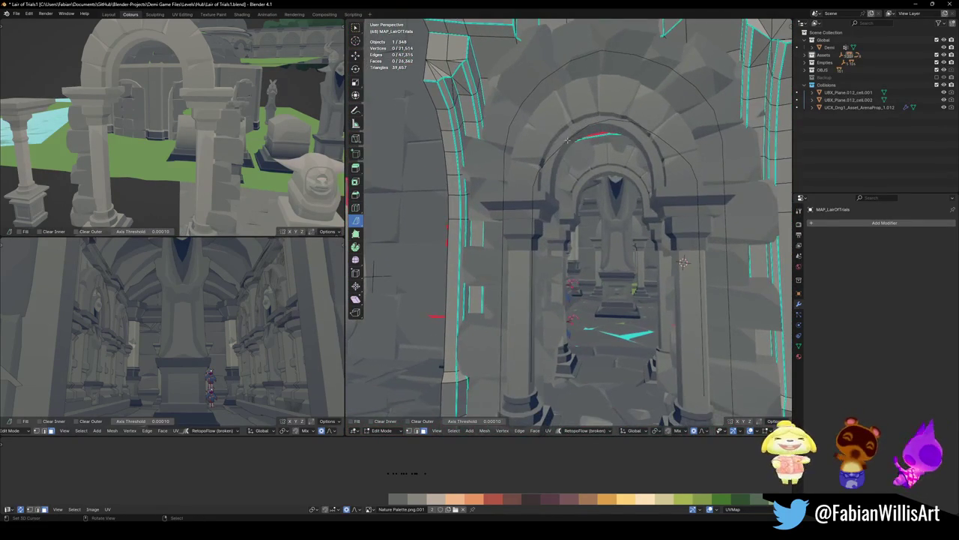
# Walk the corridor checking collision around the columns, then switch to the Final Sand Dungeon Pass file
pyautogui.scroll(2, 550, 248)
pyautogui.moveTo(549, 248)
pyautogui.mouseDown(button='middle')
pyautogui.moveTo(592, 197)
pyautogui.moveTo(598, 216)
pyautogui.mouseUp(button='middle')
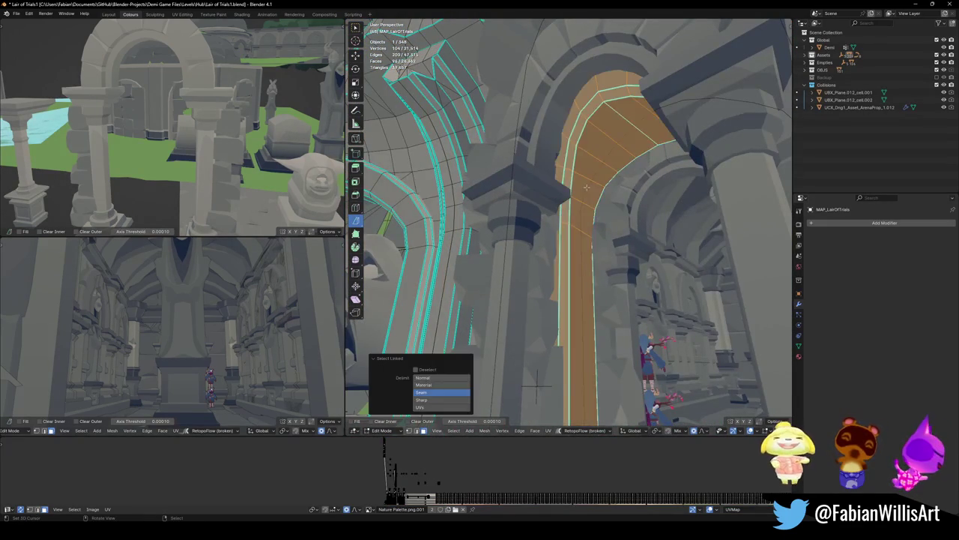
pyautogui.hotkey('shift', '`')
pyautogui.press('w')
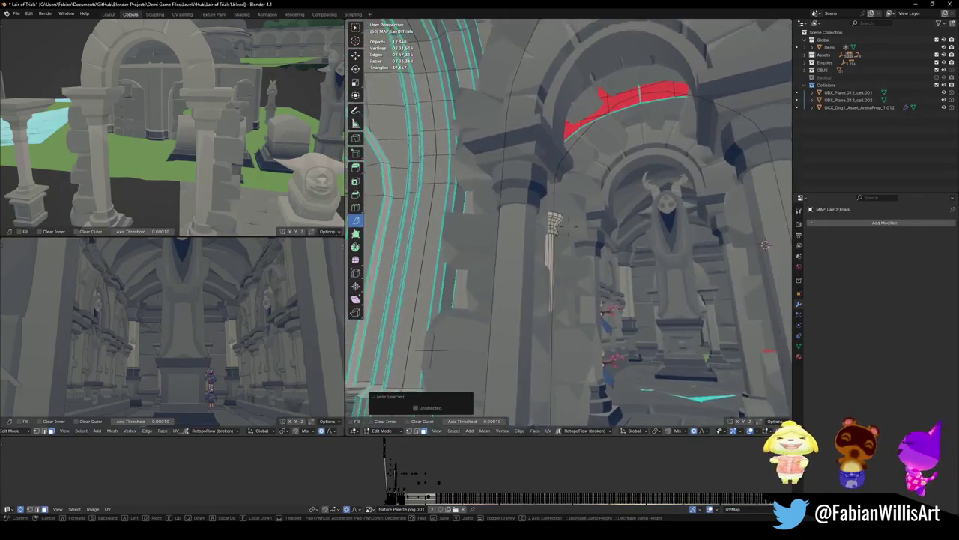
pyautogui.press('s')
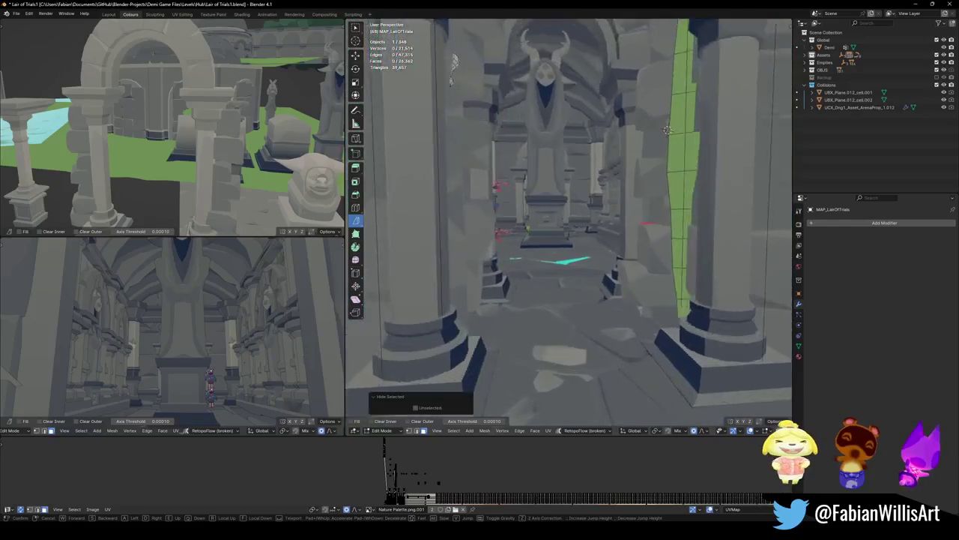
pyautogui.press('w')
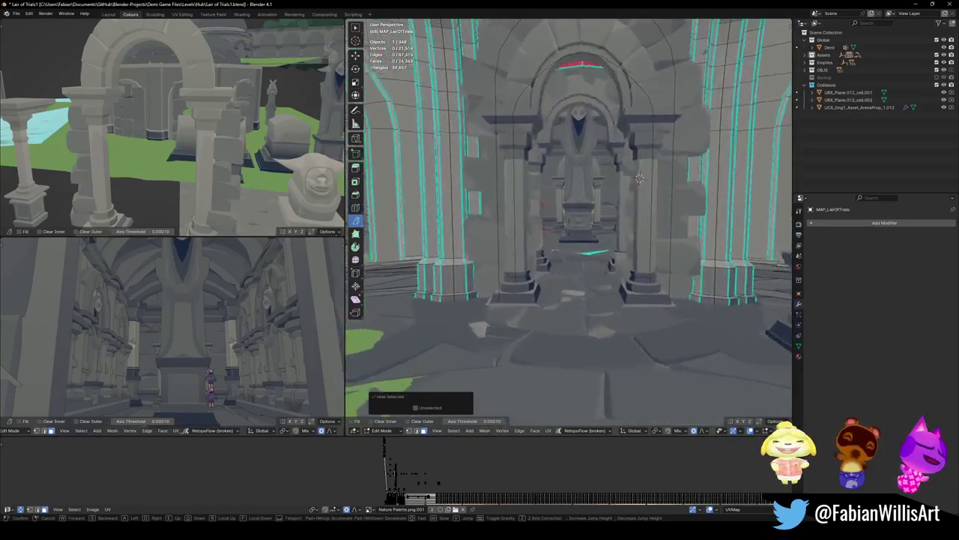
pyautogui.press('s')
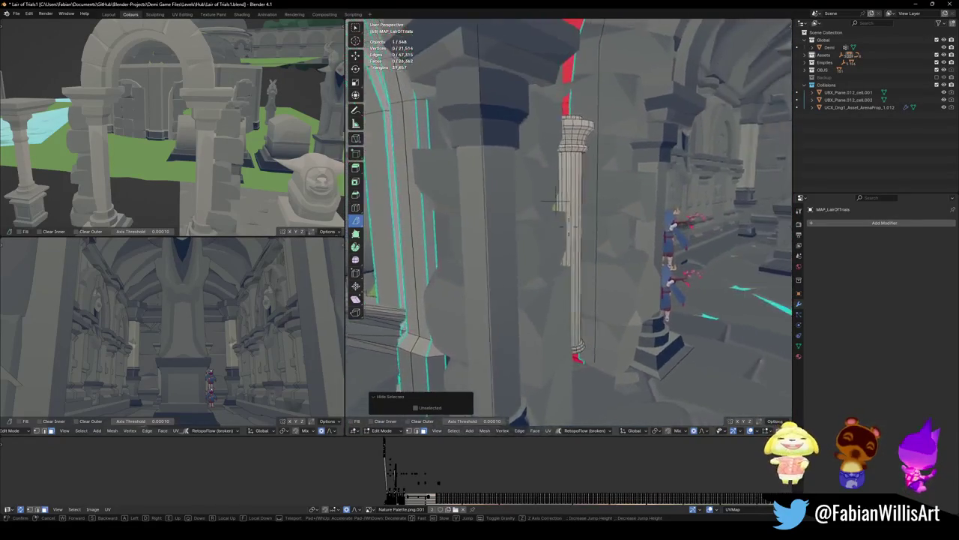
pyautogui.click(586, 169)
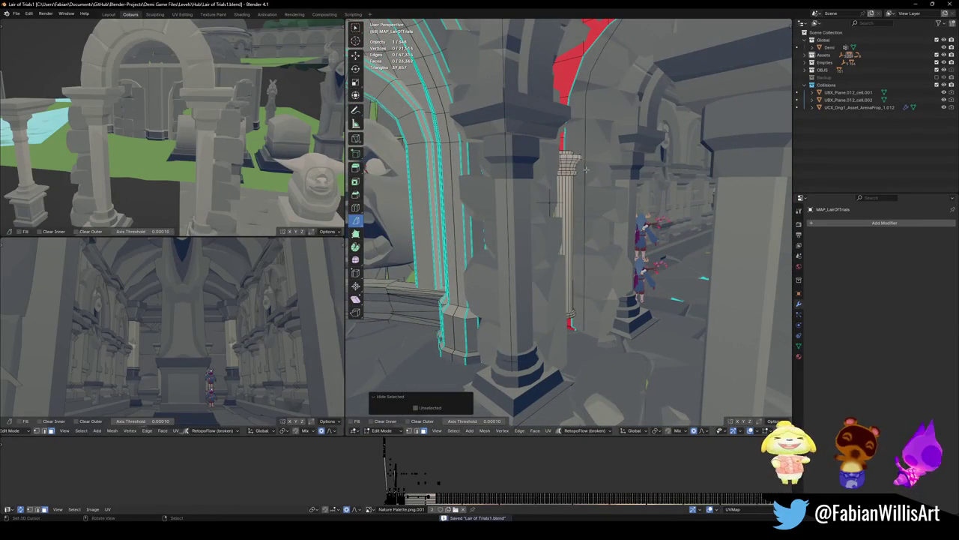
pyautogui.hotkey('shift', '`')
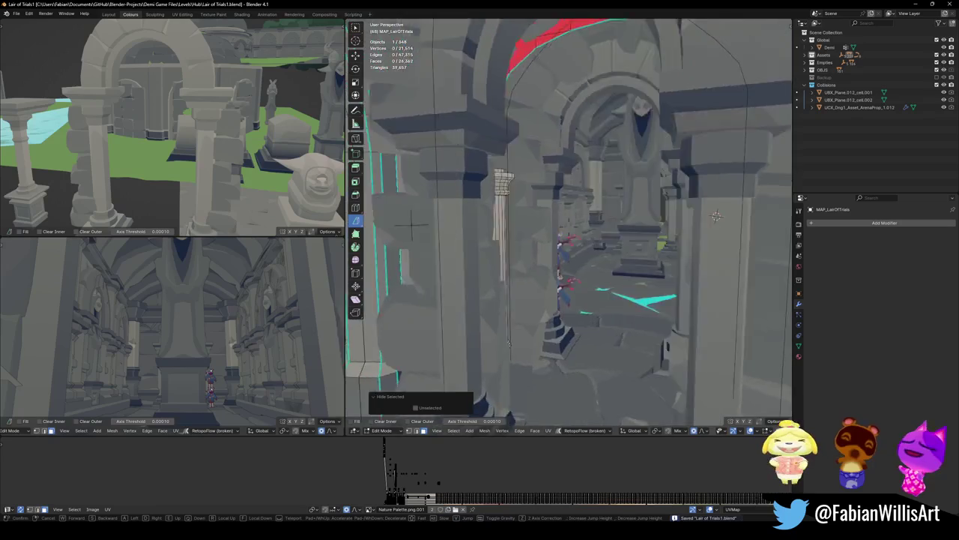
pyautogui.press('s')
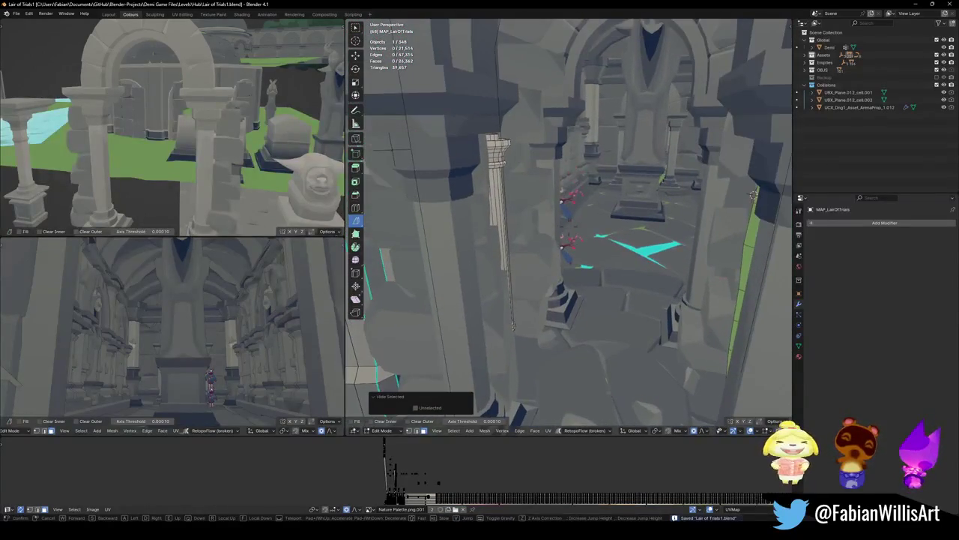
pyautogui.click(553, 178)
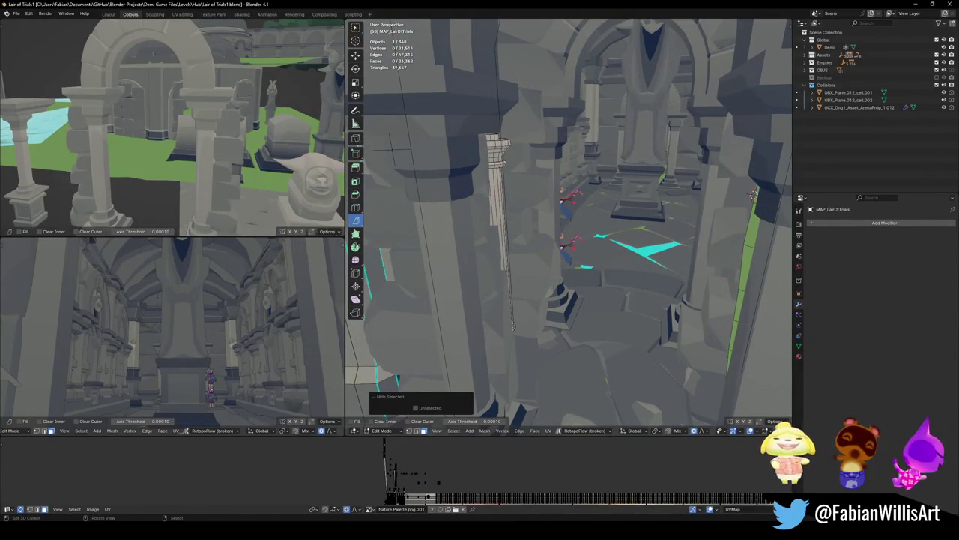
pyautogui.hotkey('alt', 'Tab')
pyautogui.hotkey('shift', '`')
# Walk through the cyan gateway to stand in front of the arched doorway
pyautogui.press('w')
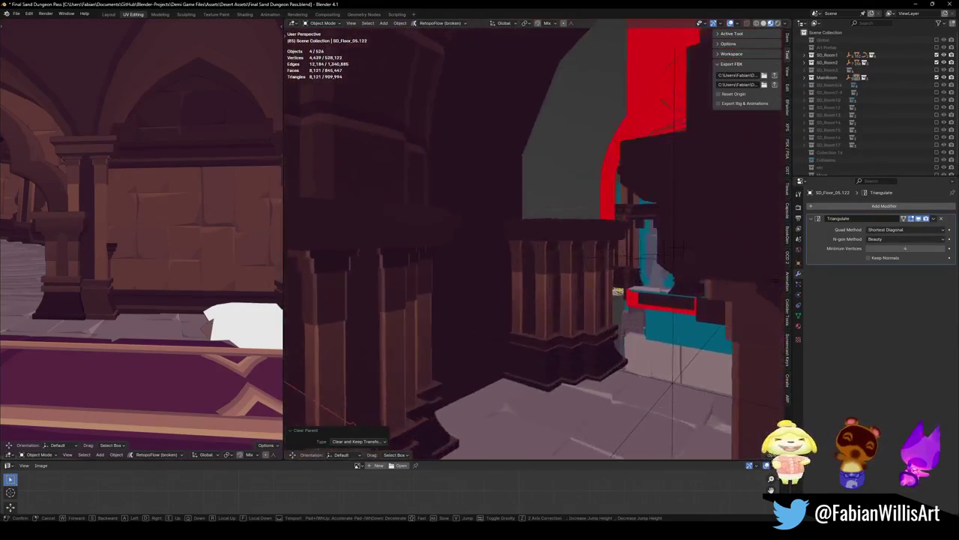
pyautogui.press('w')
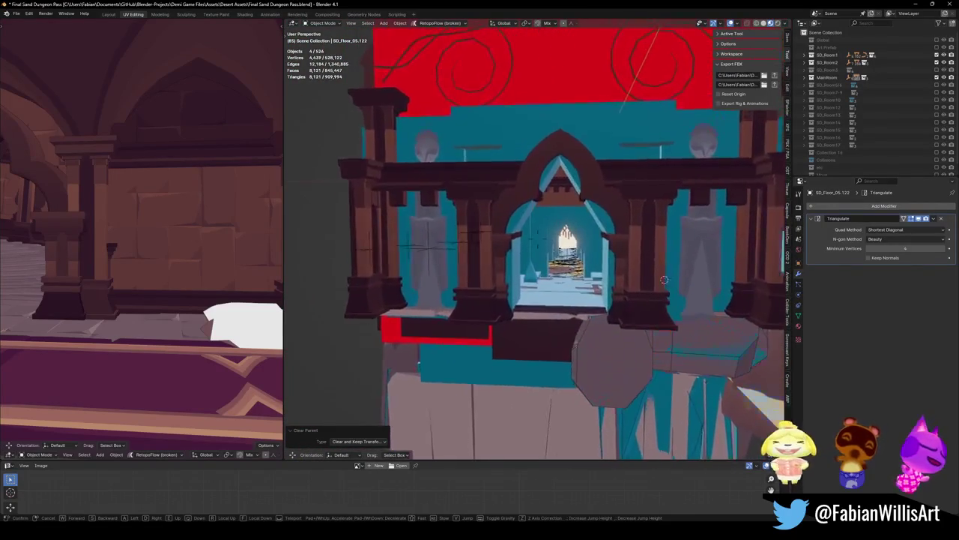
pyautogui.press('w')
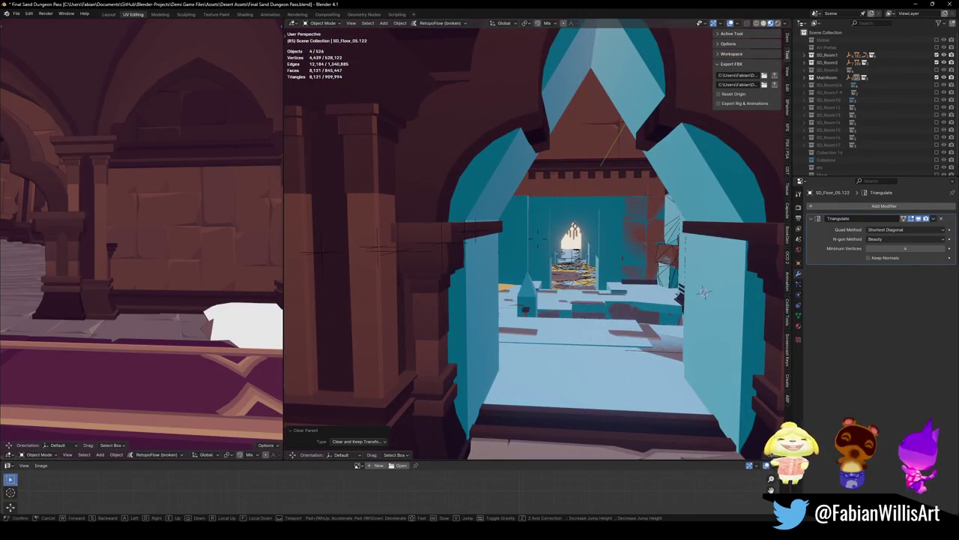
pyautogui.press('w')
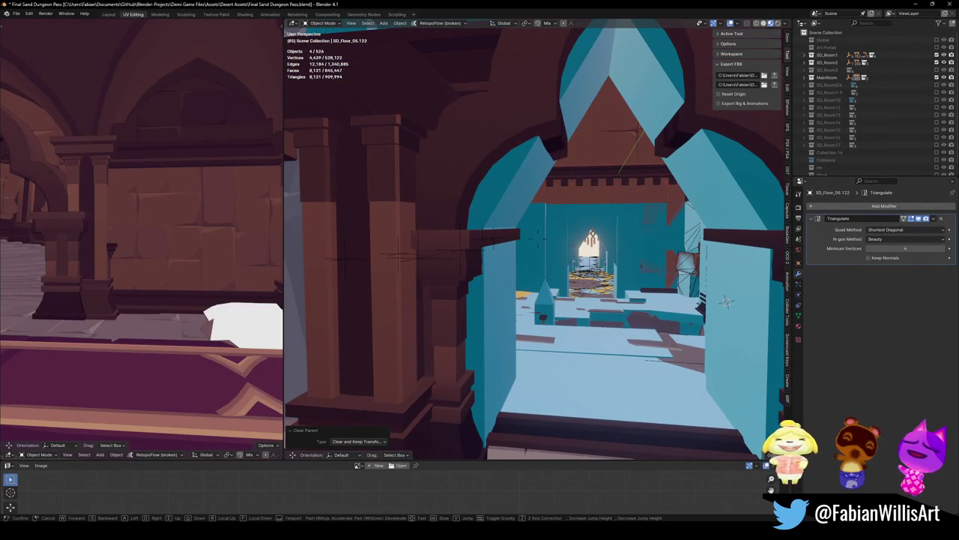
pyautogui.press('w')
pyautogui.press('w')
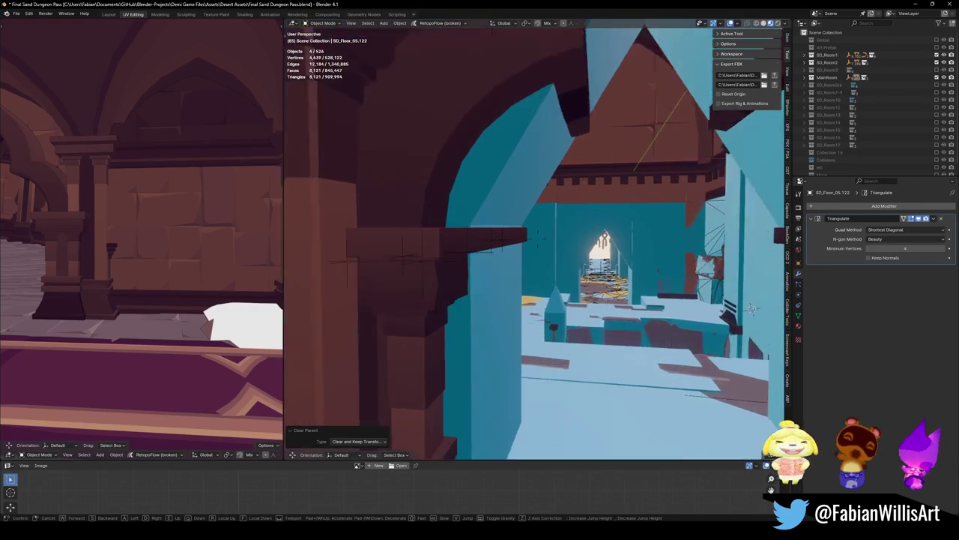
pyautogui.press('s')
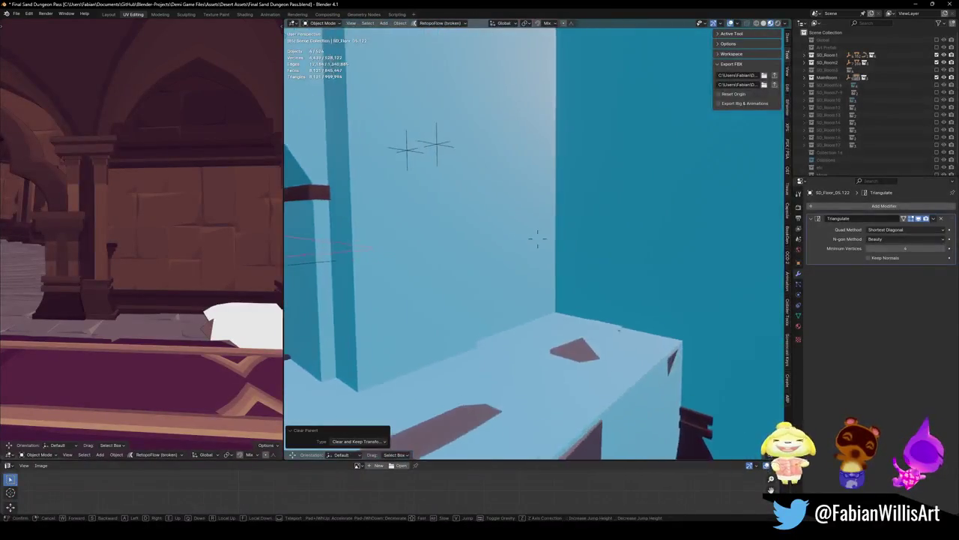
pyautogui.press('w')
pyautogui.press('s')
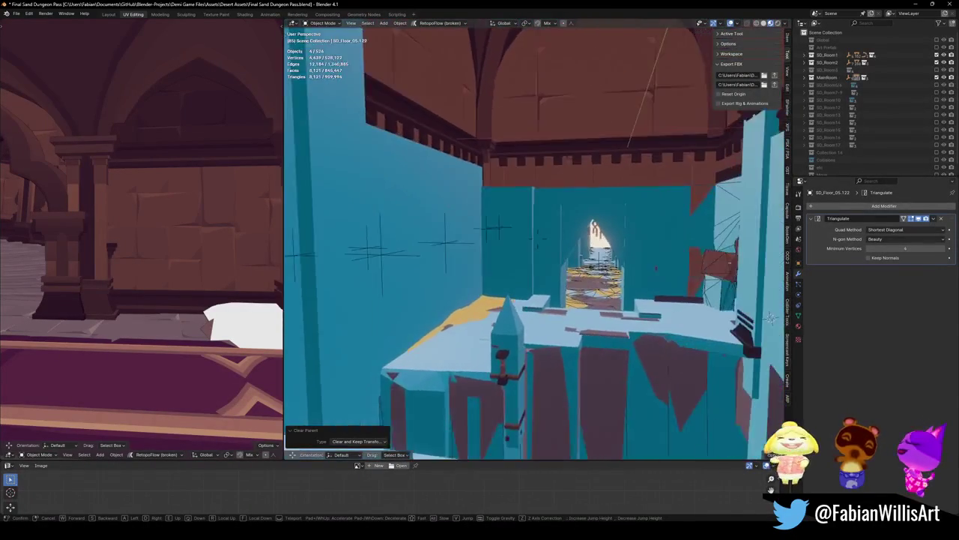
pyautogui.press('w')
pyautogui.click(524, 382)
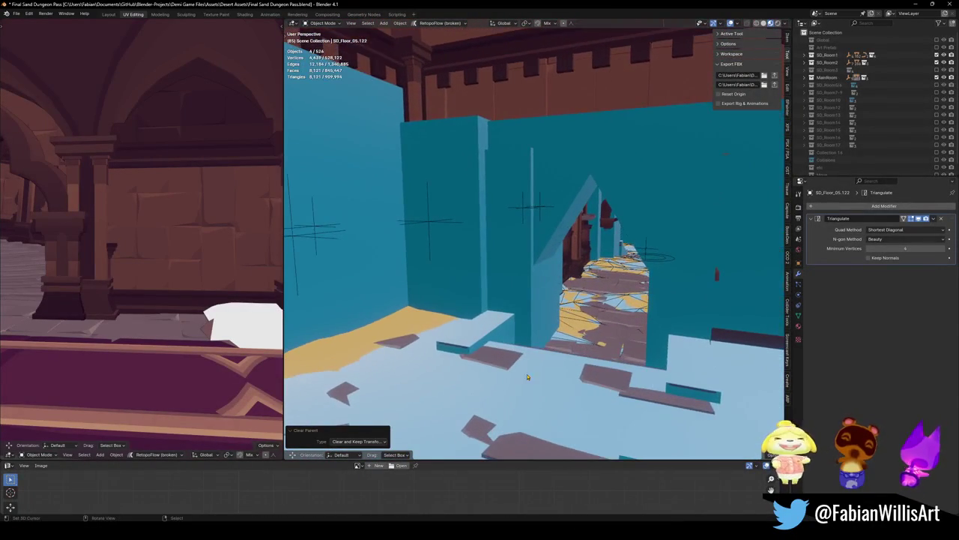
# Delete Col_Cube.104, the slanted block and Col_Cube.101 blocking the arched doorway
pyautogui.click(535, 320)
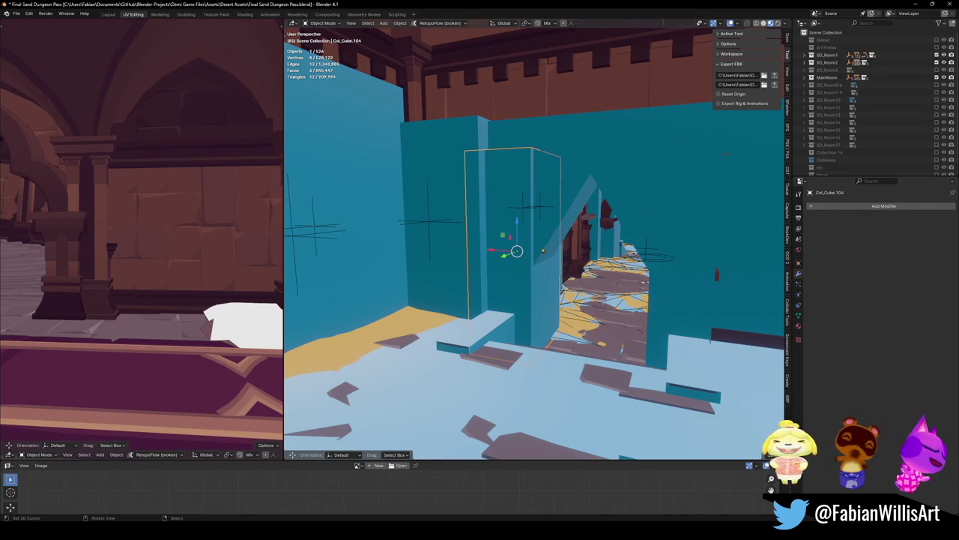
pyautogui.press('Delete')
pyautogui.click(547, 231)
pyautogui.press('Delete')
pyautogui.press('Delete')
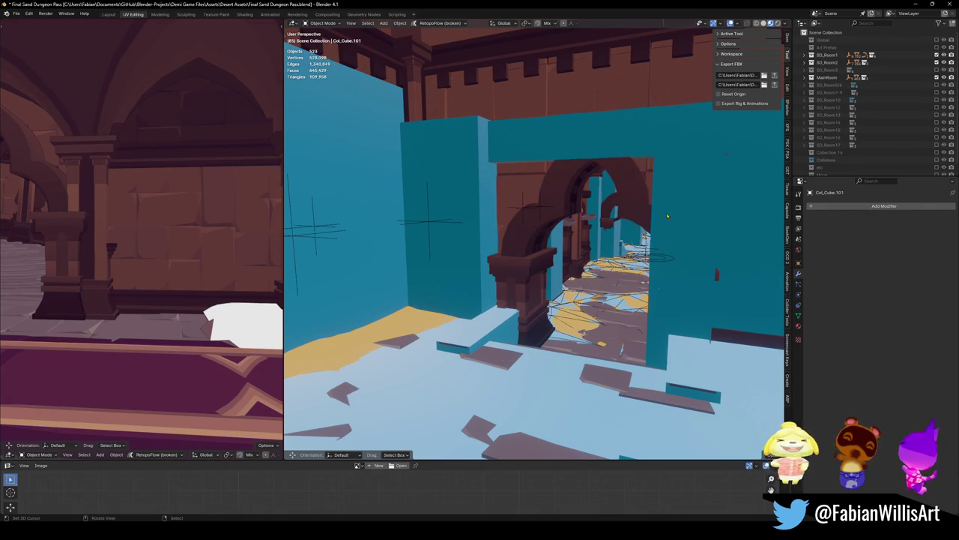
pyautogui.click(667, 258)
pyautogui.press('Delete')
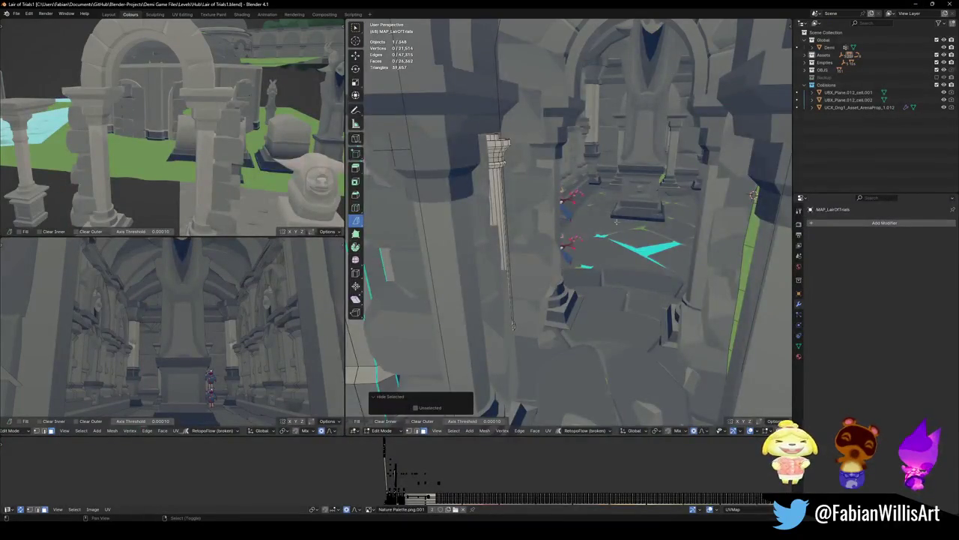
# Walk up to and into the arch with the stone face in Object Mode
pyautogui.hotkey('shift', '`')
pyautogui.press('w')
pyautogui.click(622, 203)
pyautogui.press('Tab')
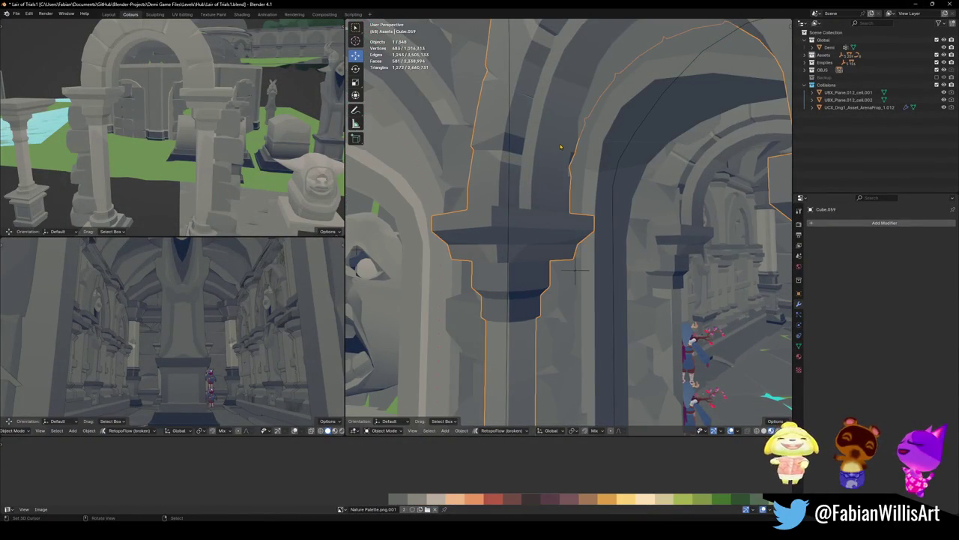
pyautogui.hotkey('shift', '`')
pyautogui.press('s')
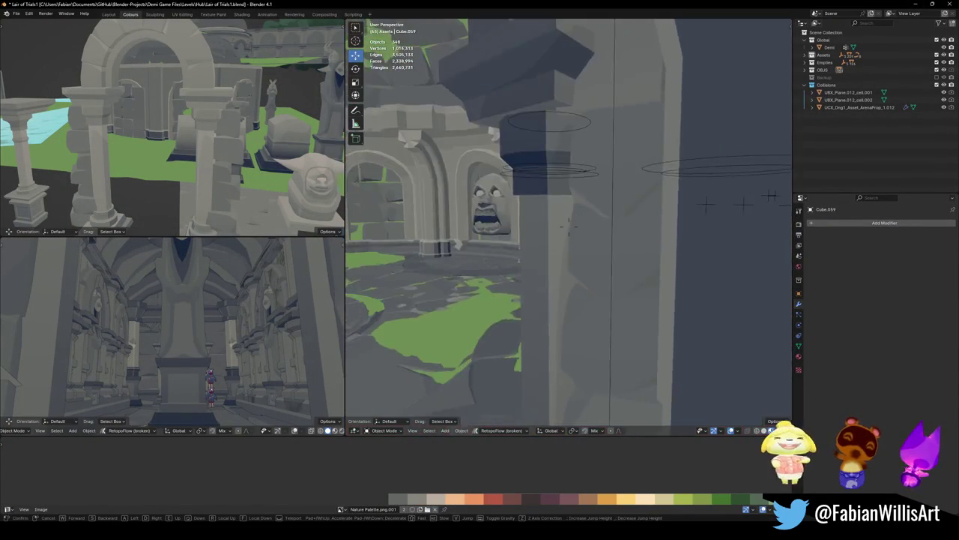
pyautogui.press('w')
pyautogui.click(599, 180)
# Reveal the hidden faces, select the linked faces filling the archway, and return to Object Mode
pyautogui.press('Tab')
pyautogui.hotkey('alt', 'h')
pyautogui.press('h')
pyautogui.hotkey('alt', 'h')
pyautogui.hotkey('alt', 'a')
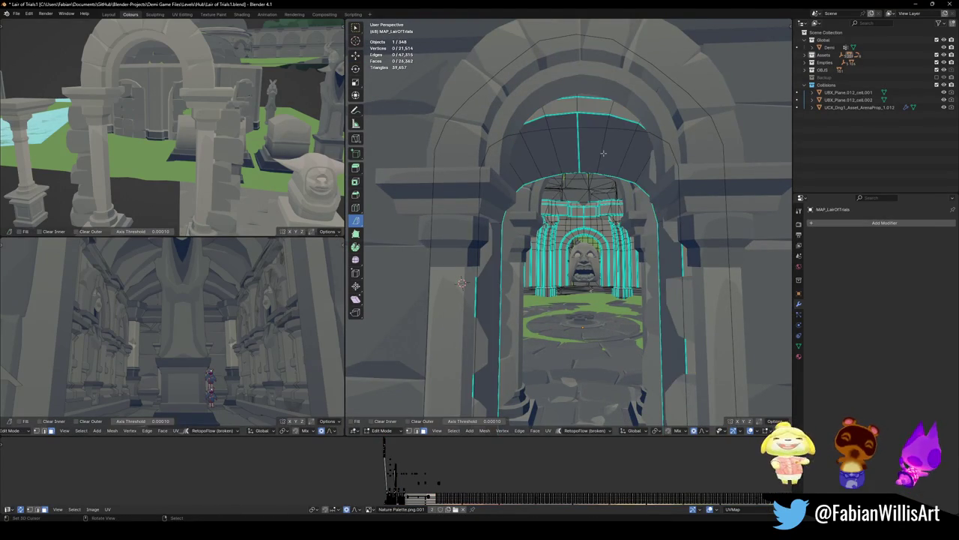
pyautogui.press('l')
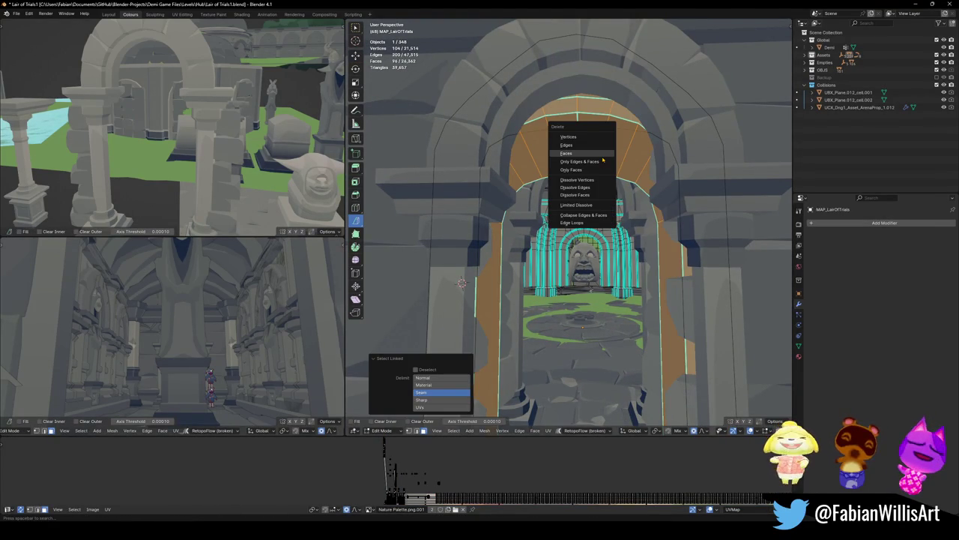
pyautogui.scroll(6, 598, 160)
pyautogui.moveTo(598, 160)
pyautogui.mouseDown(button='middle')
pyautogui.moveTo(698, 215)
pyautogui.moveTo(624, 266)
pyautogui.mouseUp(button='middle')
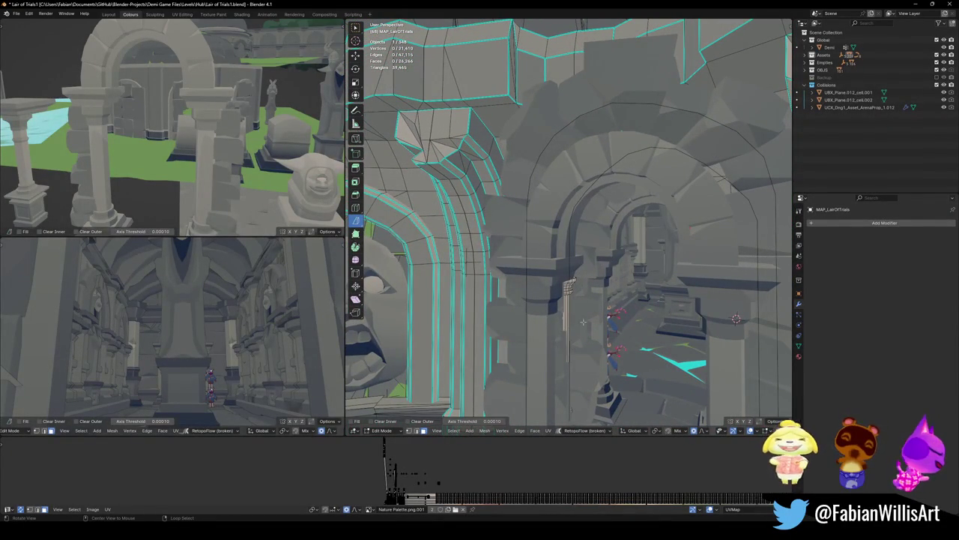
pyautogui.moveTo(588, 307)
pyautogui.mouseDown(button='middle')
pyautogui.moveTo(512, 277)
pyautogui.moveTo(551, 250)
pyautogui.moveTo(604, 250)
pyautogui.moveTo(593, 284)
pyautogui.mouseUp(button='middle')
pyautogui.press('Tab')
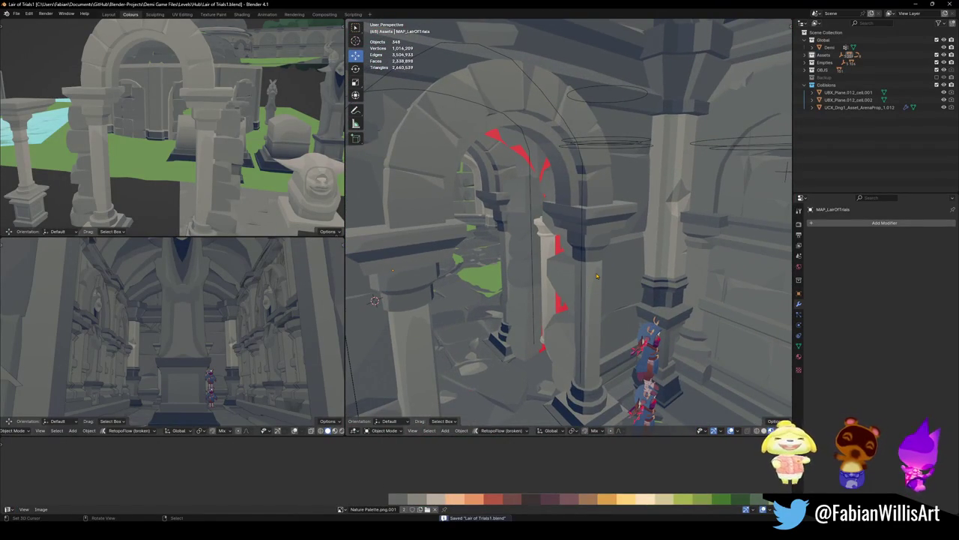
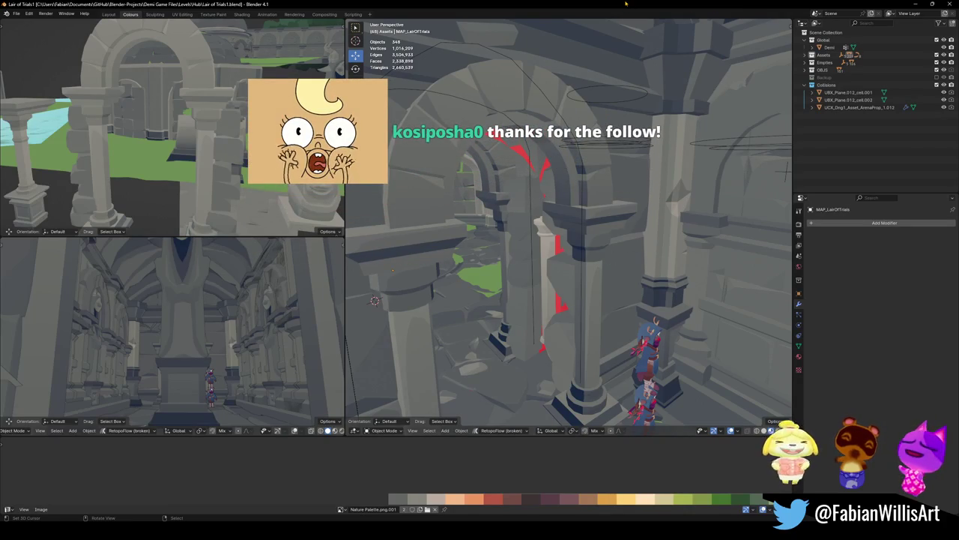
# Save Lair of Trials1.blend, then select the arch curve and Cube.062 to inspect their Array and Curve modifiers
pyautogui.hotkey('ctrl', 's')
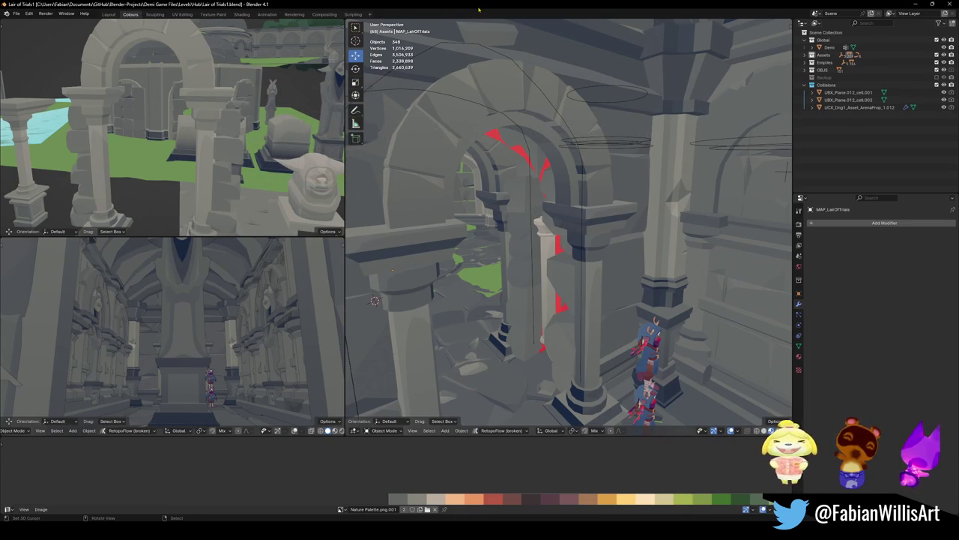
pyautogui.moveTo(525, 225)
pyautogui.mouseDown(button='middle')
pyautogui.moveTo(590, 237)
pyautogui.moveTo(589, 191)
pyautogui.moveTo(488, 279)
pyautogui.moveTo(545, 383)
pyautogui.mouseUp(button='middle')
pyautogui.click(589, 218)
pyautogui.keyDown('shift'); pyautogui.click(488, 278); pyautogui.keyUp('shift')
pyautogui.moveTo(497, 255)
pyautogui.mouseDown(button='middle')
pyautogui.moveTo(518, 260)
pyautogui.moveTo(507, 243)
pyautogui.mouseUp(button='middle')
# Duplicate the arch curve, mirror the copy along Y and slide it along Y to the next archway
pyautogui.hotkey('ctrl', 's')
pyautogui.click(521, 218)
pyautogui.keyDown('shift'); pyautogui.click(521, 218); pyautogui.keyUp('shift')
pyautogui.hotkey('shift', 'd')
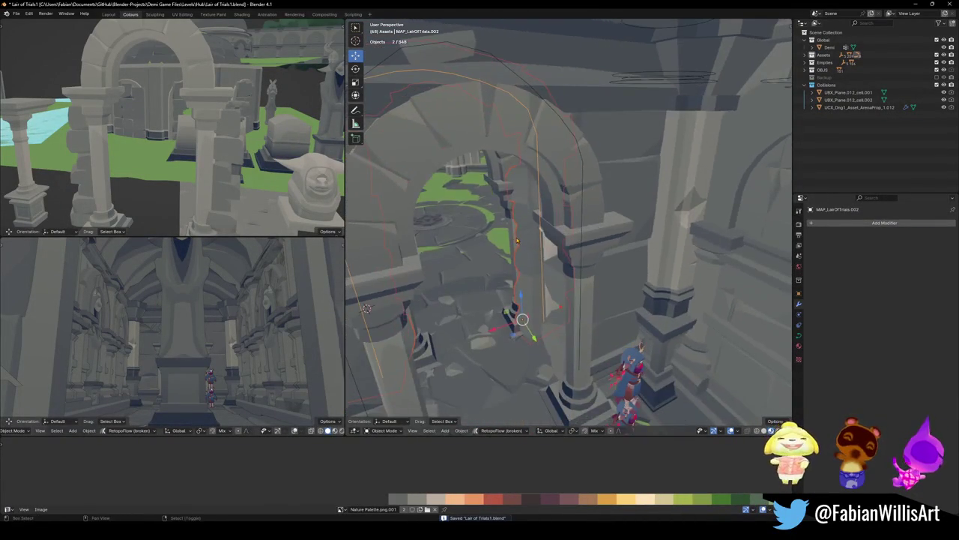
pyautogui.press('y')
pyautogui.press('Return')
pyautogui.hotkey('ctrl', 'm')
pyautogui.press('y')
pyautogui.press('Return')
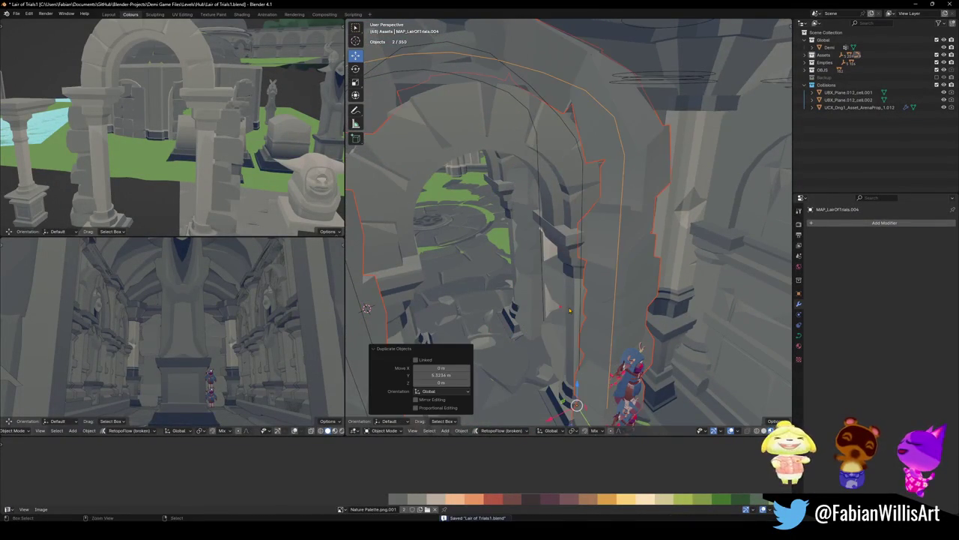
pyautogui.press('g')
pyautogui.press('y')
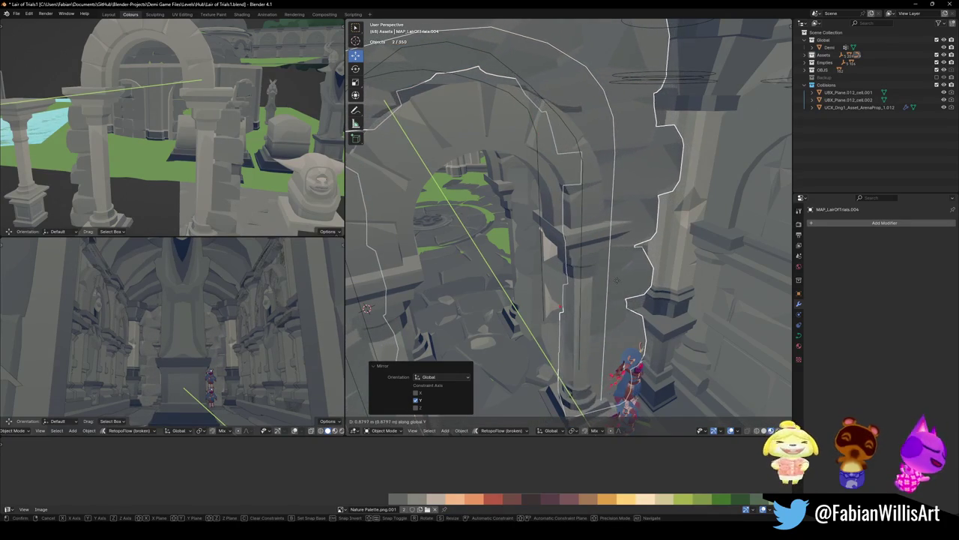
pyautogui.click(617, 280)
# Turn the view down the corridor and delete the extra arch copy
pyautogui.moveTo(616, 280); pyautogui.dragTo(615, 221, button='middle')
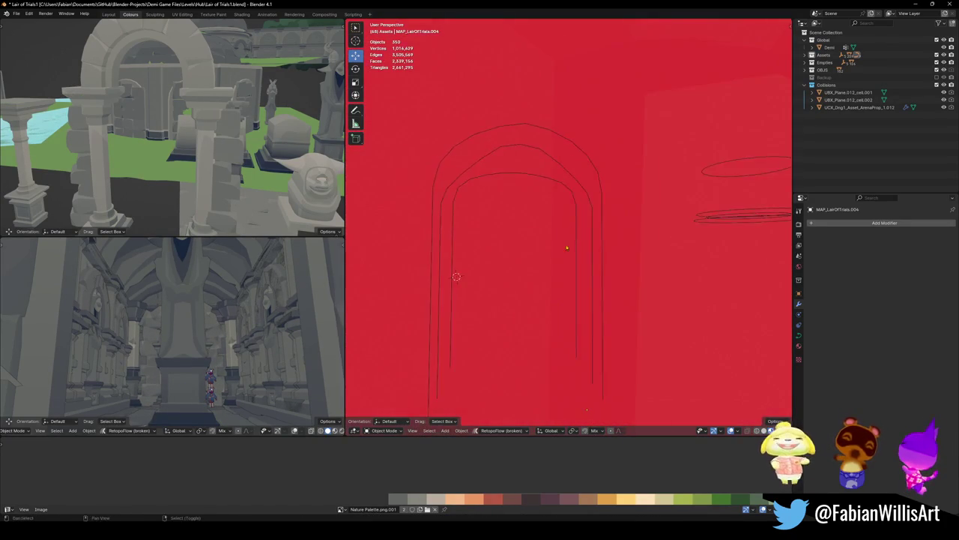
pyautogui.scroll(2, 615, 222)
pyautogui.scroll(2, 616, 223)
pyautogui.scroll(2, 618, 223)
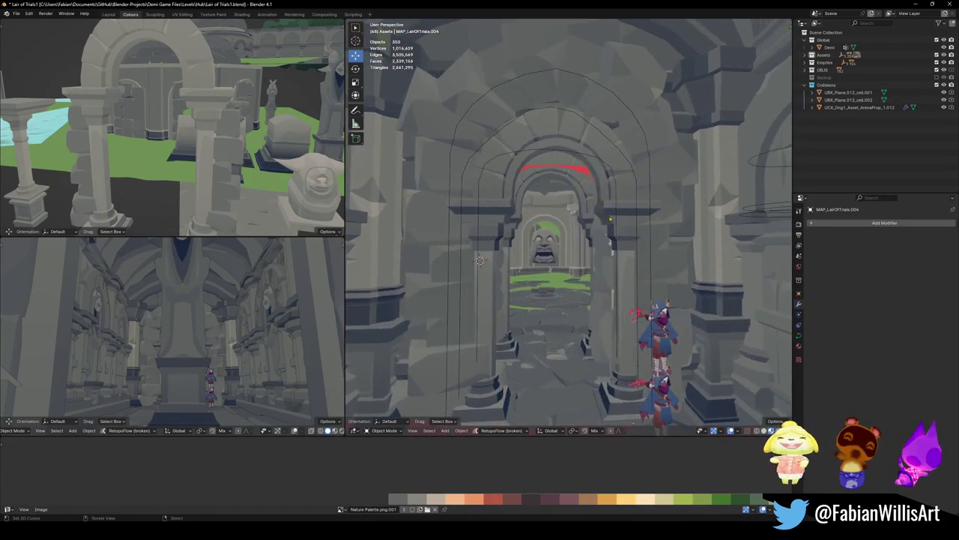
pyautogui.scroll(2, 619, 224)
pyautogui.moveTo(619, 223)
pyautogui.mouseDown(button='middle')
pyautogui.moveTo(636, 223)
pyautogui.moveTo(544, 192)
pyautogui.mouseUp(button='middle')
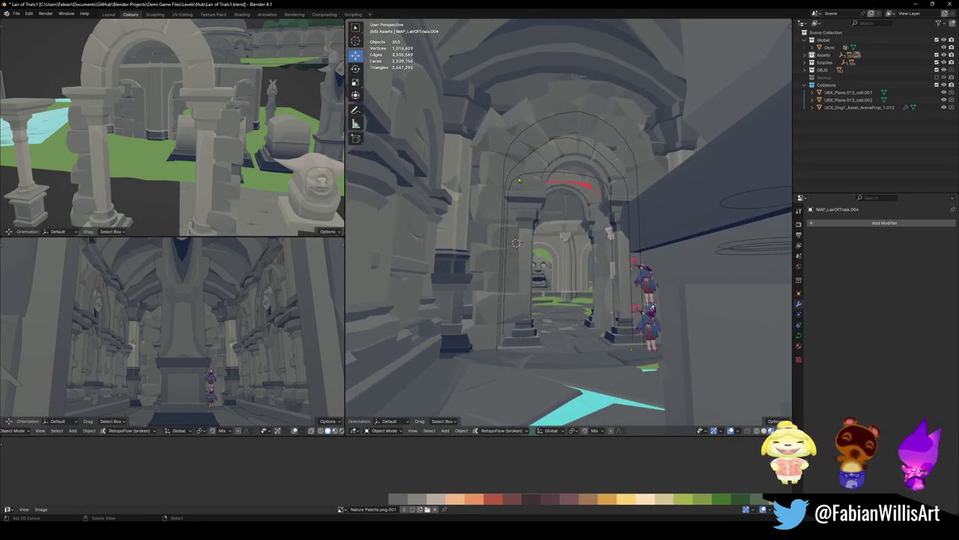
pyautogui.click(506, 164)
pyautogui.press('Delete')
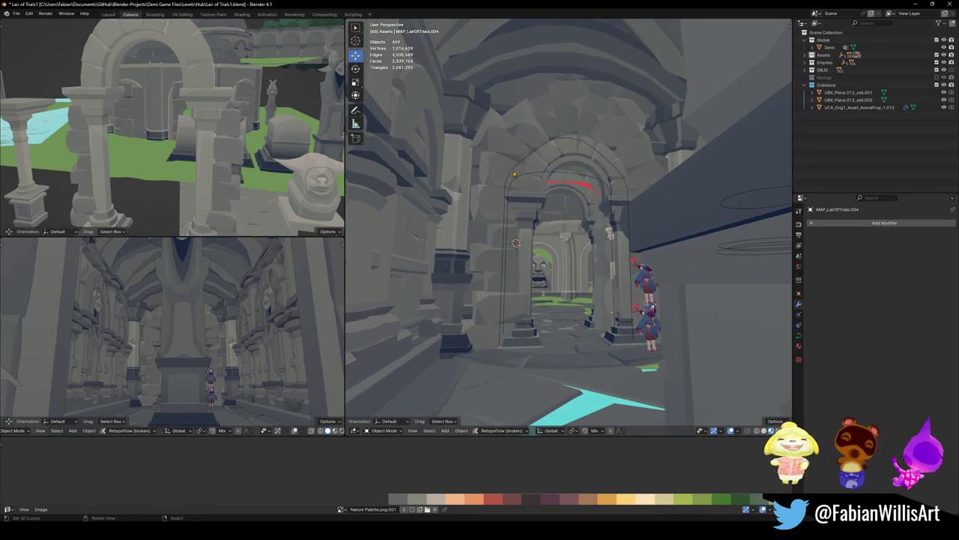
# Delete the statue and a corridor wall piece
pyautogui.moveTo(514, 172)
pyautogui.mouseDown(button='middle')
pyautogui.moveTo(591, 223)
pyautogui.moveTo(568, 177)
pyautogui.moveTo(583, 230)
pyautogui.mouseUp(button='middle')
pyautogui.click(583, 230)
pyautogui.press('Delete')
pyautogui.click(439, 253)
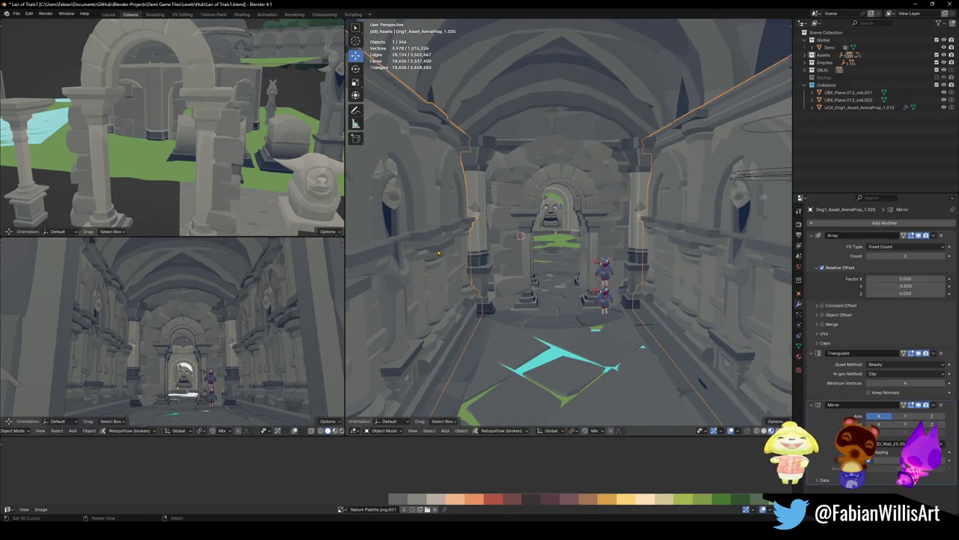
pyautogui.press('Delete')
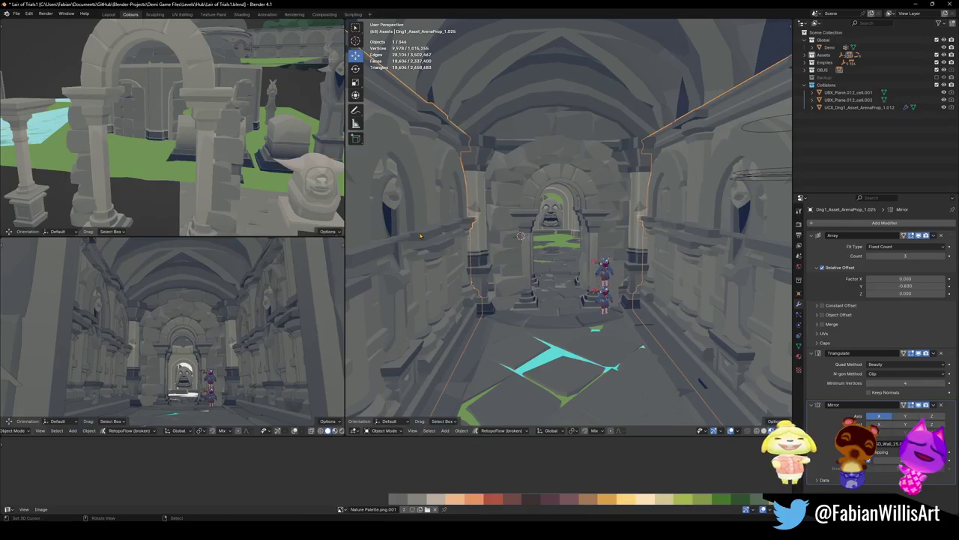
# Restore the wrongly deleted wall piece, delete the wall ledge piece instead, and save
pyautogui.moveTo(446, 238); pyautogui.dragTo(557, 237, button='middle')
pyautogui.scroll(3, 557, 236)
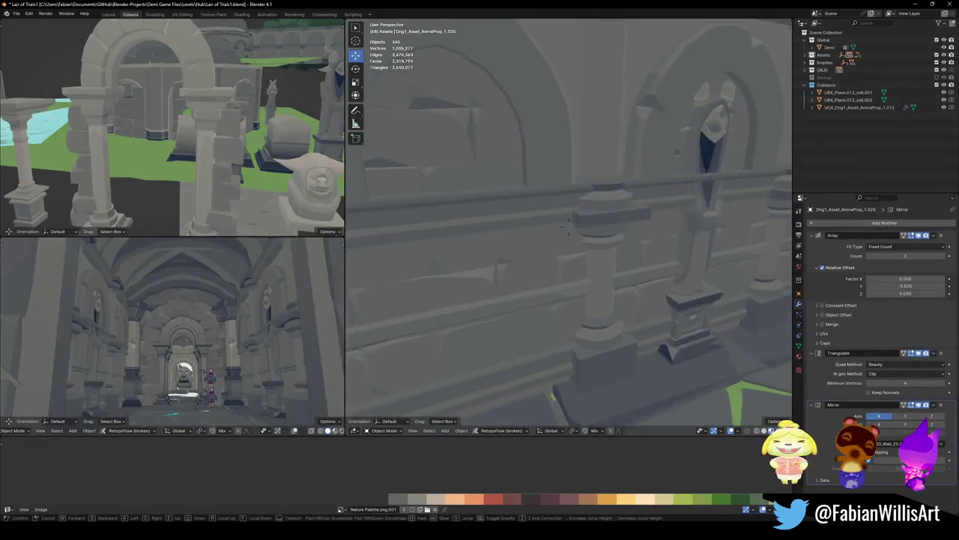
pyautogui.hotkey('ctrl', 'z')
pyautogui.hotkey('ctrl', 'z')
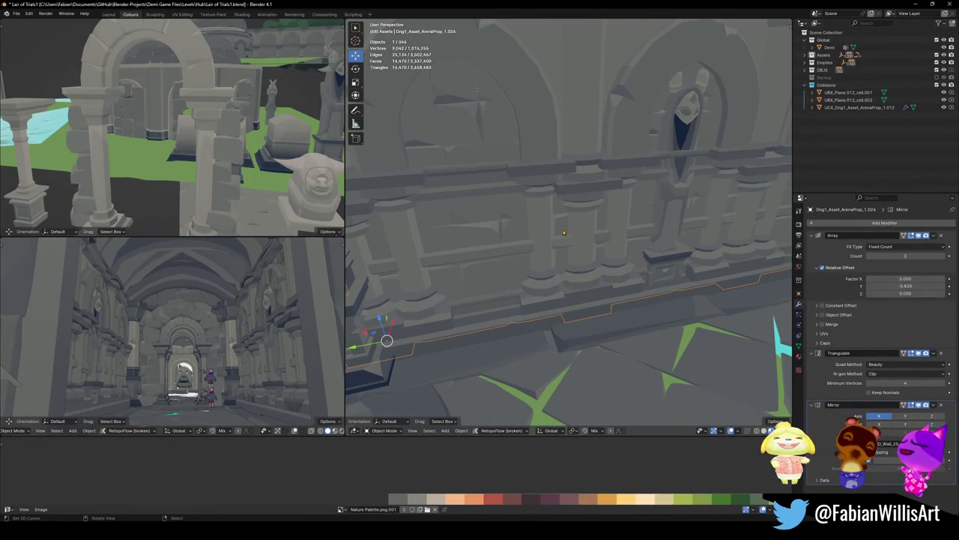
pyautogui.press('Delete')
pyautogui.scroll(-6, 562, 231)
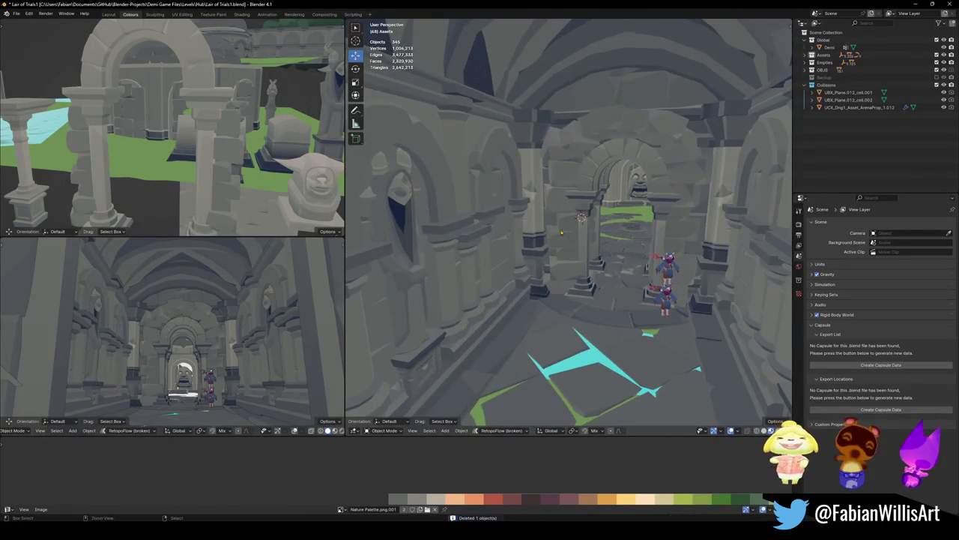
pyautogui.hotkey('ctrl', 's')
# Walk the view down the corridor and delete the old arch trim piece Cube.024
pyautogui.hotkey('shift', '`')
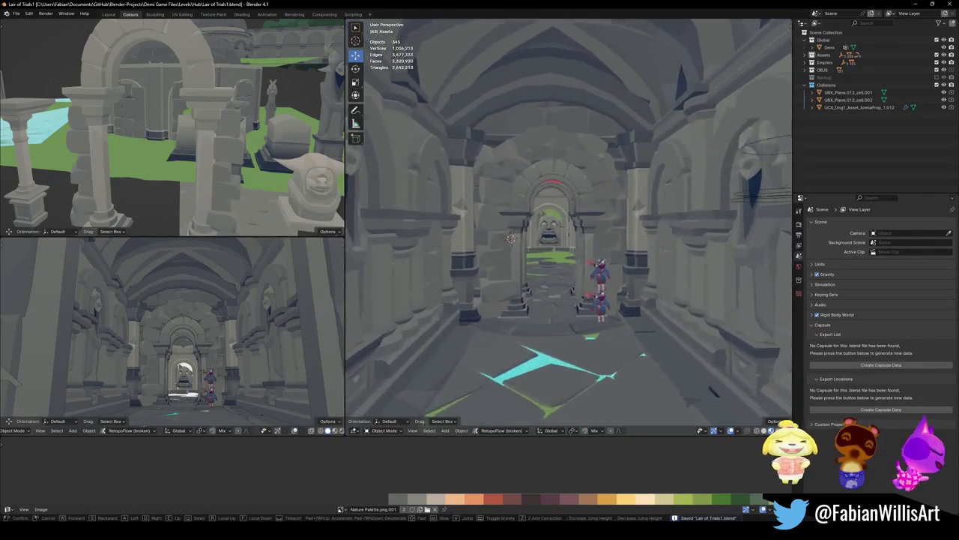
pyautogui.press('w')
pyautogui.click(641, 155)
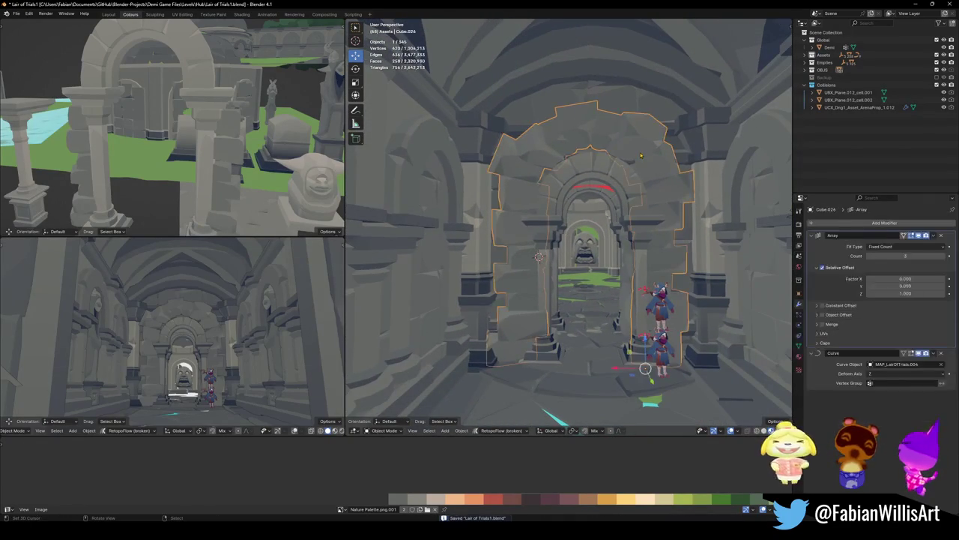
pyautogui.press('Delete')
# Select the curved brick trim on the doorway arch, then the main level mesh
pyautogui.click(581, 150)
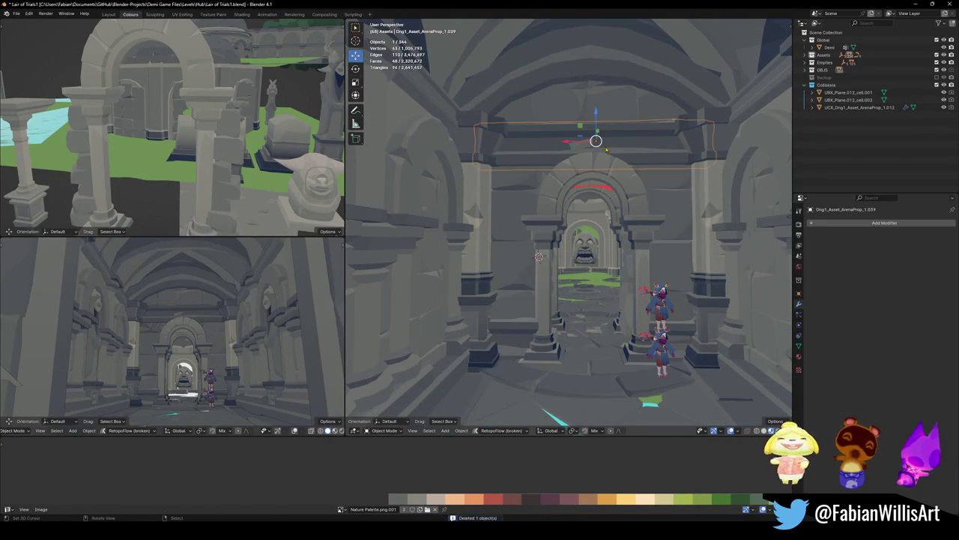
pyautogui.click(586, 150)
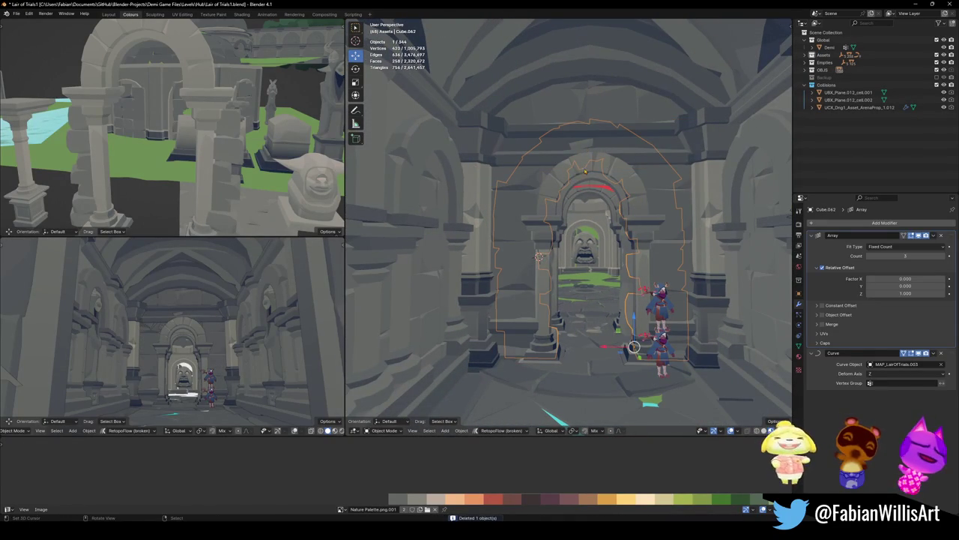
pyautogui.scroll(6, 579, 175)
pyautogui.moveTo(579, 175)
pyautogui.mouseDown(button='middle')
pyautogui.moveTo(619, 249)
pyautogui.moveTo(633, 242)
pyautogui.moveTo(572, 254)
pyautogui.mouseUp(button='middle')
pyautogui.click(630, 244)
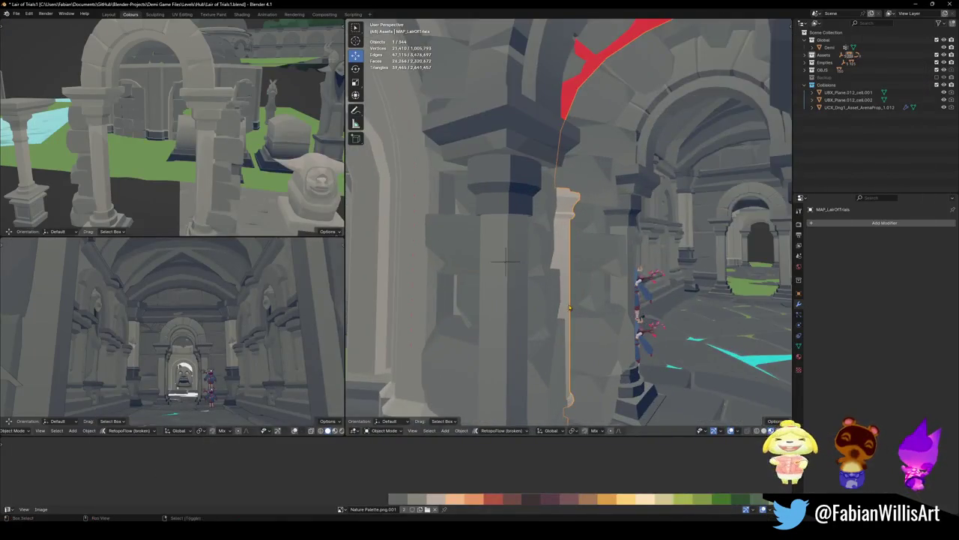
# Back in Blender, save, select the curved arch trim piece and orbit above the corridor
pyautogui.moveTo(569, 307)
pyautogui.mouseDown(button='middle')
pyautogui.moveTo(532, 287)
pyautogui.moveTo(528, 303)
pyautogui.moveTo(549, 320)
pyautogui.moveTo(602, 274)
pyautogui.moveTo(739, 280)
pyautogui.moveTo(655, 242)
pyautogui.moveTo(732, 262)
pyautogui.moveTo(717, 258)
pyautogui.mouseUp(button='middle')
pyautogui.hotkey('ctrl', 's')
pyautogui.hotkey('alt', 'a')
pyautogui.click(602, 274)
pyautogui.hotkey('ctrl', 's')
pyautogui.moveTo(524, 279)
pyautogui.mouseDown(button='middle')
pyautogui.moveTo(568, 323)
pyautogui.moveTo(556, 339)
pyautogui.mouseUp(button='middle')
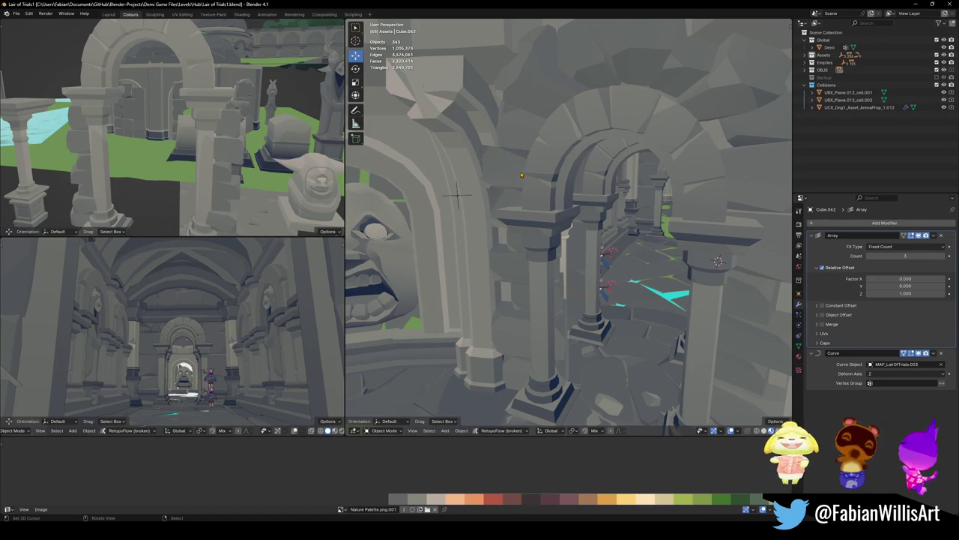
# Save, then select the arch moulding mesh Cube.059 beside the carved face and enter Edit Mode
pyautogui.moveTo(480, 240)
pyautogui.mouseDown(button='middle')
pyautogui.moveTo(579, 249)
pyautogui.moveTo(579, 238)
pyautogui.mouseUp(button='middle')
pyautogui.scroll(3, 583, 235)
pyautogui.hotkey('ctrl', 's')
pyautogui.scroll(3, 583, 234)
pyautogui.moveTo(583, 234)
pyautogui.mouseDown(button='middle')
pyautogui.moveTo(597, 294)
pyautogui.moveTo(576, 249)
pyautogui.moveTo(548, 130)
pyautogui.mouseUp(button='middle')
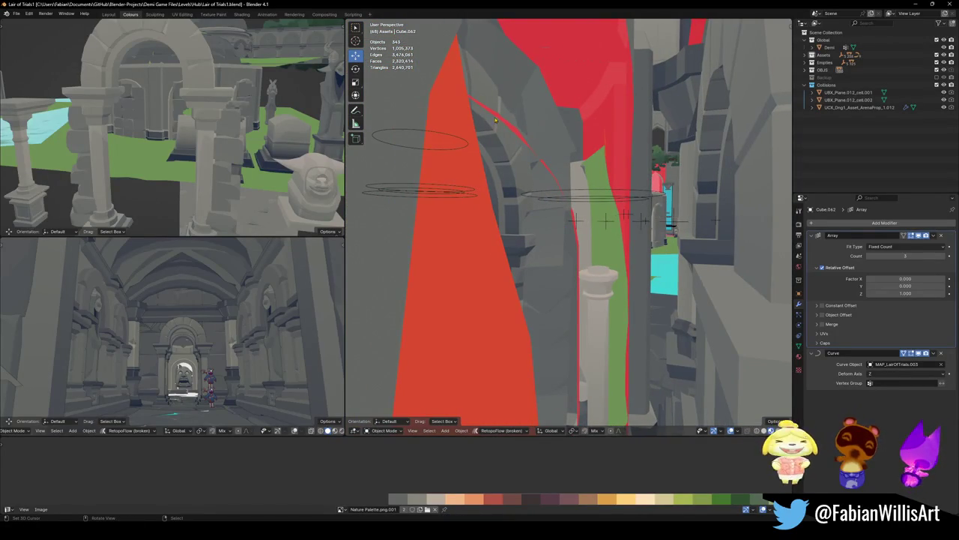
pyautogui.moveTo(497, 120); pyautogui.dragTo(724, 132)
pyautogui.hotkey('ctrl', 'z')
pyautogui.moveTo(604, 146); pyautogui.dragTo(505, 172, button='middle')
pyautogui.click(504, 172)
pyautogui.press('Tab')
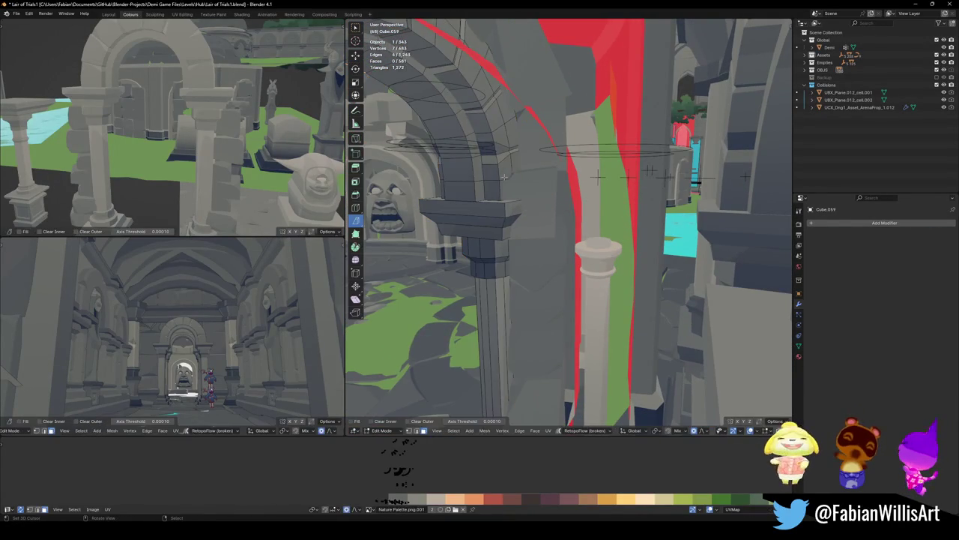
# Duplicate an edge loop along the arch and separate it into its own object
pyautogui.keyDown('alt'); pyautogui.click(502, 188); pyautogui.keyUp('alt')
pyautogui.hotkey('shift', 'd')
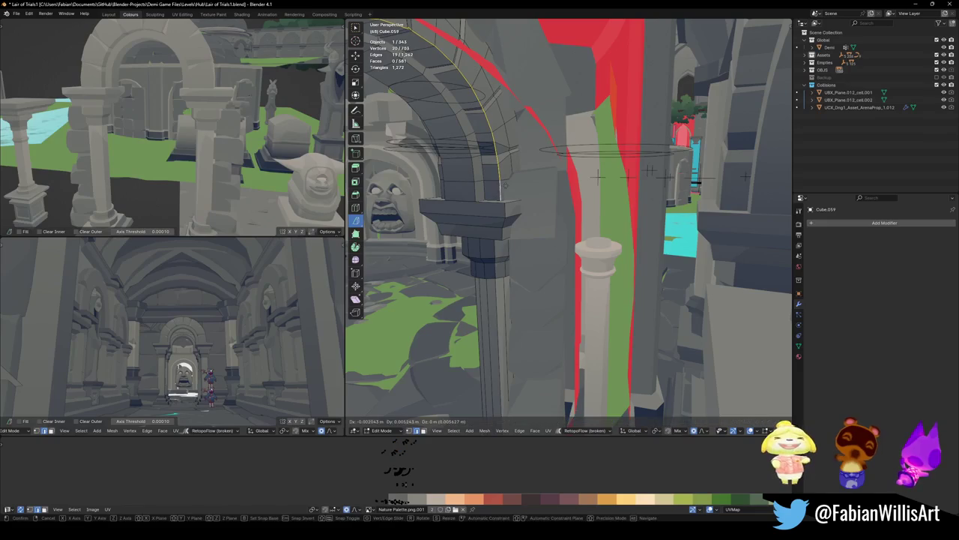
pyautogui.rightClick(505, 185)
pyautogui.press('p')
pyautogui.click(504, 181)
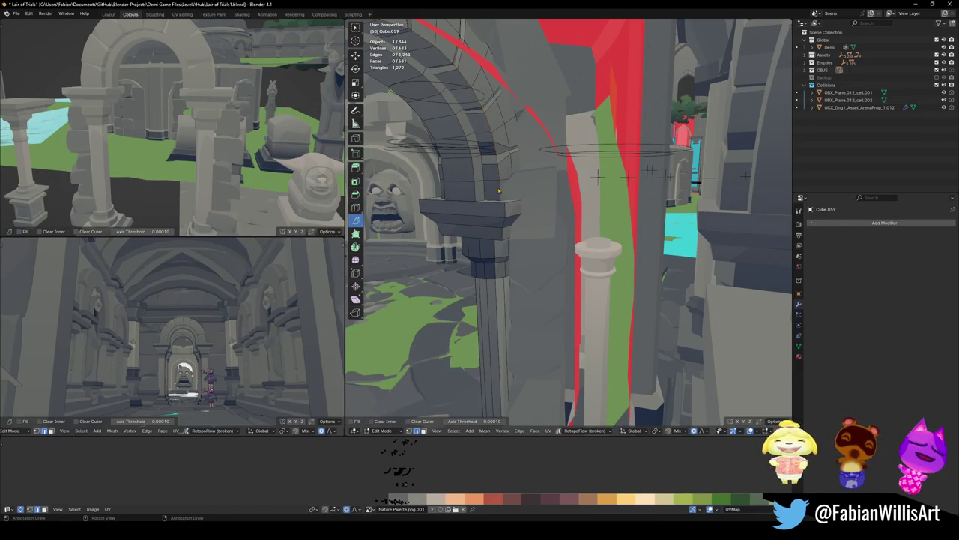
pyautogui.press('Tab')
pyautogui.press('Tab')
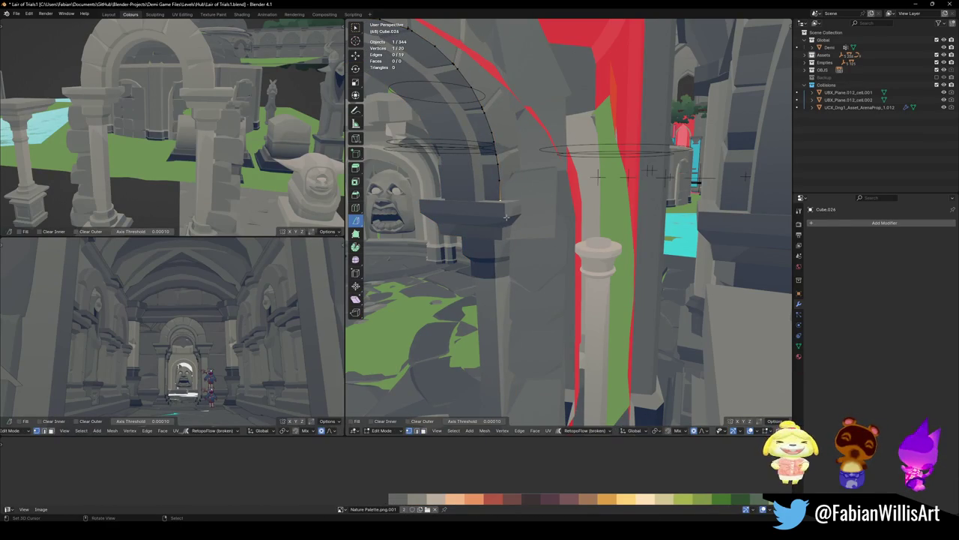
# In edge select mode, duplicate the arch edge loop again and separate it as a new object
pyautogui.hotkey('shift', '`')
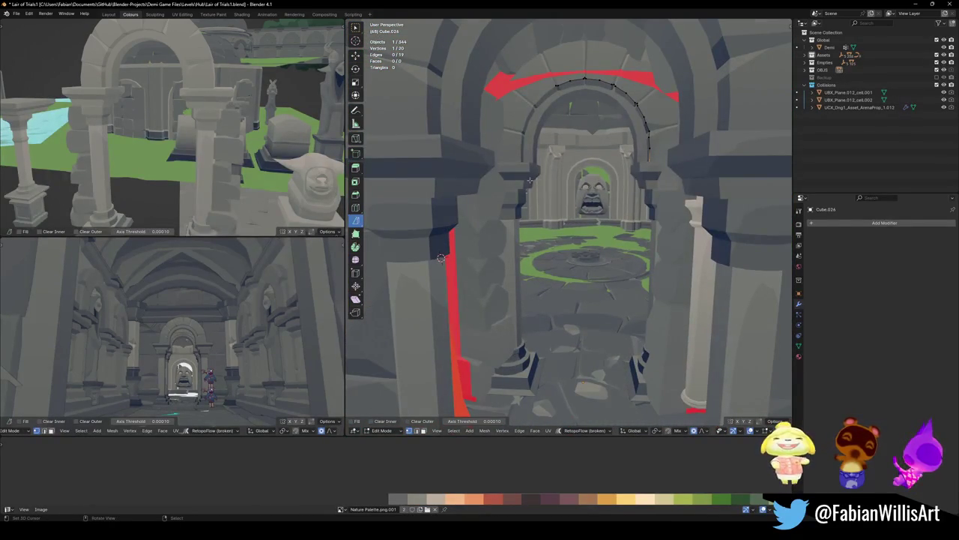
pyautogui.hotkey('ctrl', 'l')
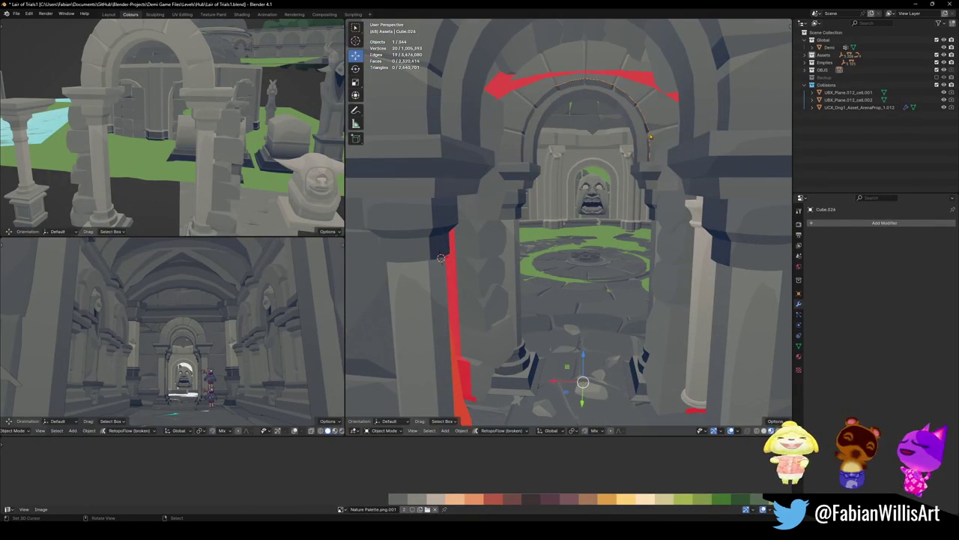
pyautogui.hotkey('ctrl', 'shift', 'a')
pyautogui.press('2')
pyautogui.keyDown('alt'); pyautogui.click(573, 110); pyautogui.keyUp('alt')
pyautogui.hotkey('shift', 'd')
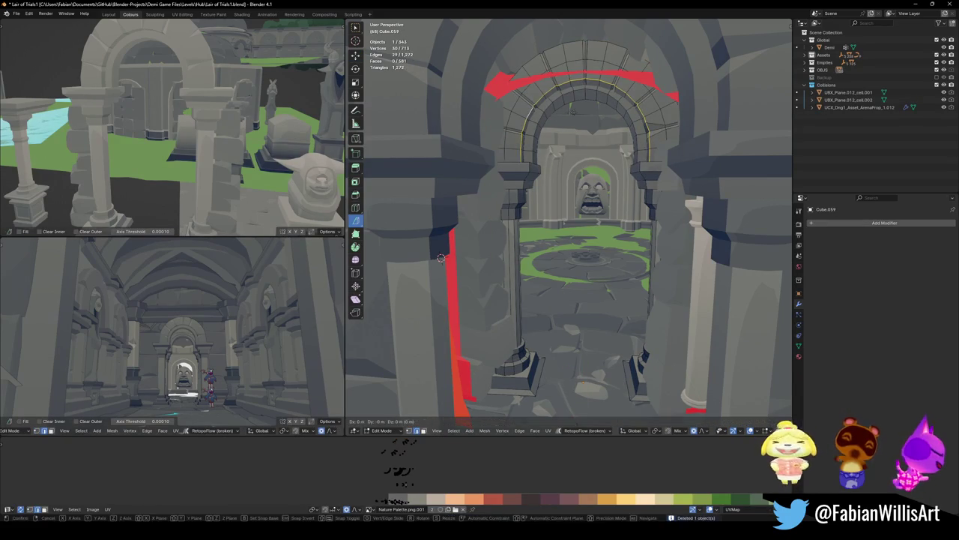
pyautogui.rightClick(575, 111)
pyautogui.press('p')
pyautogui.click(528, 117)
pyautogui.press('Tab')
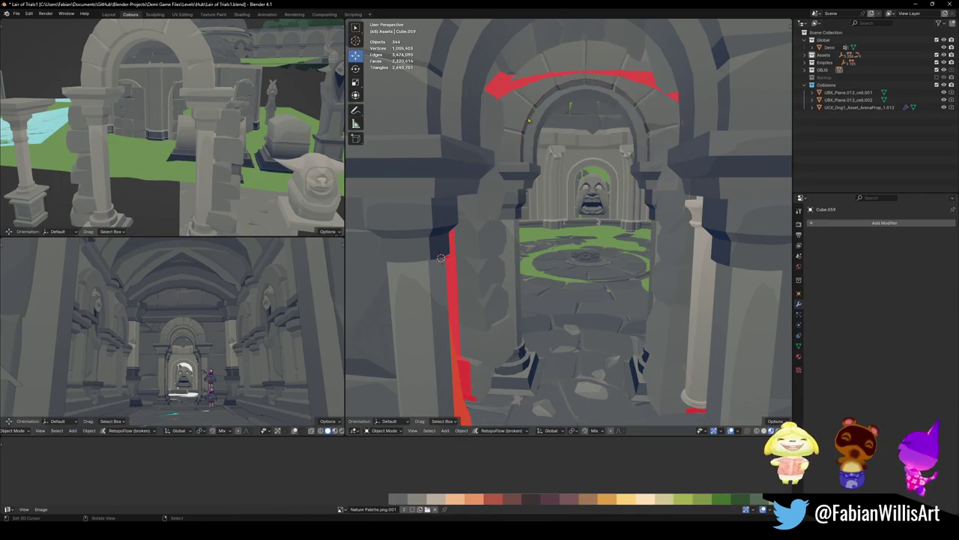
# Extrude the loop's two end vertices straight down 2.561 m to the floor
pyautogui.press('Tab')
pyautogui.press('a')
pyautogui.hotkey('alt', 'a')
pyautogui.press('a')
pyautogui.hotkey('alt', 'a')
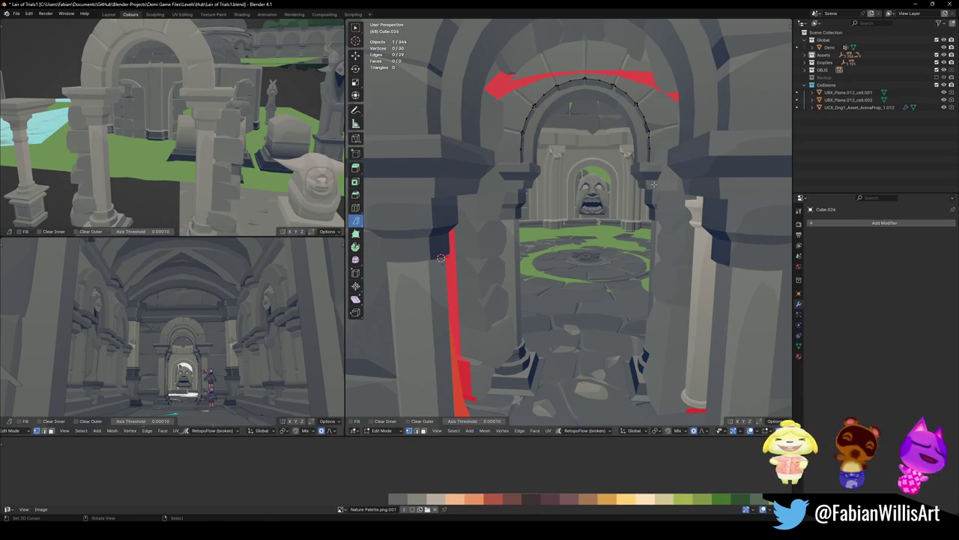
pyautogui.click(649, 166)
pyautogui.keyDown('shift'); pyautogui.click(520, 170); pyautogui.keyUp('shift')
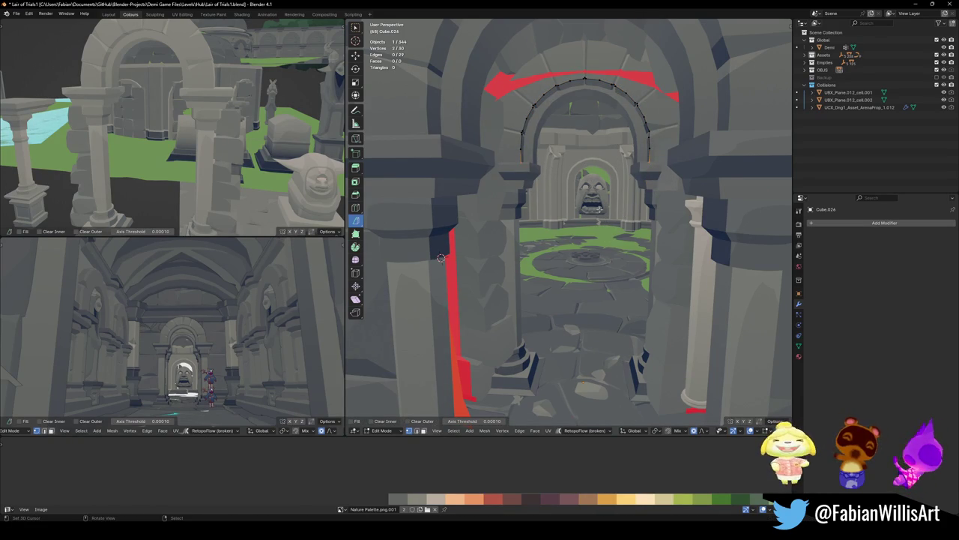
pyautogui.press('e')
pyautogui.press('z')
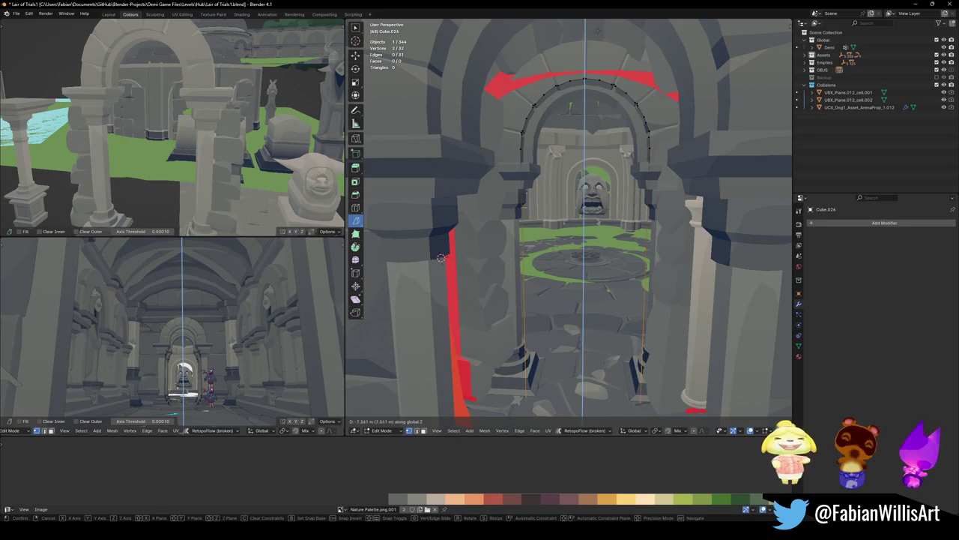
pyautogui.click(441, 258)
# Scale the whole arch outline up to 1.253
pyautogui.press('a')
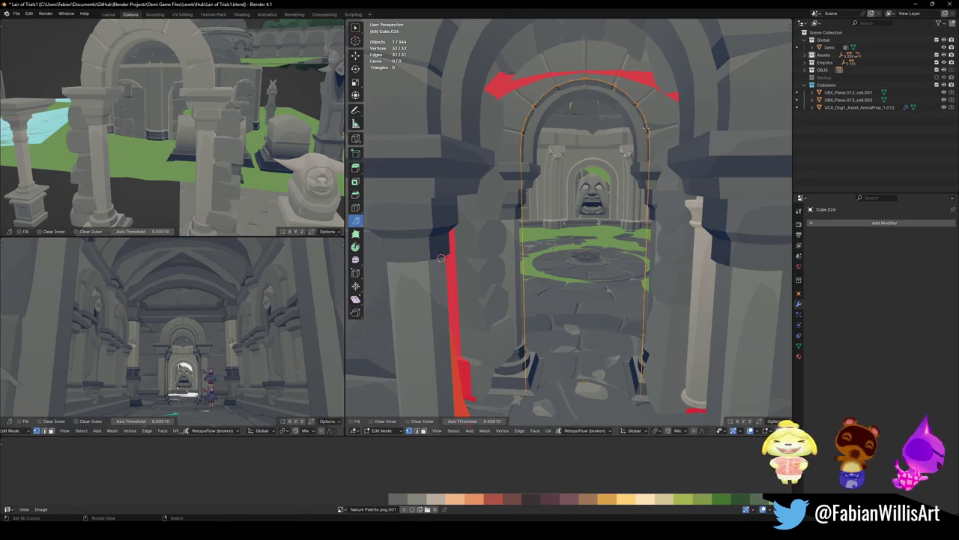
pyautogui.press('s')
pyautogui.click(687, 137)
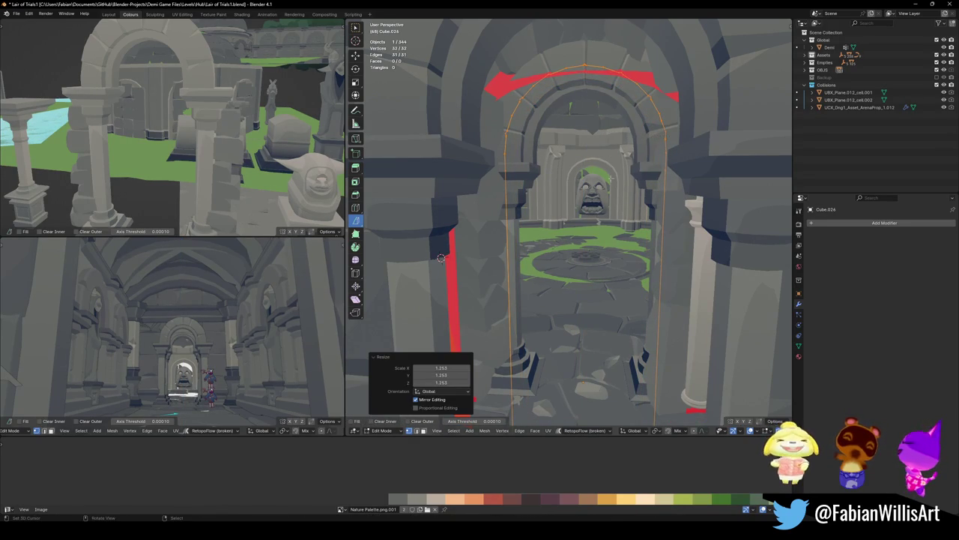
pyautogui.scroll(6, 441, 258)
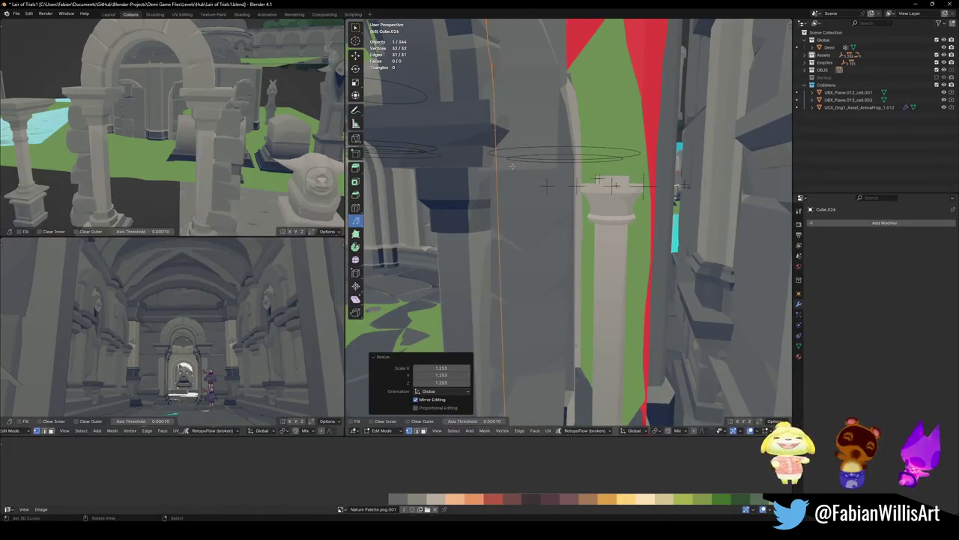
# Extend the arch outline 4.0554 m along Y into a band of faces and fly in to inspect it
pyautogui.press('g')
pyautogui.press('y')
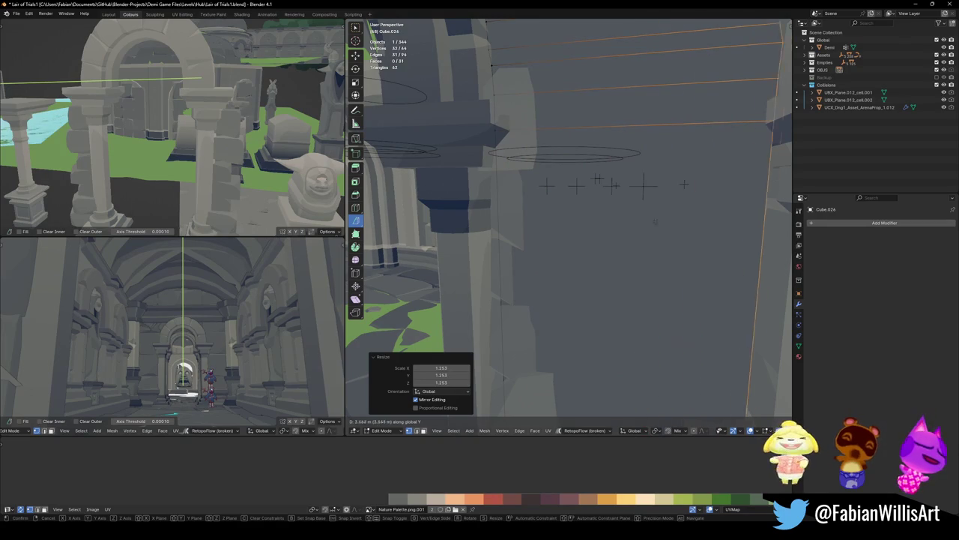
pyautogui.click(738, 223)
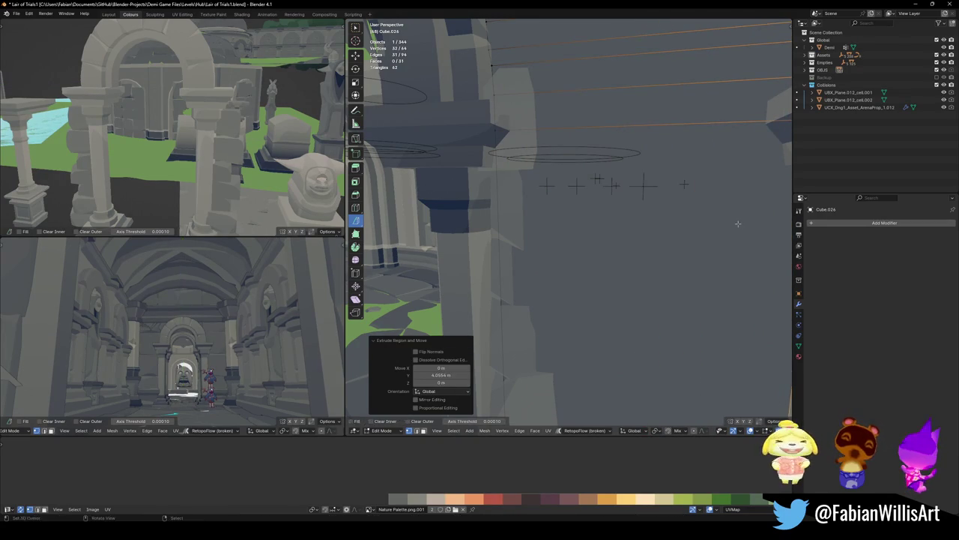
pyautogui.hotkey('shift', '`')
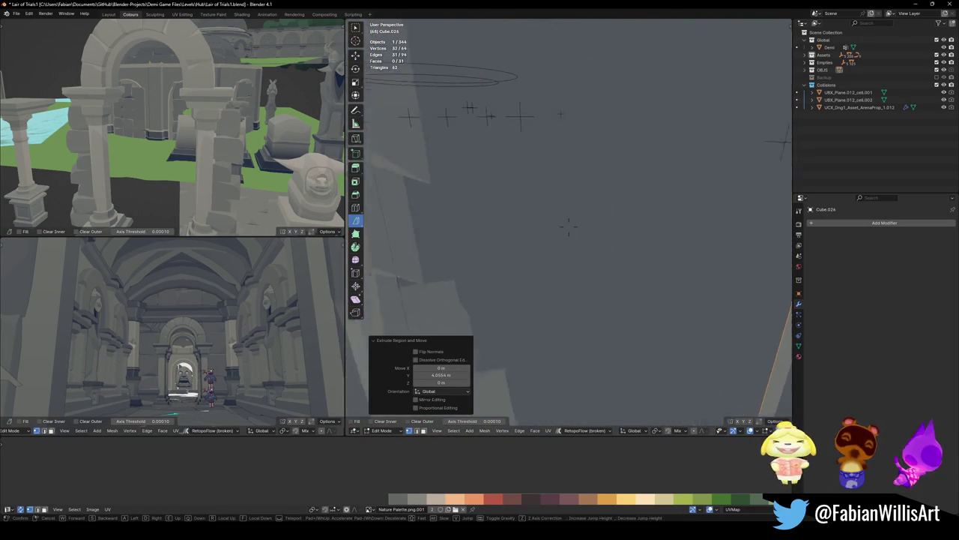
pyautogui.press('s')
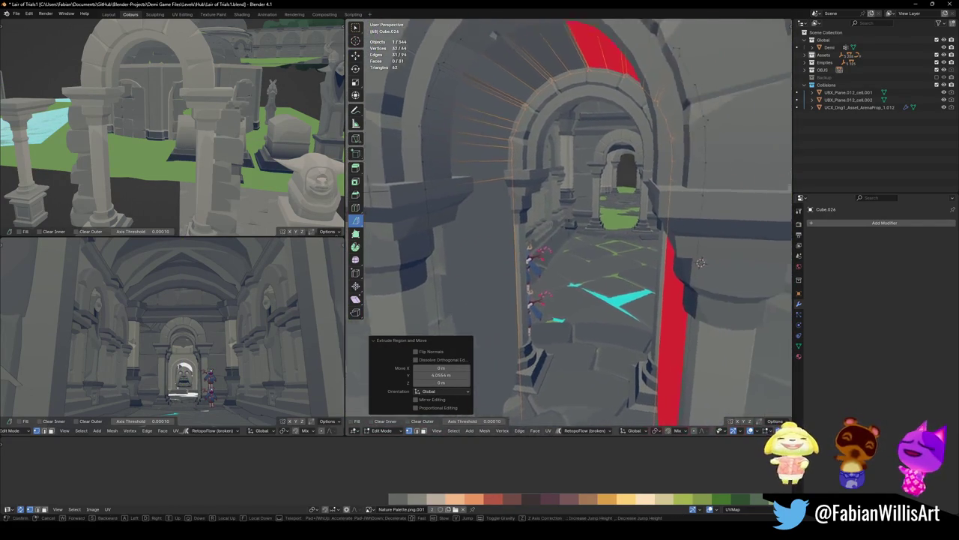
pyautogui.click(613, 217)
# Merge the band's overlapping vertices by distance and recalculate its normals
pyautogui.press('q')
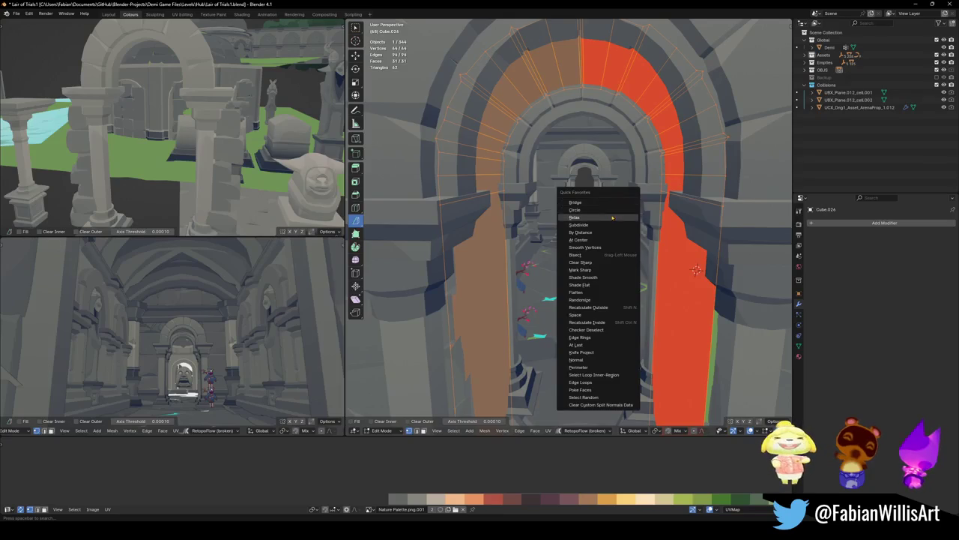
pyautogui.click(603, 233)
pyautogui.hotkey('alt', 'n')
pyautogui.click(596, 177)
pyautogui.hotkey('alt', 'n')
pyautogui.click(611, 184)
# Scale the whole arch band by 1.0799 and return to Object Mode
pyautogui.hotkey('alt', 'a')
pyautogui.press('a')
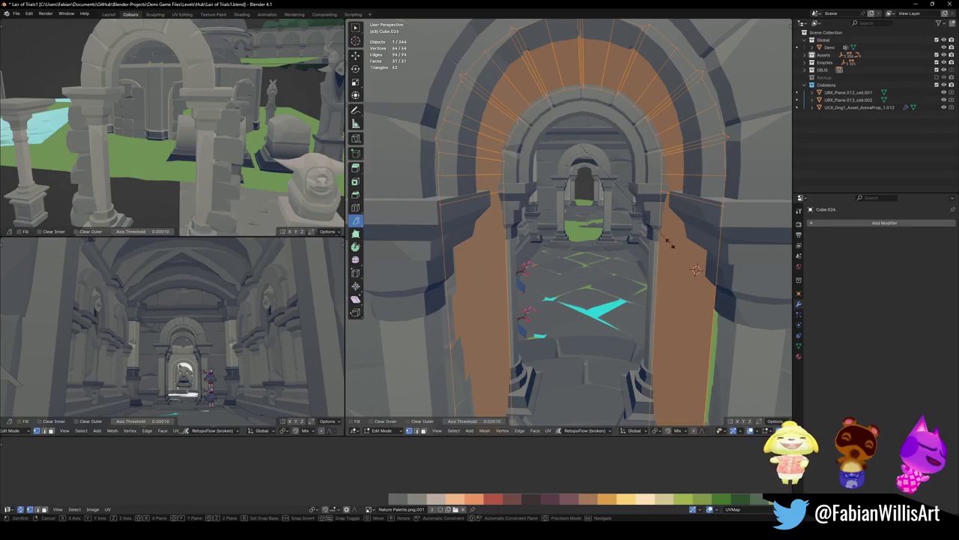
pyautogui.press('s')
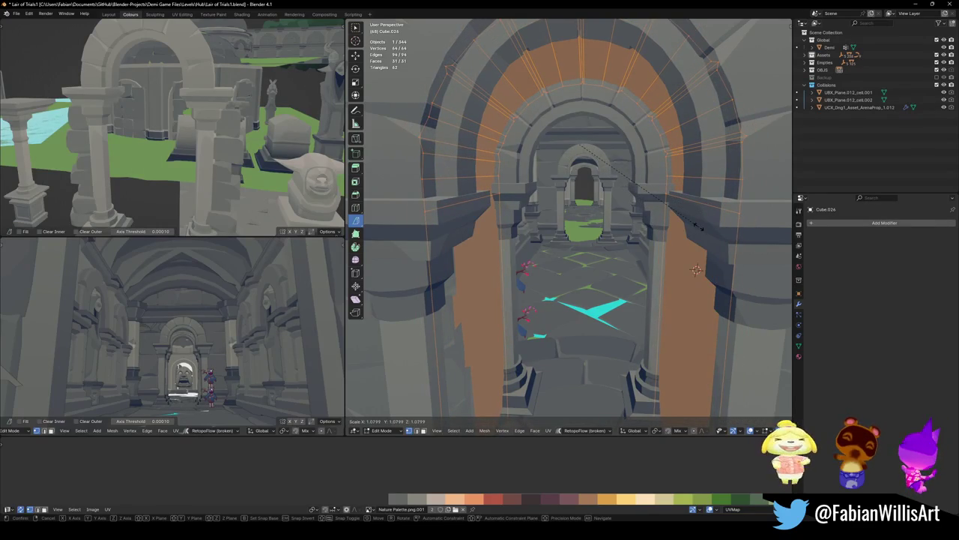
pyautogui.click(700, 227)
pyautogui.hotkey('alt', 'a')
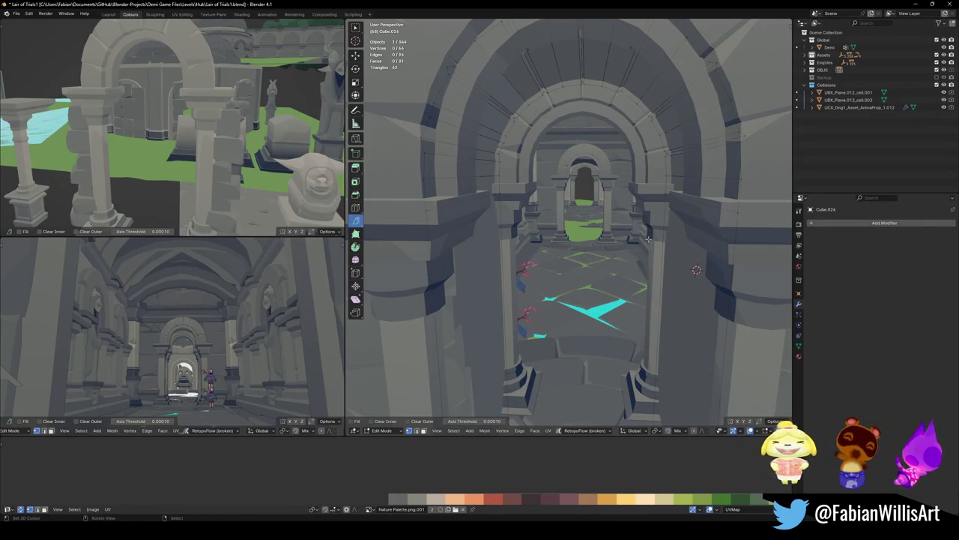
pyautogui.press('Tab')
# Fly the view toward the carved arch and select the MAP_LairOfTrials level mesh
pyautogui.hotkey('shift', '`')
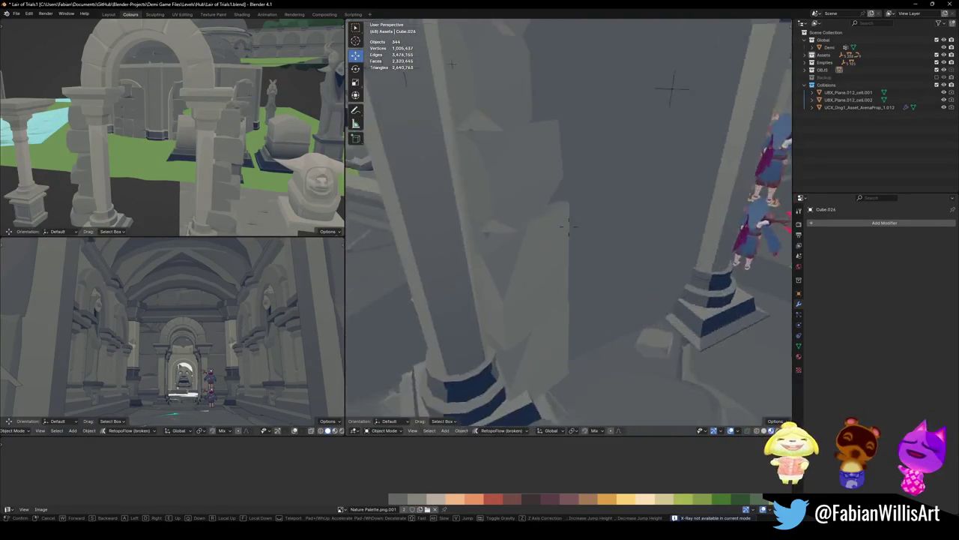
pyautogui.press('s')
pyautogui.press('w')
pyautogui.press('Return')
pyautogui.click(678, 236)
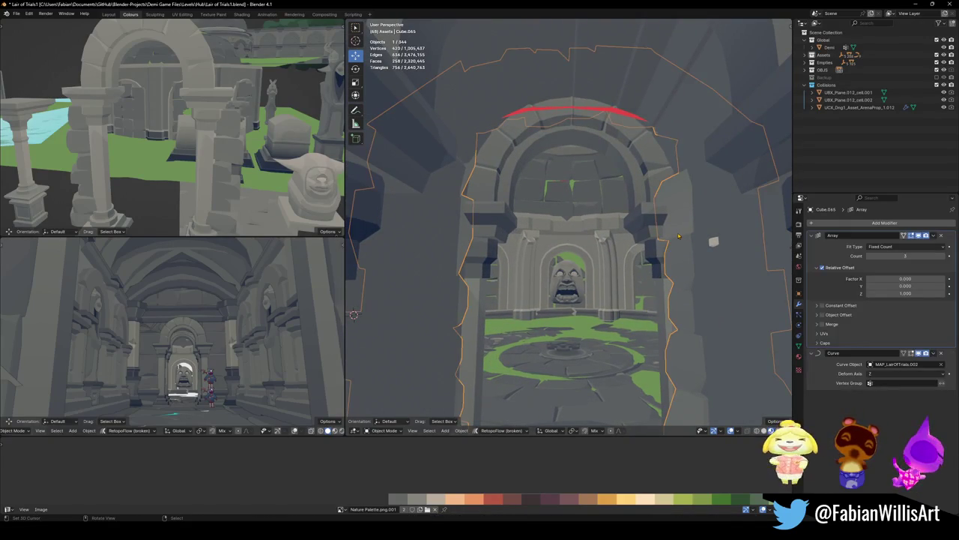
pyautogui.hotkey('alt', 'a')
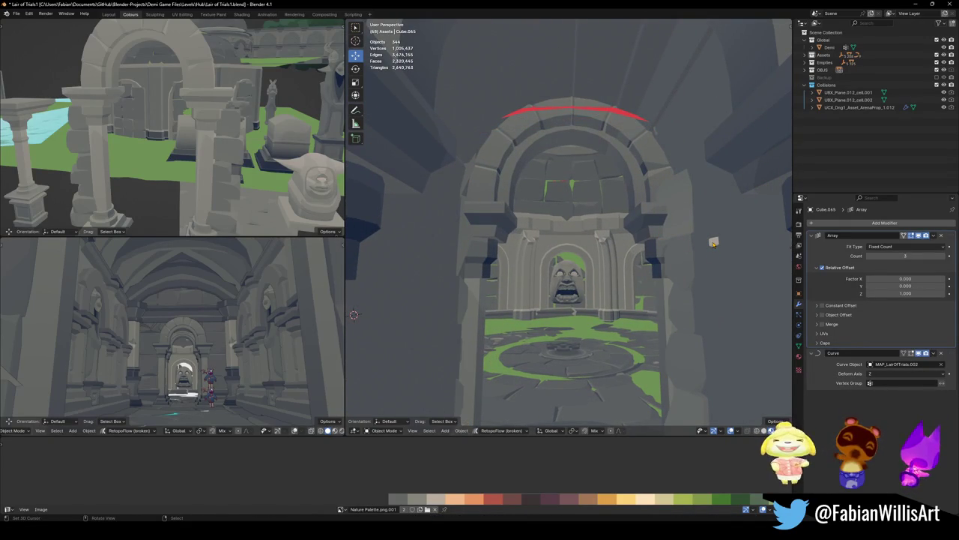
pyautogui.click(714, 244)
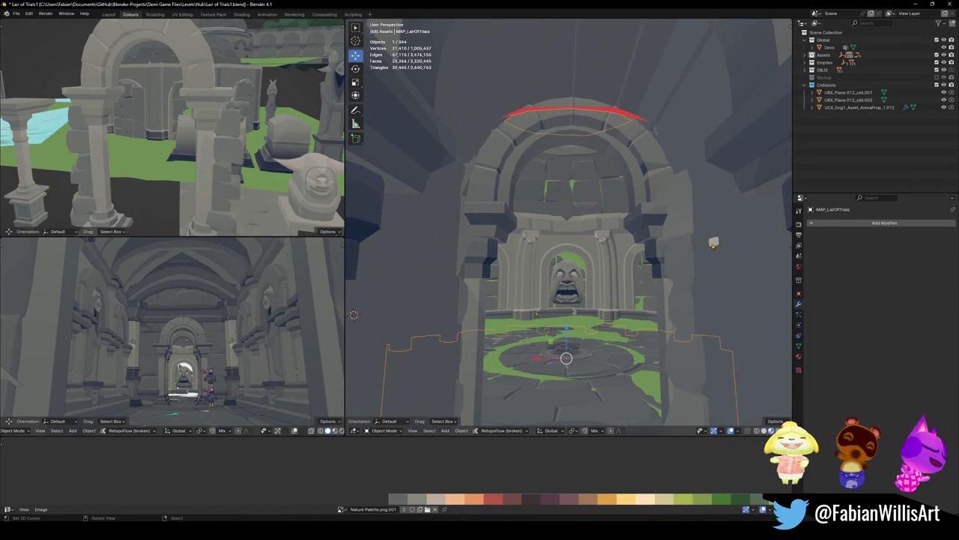
# In the level mesh, delete the vertices of one small seam-bounded island
pyautogui.press('Tab')
pyautogui.press('a')
pyautogui.hotkey('alt', 'a')
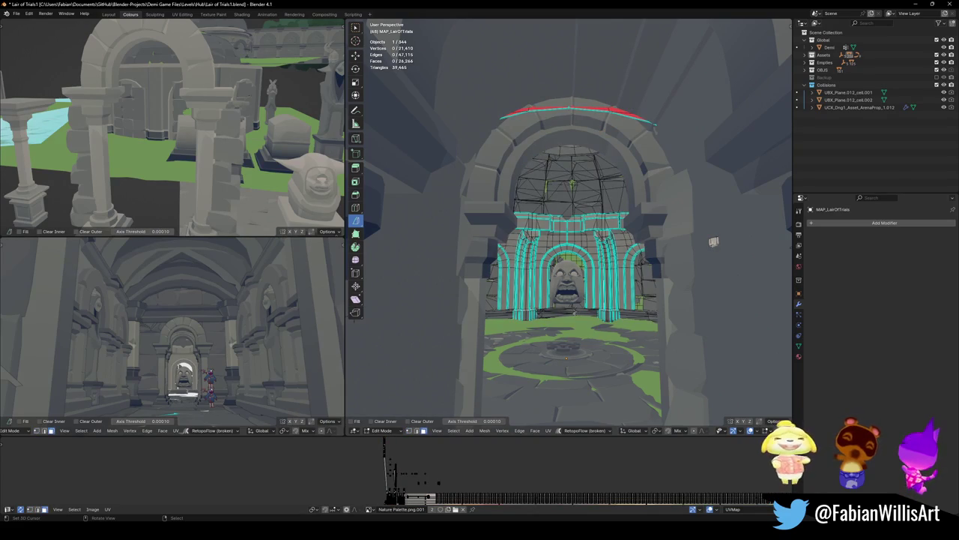
pyautogui.press('l')
pyautogui.press('x')
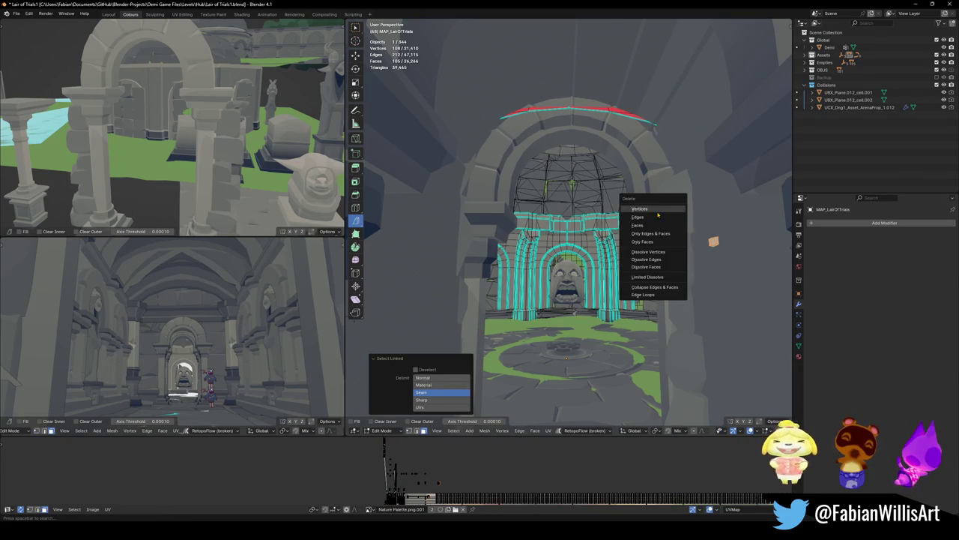
pyautogui.click(656, 211)
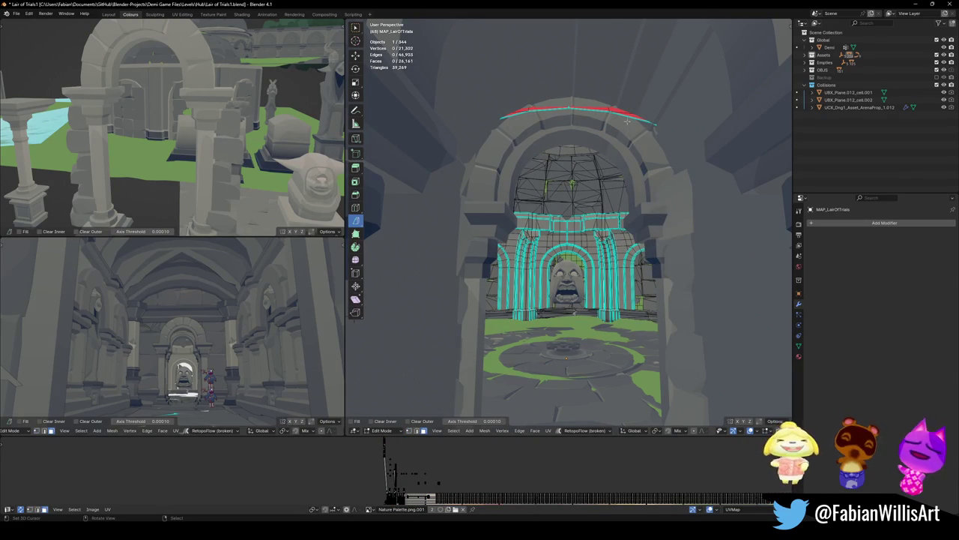
pyautogui.scroll(2, 605, 116)
pyautogui.scroll(3, 606, 117)
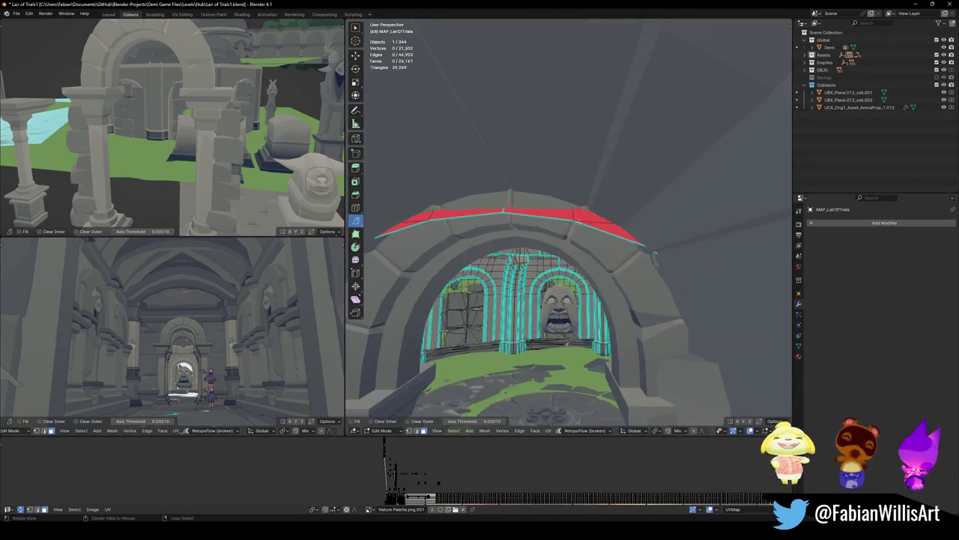
pyautogui.scroll(3, 585, 231)
pyautogui.scroll(-4, 585, 231)
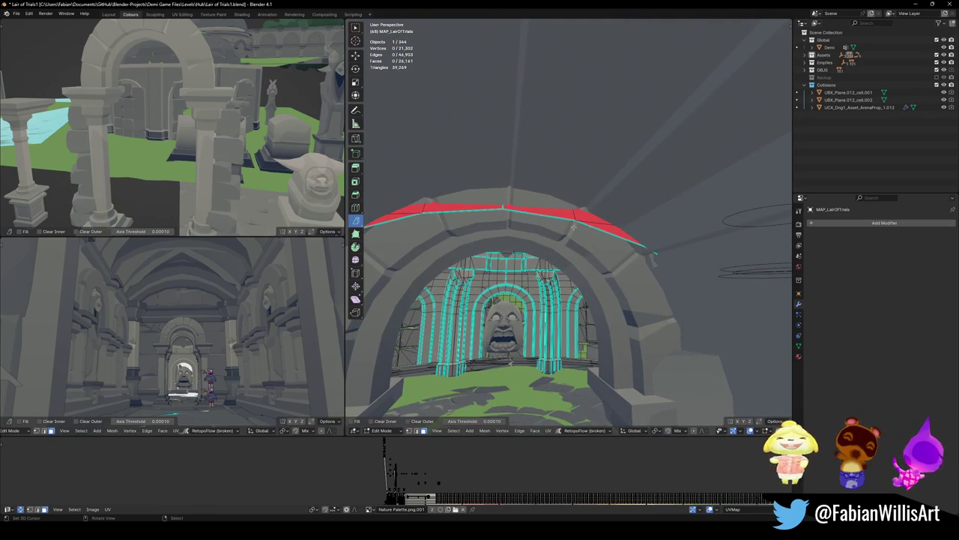
# Move the archway's top edge and one arch vertex vertically to a new height
pyautogui.click(539, 213)
pyautogui.keyDown('shift'); pyautogui.click(461, 209); pyautogui.keyUp('shift')
pyautogui.moveTo(529, 216); pyautogui.dragTo(592, 219, button='middle')
pyautogui.press('g')
pyautogui.press('z')
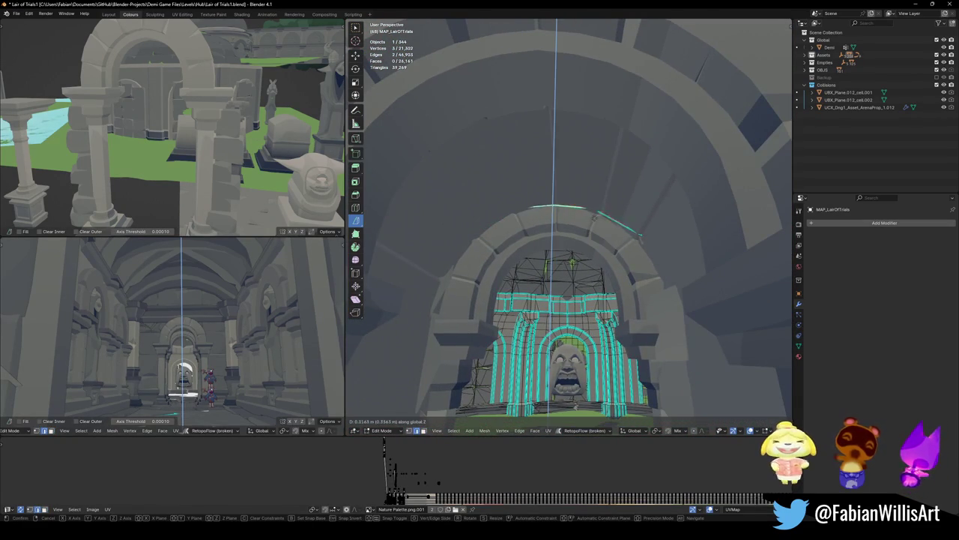
pyautogui.click(593, 225)
pyautogui.click(637, 236)
pyautogui.press('g')
pyautogui.press('z')
pyautogui.click(674, 230)
pyautogui.click(635, 258)
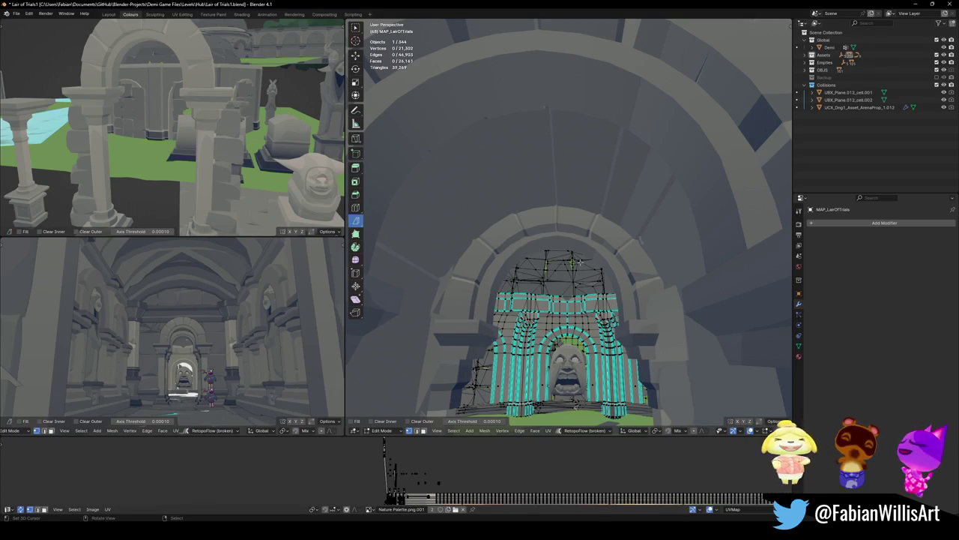
# Return to Object Mode, select the arch band Cube.024 and save Lair of Trials1.blend
pyautogui.moveTo(679, 253); pyautogui.dragTo(633, 244, button='middle')
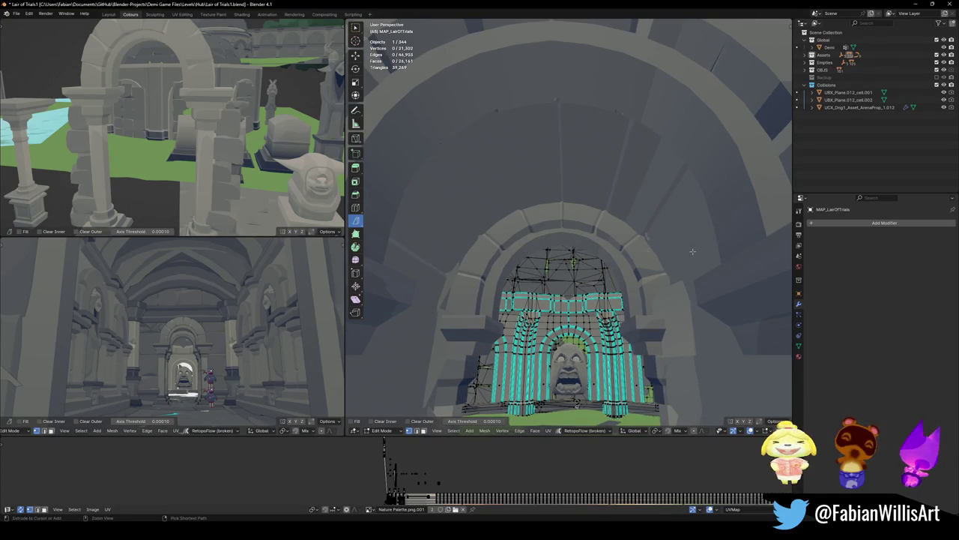
pyautogui.press('Tab')
pyautogui.click(643, 243)
pyautogui.hotkey('ctrl', 's')
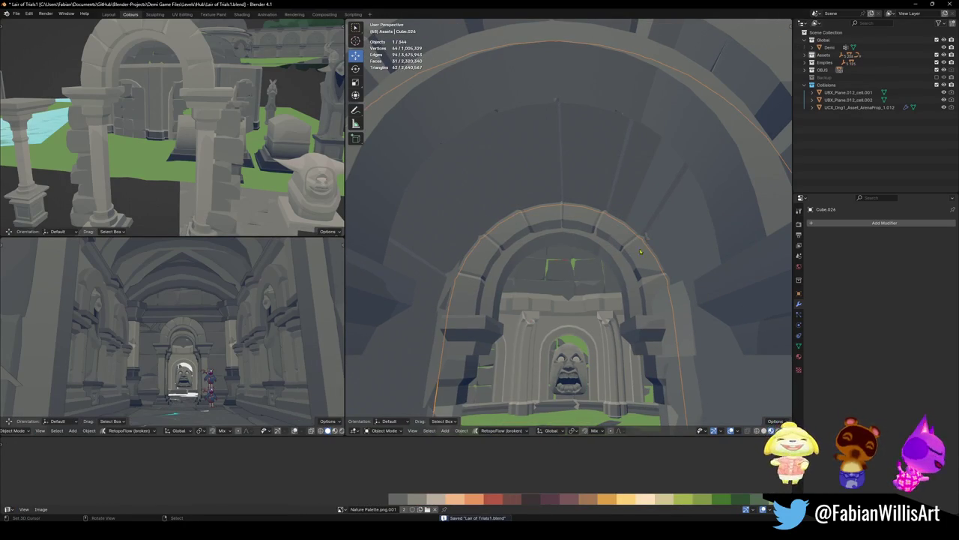
# Select the ribbed piece Cube.026 above the arch and briefly check its geometry in Edit Mode
pyautogui.click(666, 316)
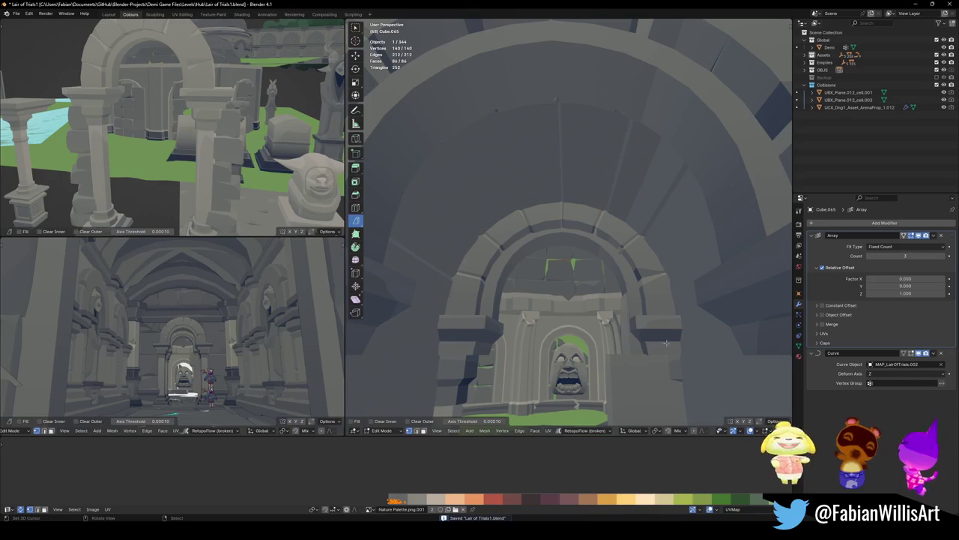
pyautogui.keyDown('shift'); pyautogui.click(614, 249); pyautogui.keyUp('shift')
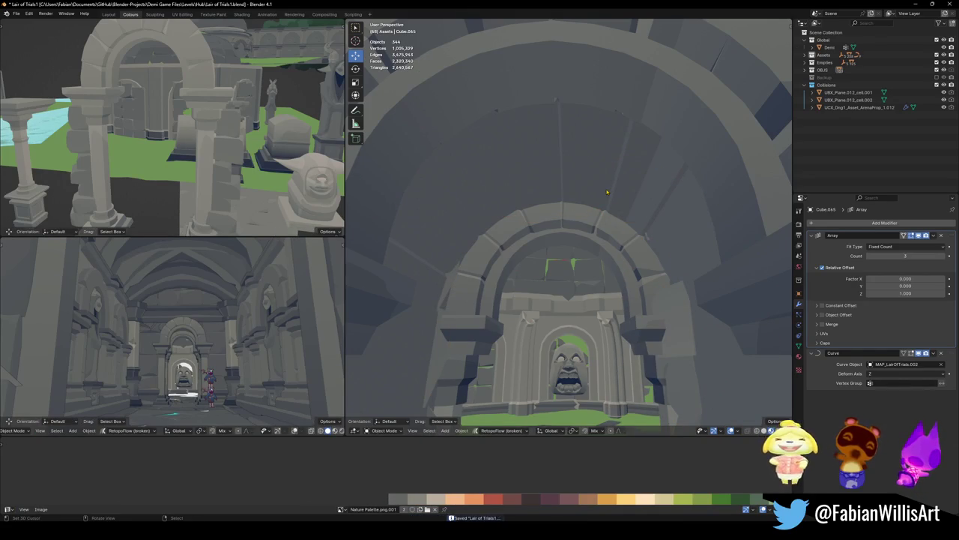
pyautogui.click(569, 200)
pyautogui.press('Tab')
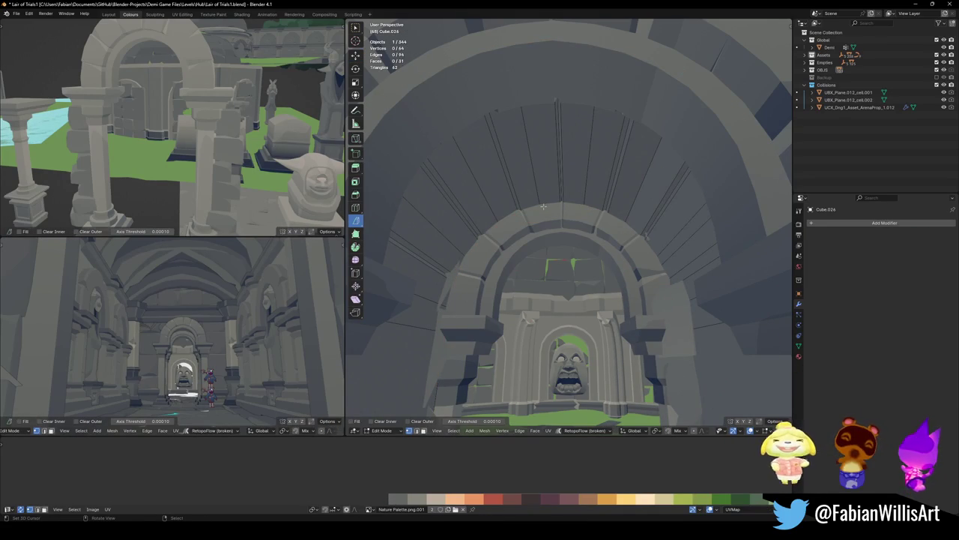
pyautogui.press('Tab')
# Walk through the colonnade arches toward the face statue, then save the scene
pyautogui.hotkey('shift', '`')
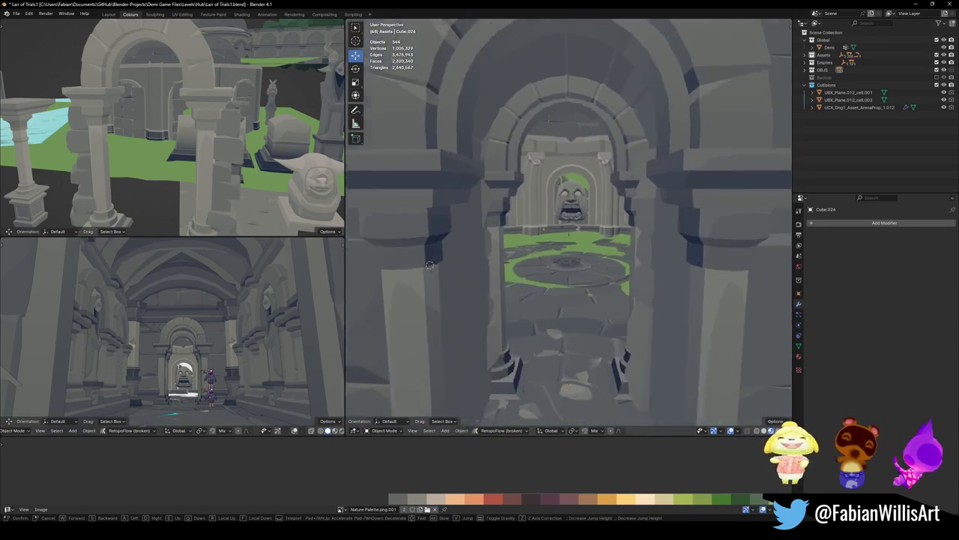
pyautogui.press('w')
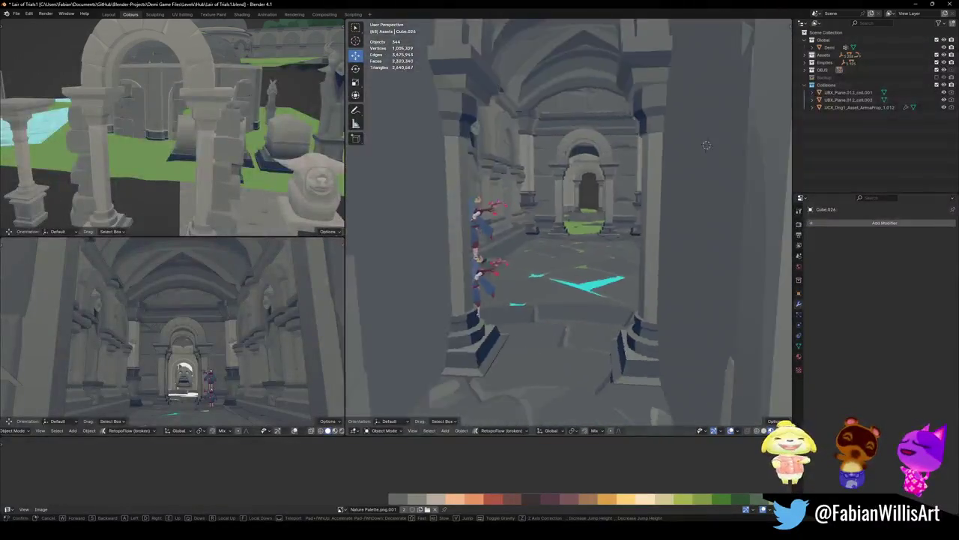
pyautogui.press('w')
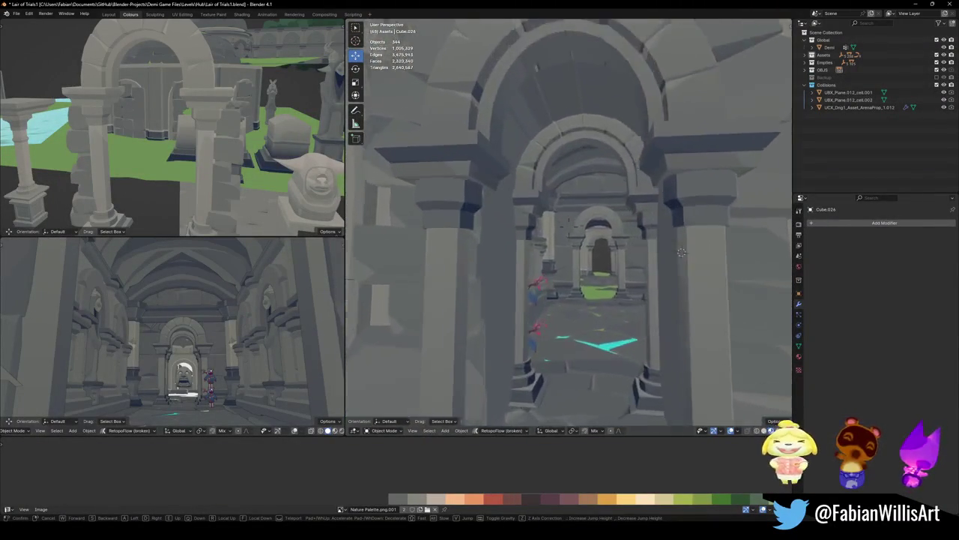
pyautogui.press('w')
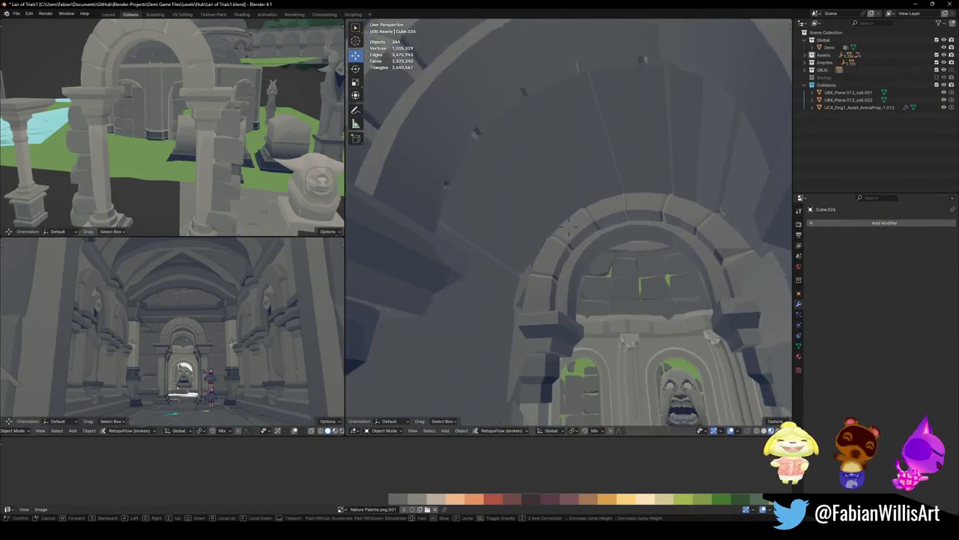
pyautogui.press('w')
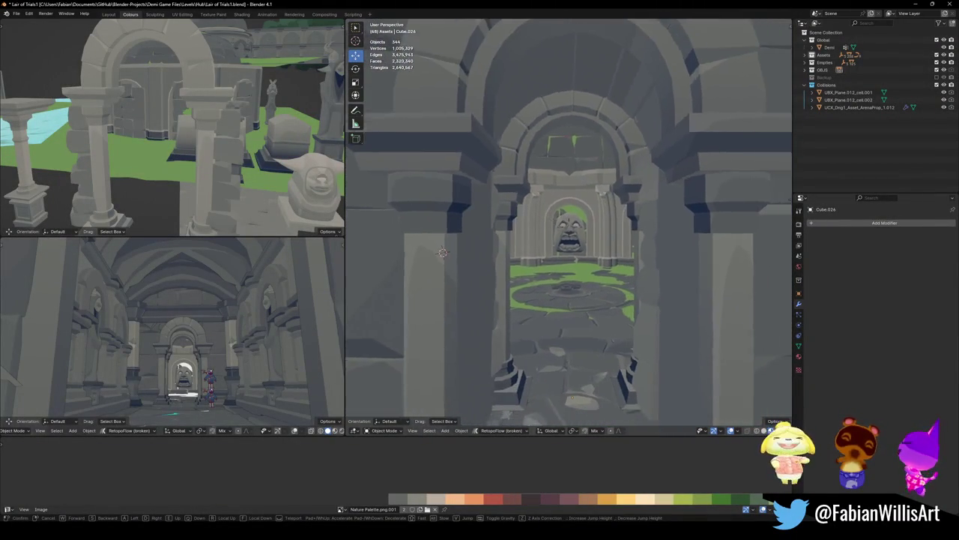
pyautogui.press('w')
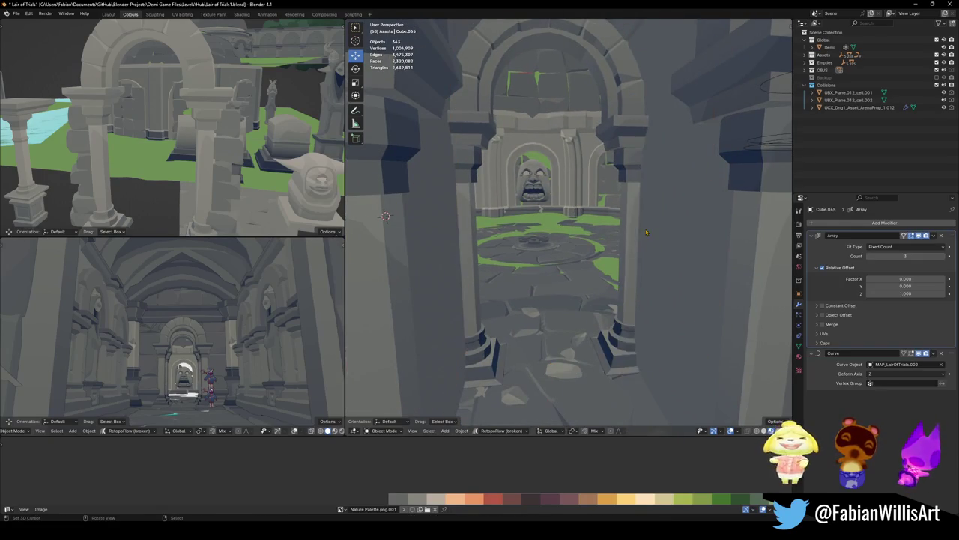
pyautogui.press('s')
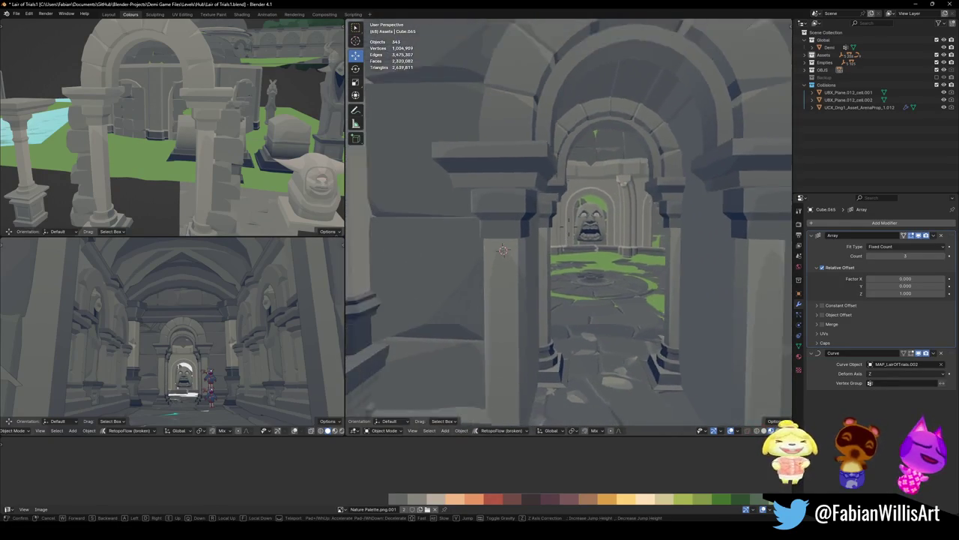
pyautogui.press('w')
pyautogui.click(654, 227)
pyautogui.hotkey('ctrl', 's')
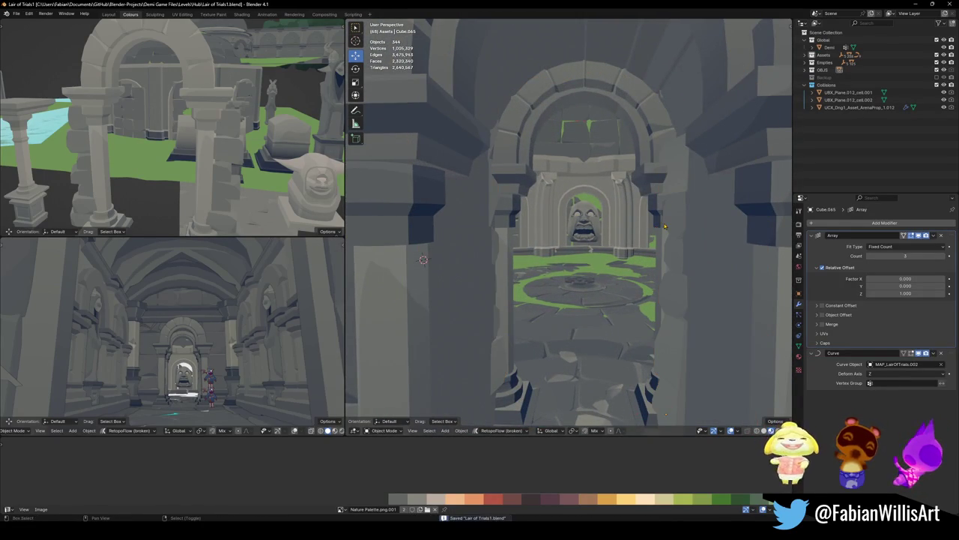
# Walk again to frame the face-statue arch and select the wall piece beside it
pyautogui.hotkey('shift', '`')
pyautogui.press('w')
pyautogui.press('s')
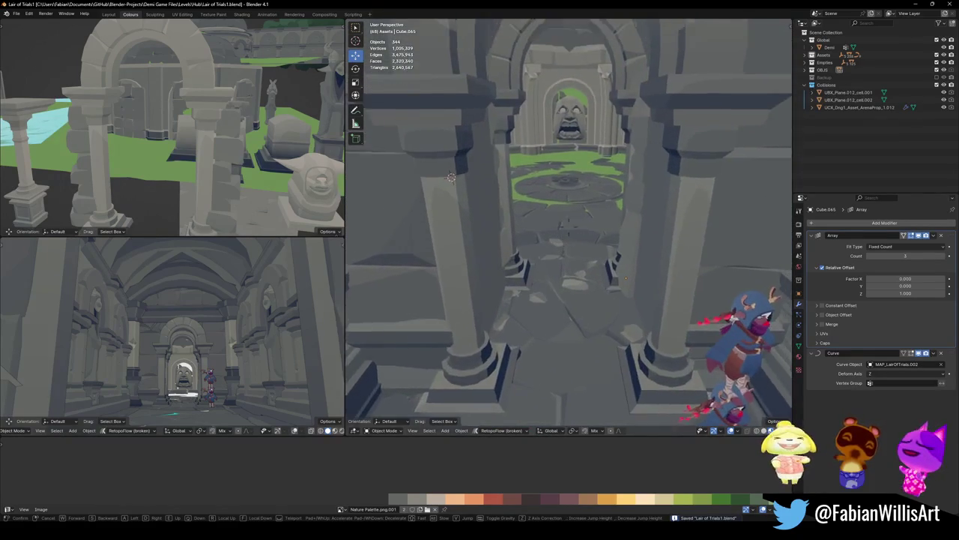
pyautogui.click(649, 248)
pyautogui.click(648, 248)
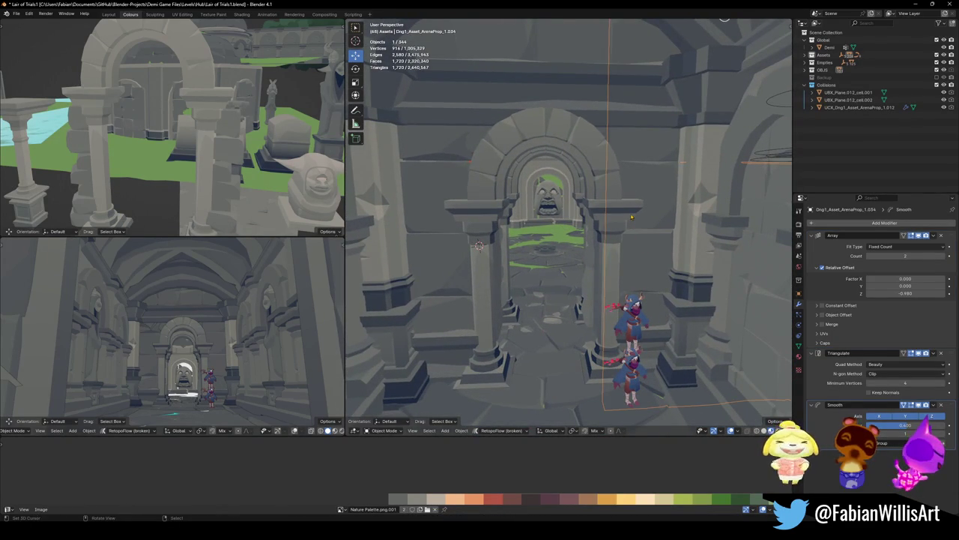
# Isolate the arch trim and stone wall piece in local view and save the file
pyautogui.scroll(3, 631, 218)
pyautogui.scroll(2, 660, 225)
pyautogui.click(624, 320)
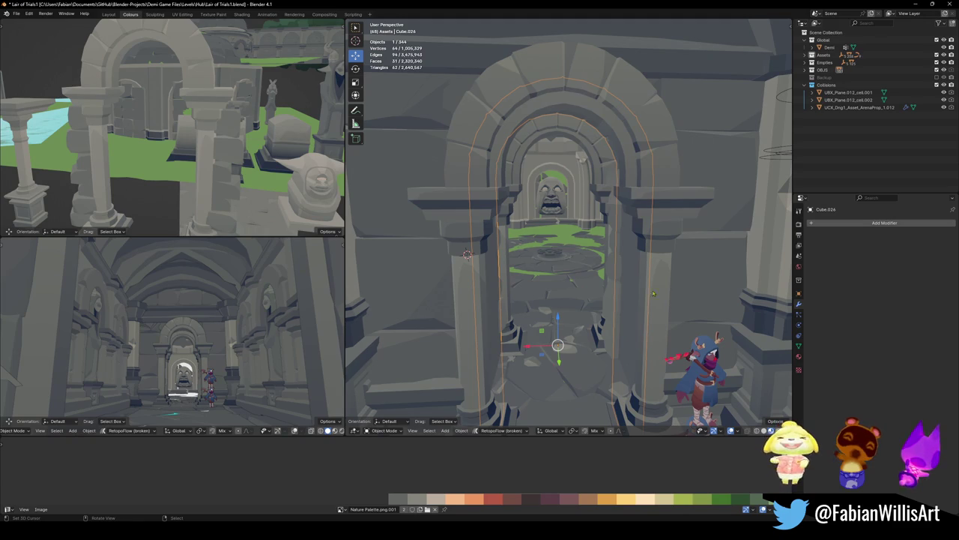
pyautogui.keyDown('shift'); pyautogui.click(705, 279); pyautogui.keyUp('shift')
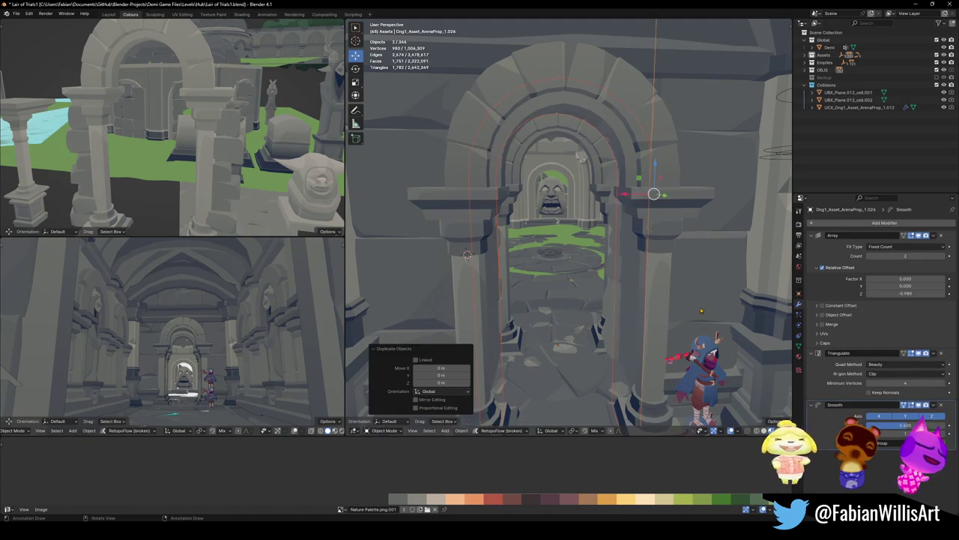
pyautogui.press('KP_Divide')
pyautogui.click(700, 309)
pyautogui.hotkey('ctrl', 's')
# Shrink the stone wall piece to 0.431 scale and place it left of the arch
pyautogui.click(456, 289)
pyautogui.press('KP_Decimal')
pyautogui.scroll(-3, 617, 287)
pyautogui.moveTo(569, 284); pyautogui.dragTo(617, 287, button='middle')
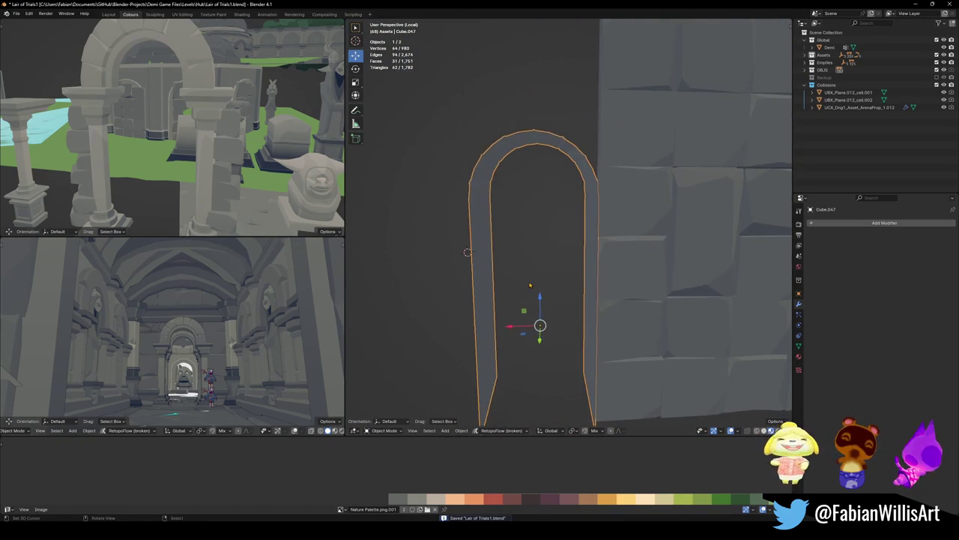
pyautogui.click(617, 287)
pyautogui.scroll(-3, 617, 288)
pyautogui.scroll(3, 617, 287)
pyautogui.press('s')
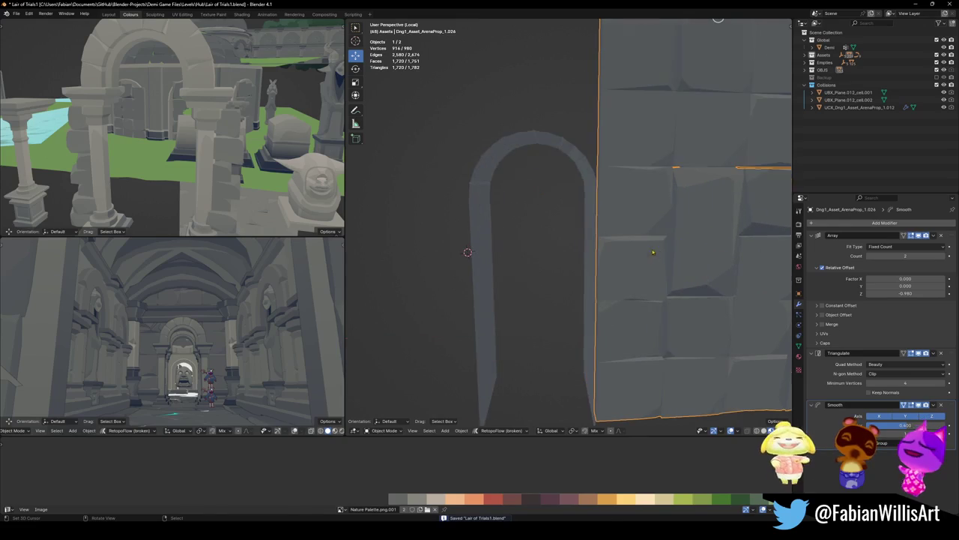
pyautogui.click(695, 130)
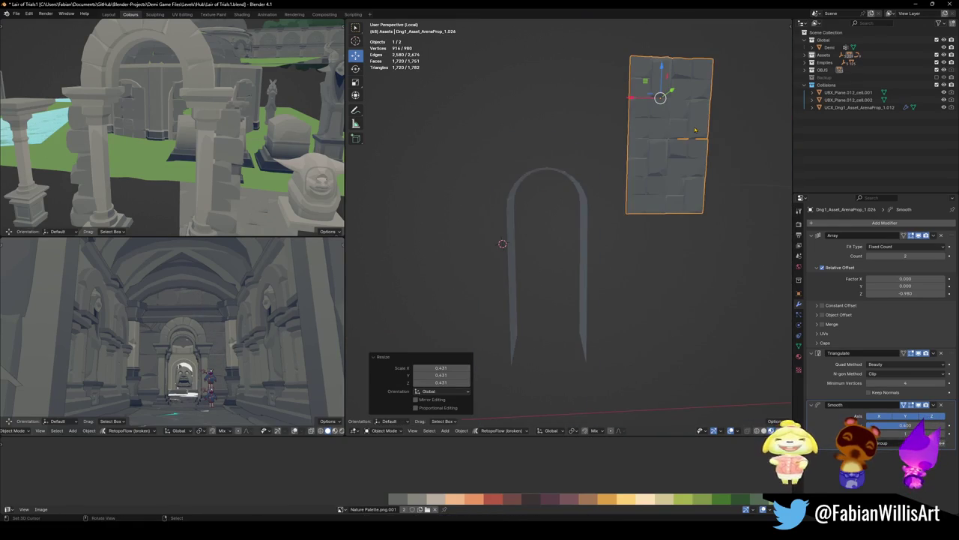
pyautogui.press('g')
pyautogui.click(408, 261)
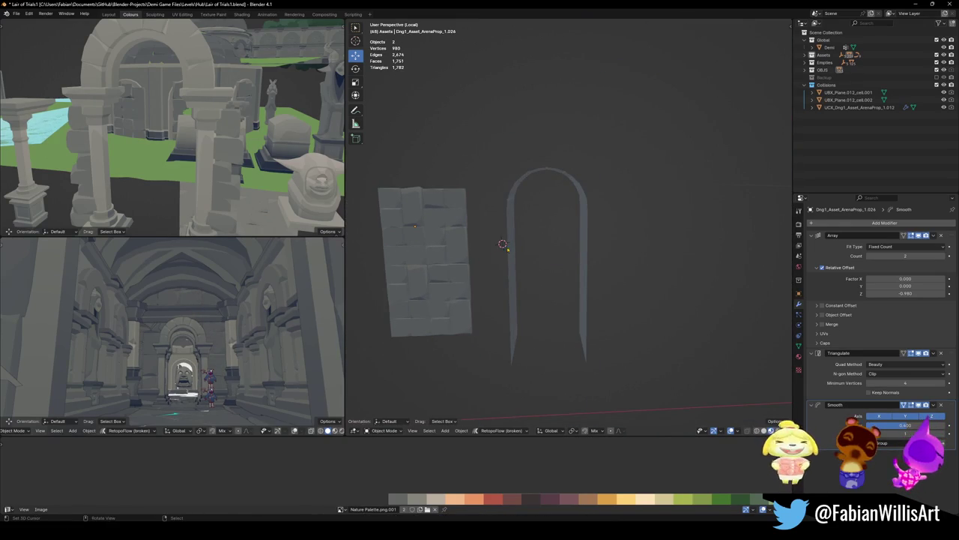
# Select the copied arch Cube.047 and enter Edit Mode on its mesh
pyautogui.click(513, 245)
pyautogui.press('Tab')
pyautogui.scroll(8, 522, 223)
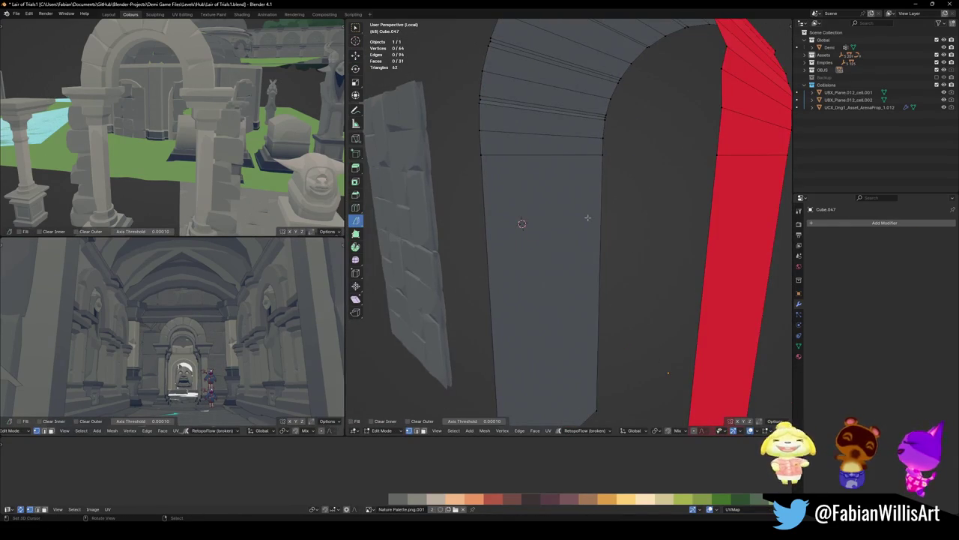
# Cut a lengthwise centre edge loop on the arch and separate a copy into its own object
pyautogui.hotkey('ctrl', 'r')
pyautogui.click(568, 170)
pyautogui.rightClick(568, 169)
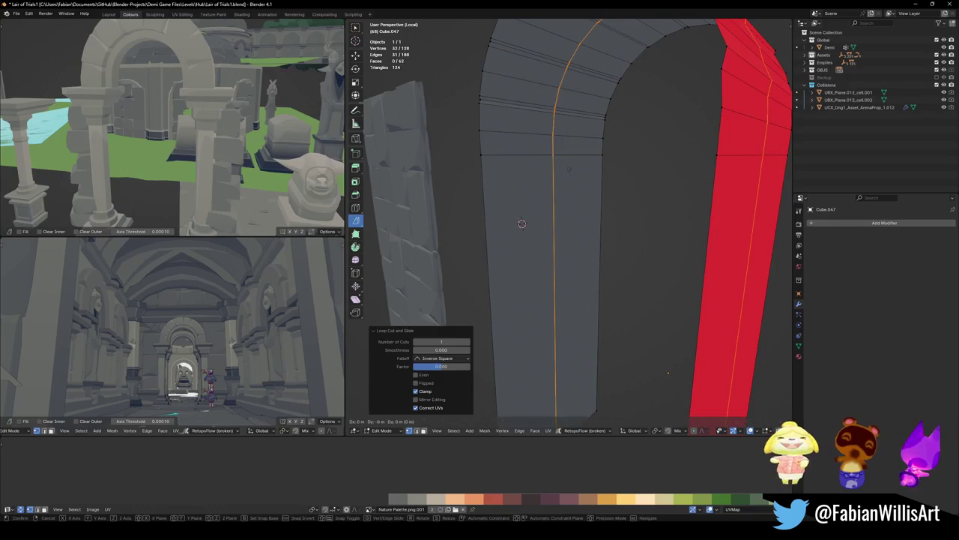
pyautogui.hotkey('shift', 'd')
pyautogui.rightClick(568, 169)
pyautogui.press('p')
pyautogui.click(527, 160)
pyautogui.press('Tab')
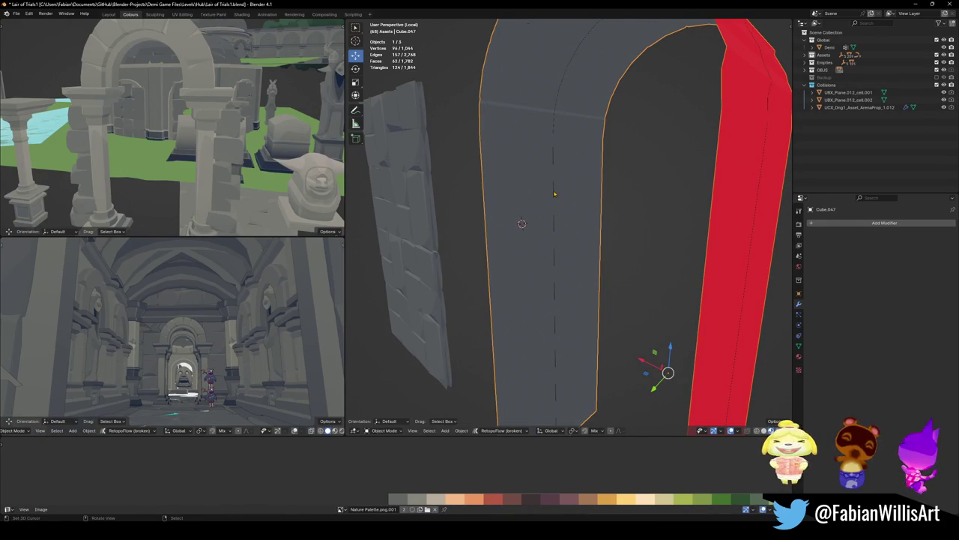
# Mirror the separated edge-loop object using Quick Favorites
pyautogui.click(555, 193)
pyautogui.press('q')
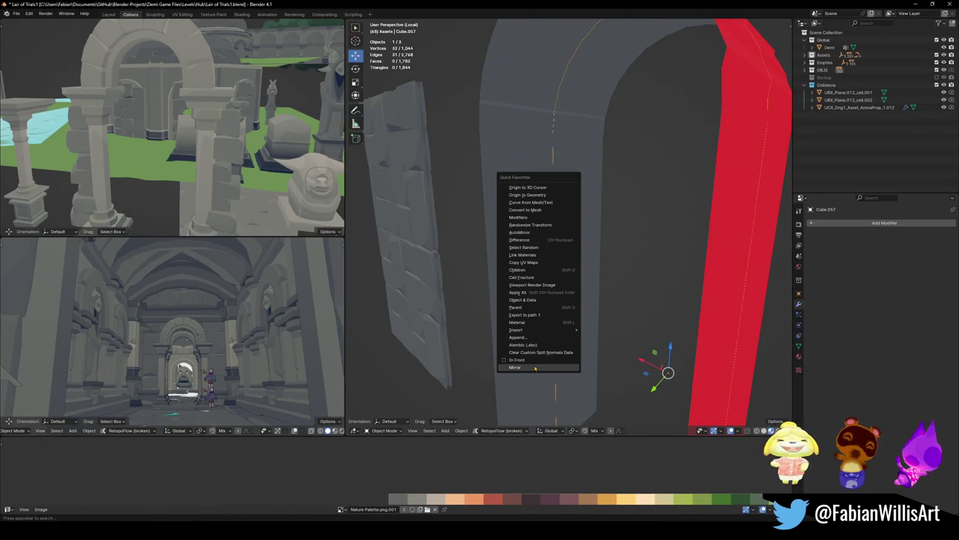
pyautogui.click(534, 368)
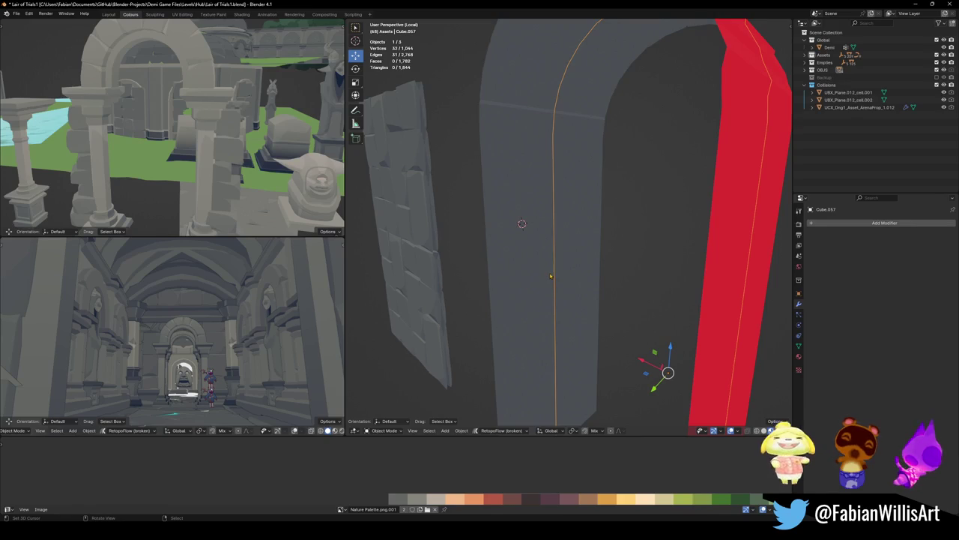
pyautogui.scroll(-5, 550, 276)
pyautogui.moveTo(550, 277); pyautogui.dragTo(509, 298, button='middle')
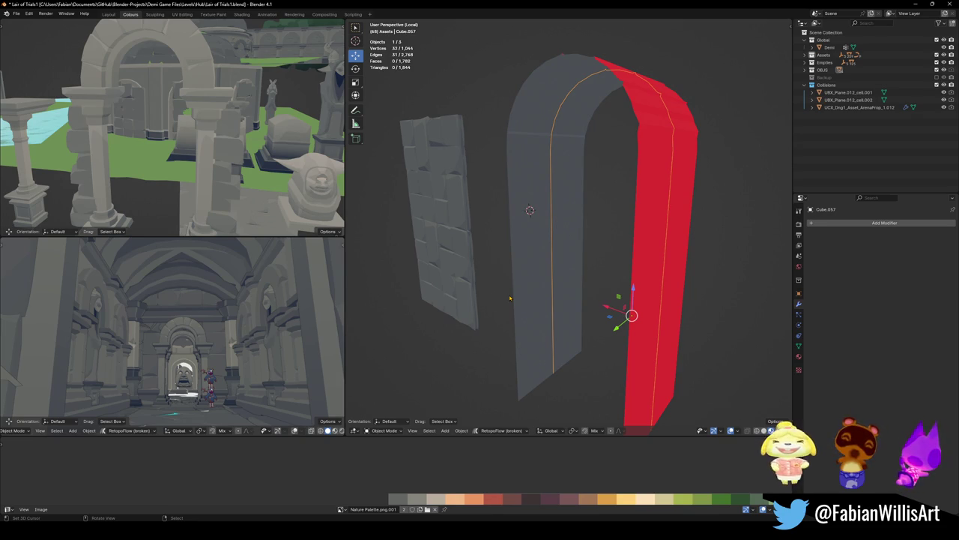
pyautogui.moveTo(511, 299); pyautogui.dragTo(570, 252, button='middle')
pyautogui.scroll(-4, 570, 252)
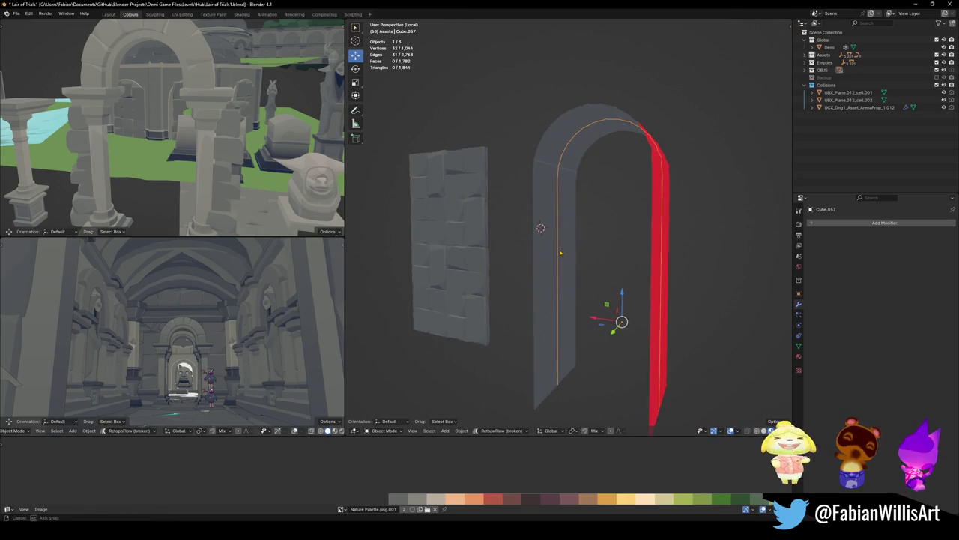
pyautogui.scroll(1, 571, 252)
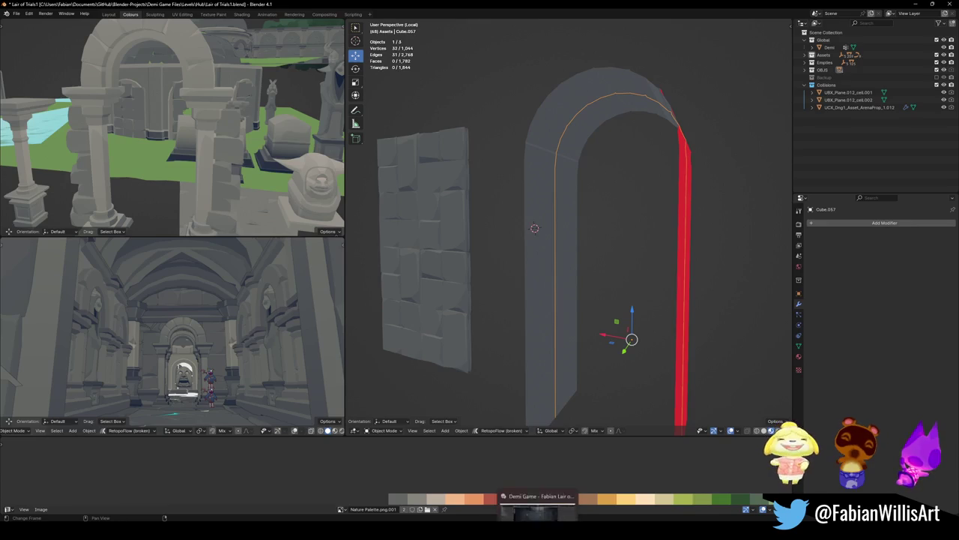
# Switch from Blender through Unity to GitHub Desktop, showing the 19 pending changes
pyautogui.hotkey('alt', 'Tab')
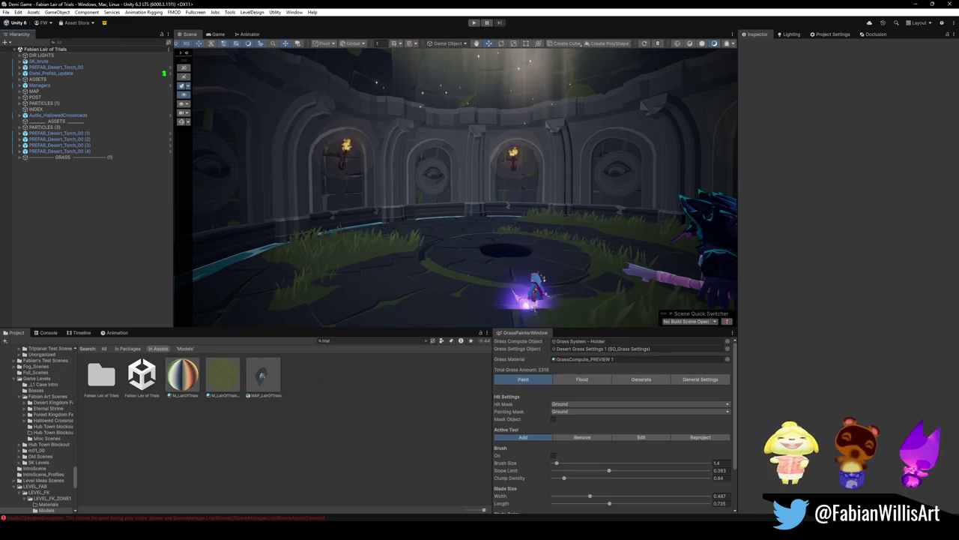
pyautogui.hotkey('alt', 'Tab')
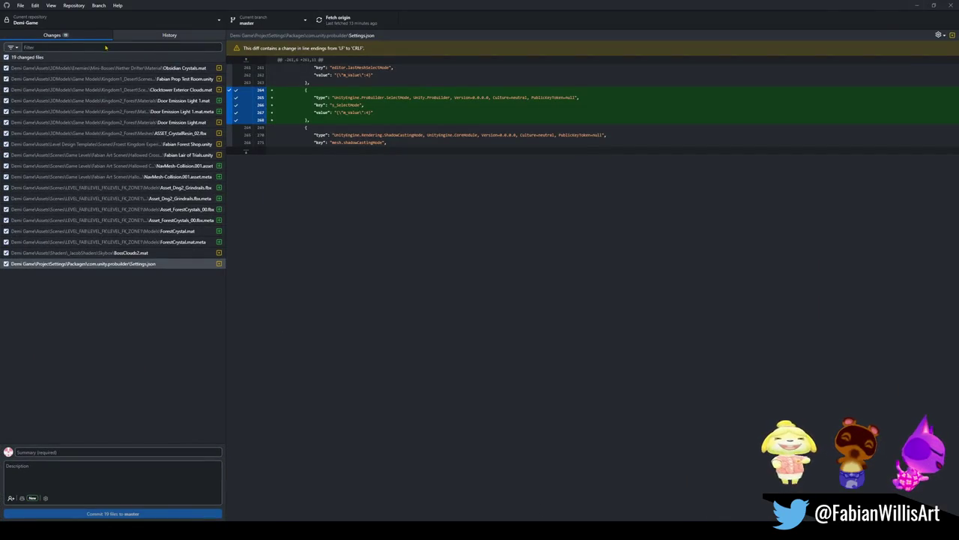
# Browse the Hub and Forest Village and Demi Animator Grapple Fix commits, then minimize GitHub Desktop
pyautogui.hotkey('ctrl', '2')
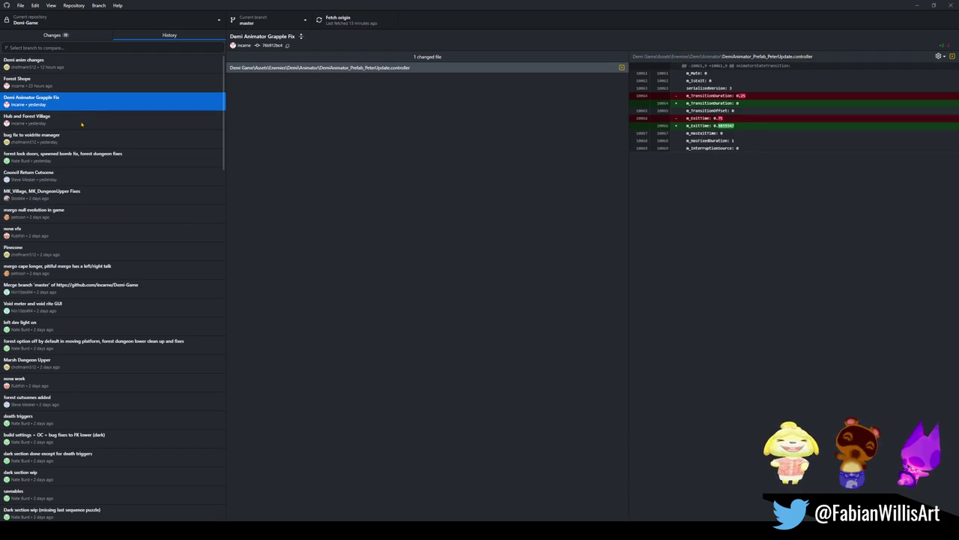
pyautogui.click(81, 120)
pyautogui.click(98, 110)
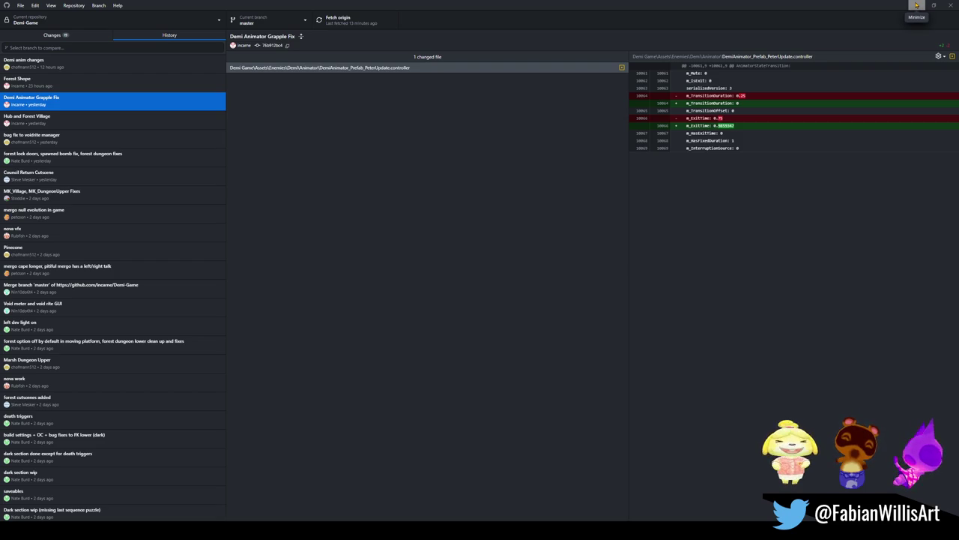
pyautogui.click(916, 5)
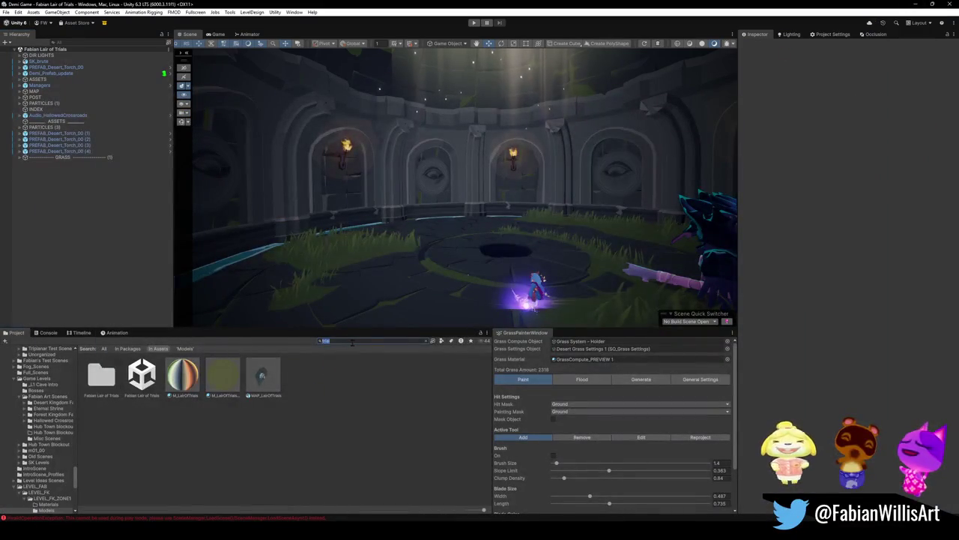
# Search the Unity Project assets for 'hop', scroll the results, then switch to GitHub Desktop
pyautogui.press('BackSpace')
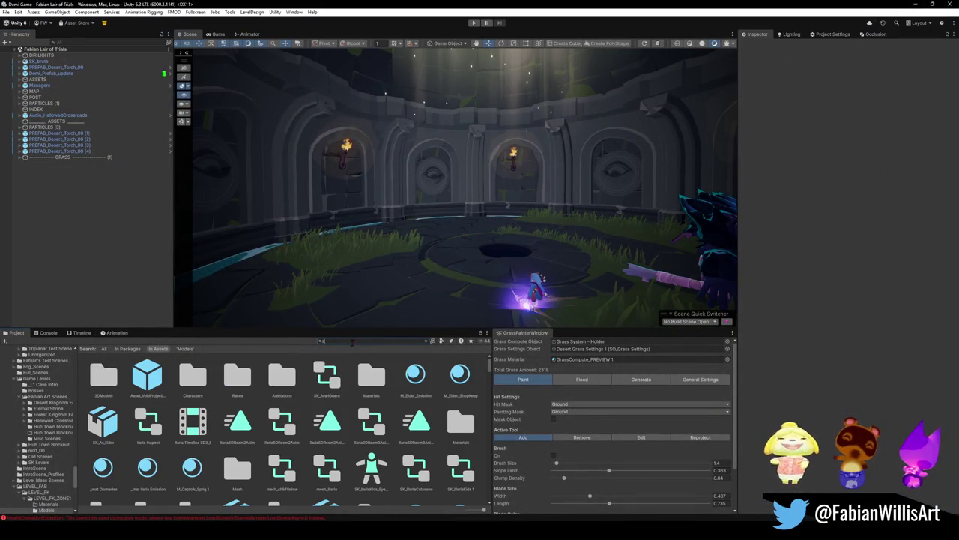
pyautogui.write('hop')
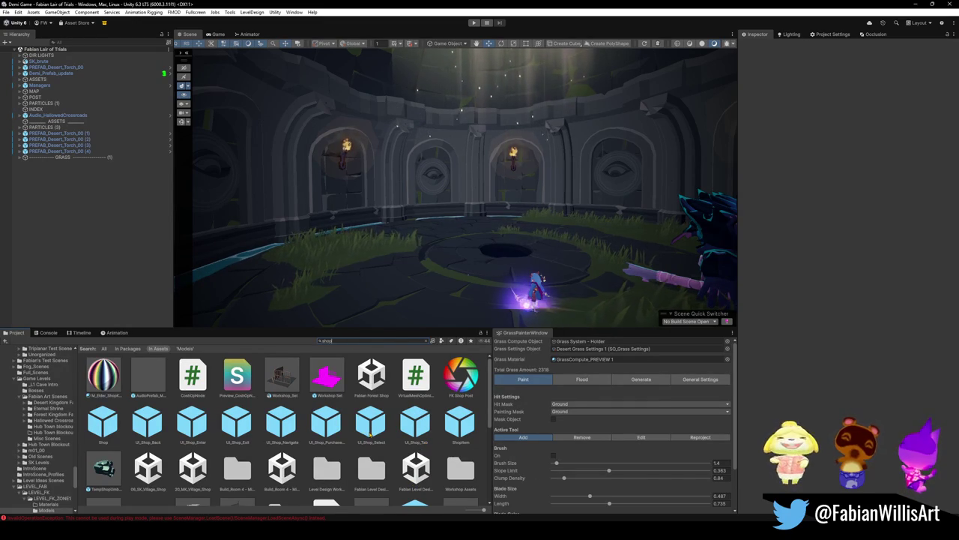
pyautogui.scroll(-1, 364, 427)
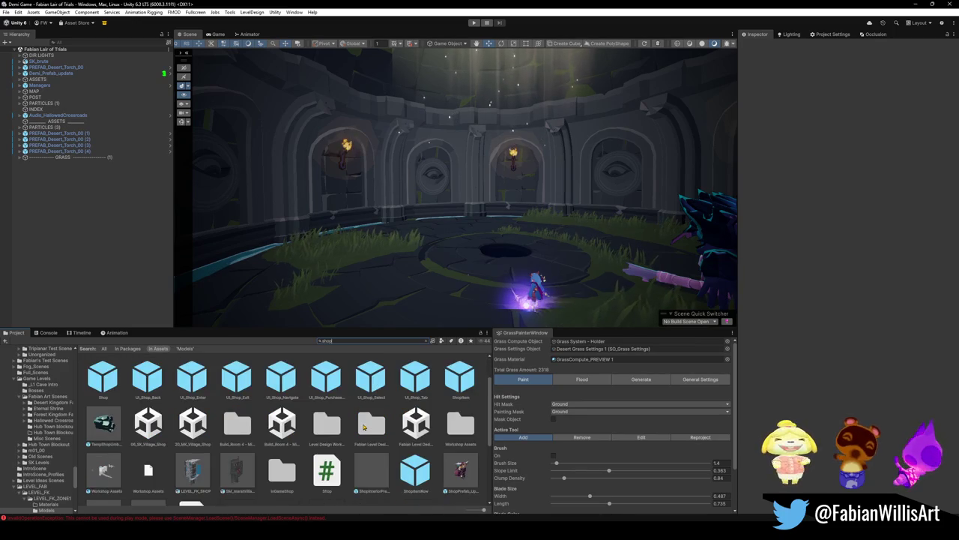
pyautogui.scroll(-1, 364, 427)
pyautogui.scroll(-1, 364, 427)
pyautogui.scroll(-1, 364, 427)
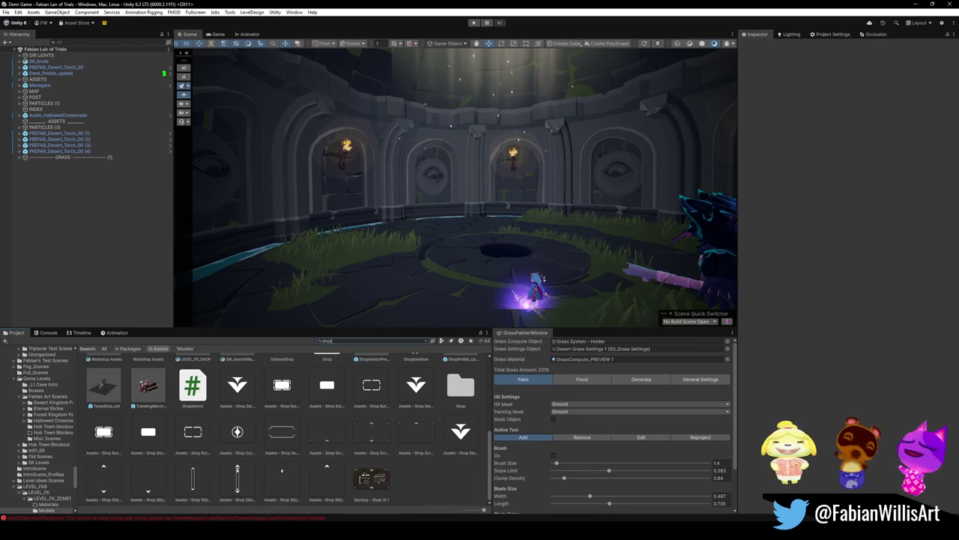
pyautogui.hotkey('alt', 'Tab')
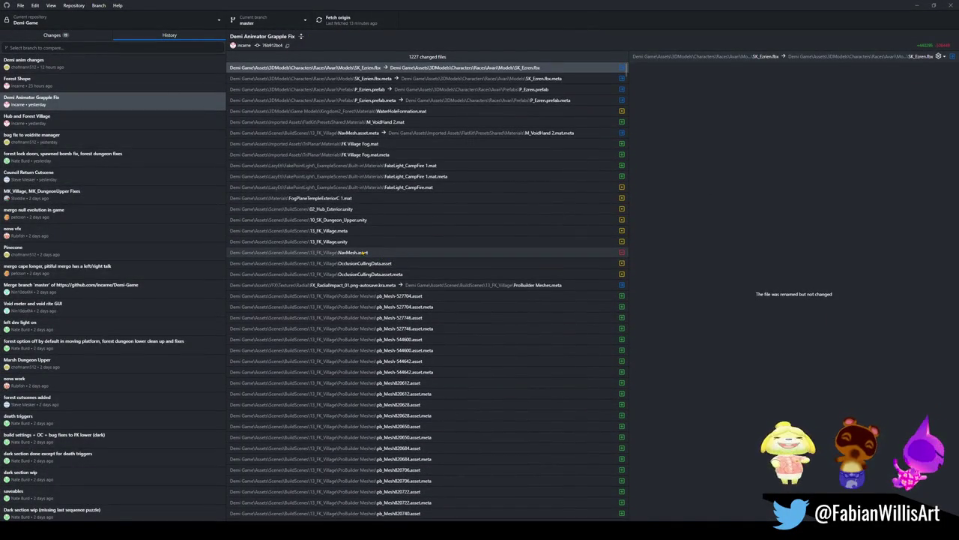
# View the Forest Shope commit's six changed files, then minimize GitHub Desktop
pyautogui.click(93, 83)
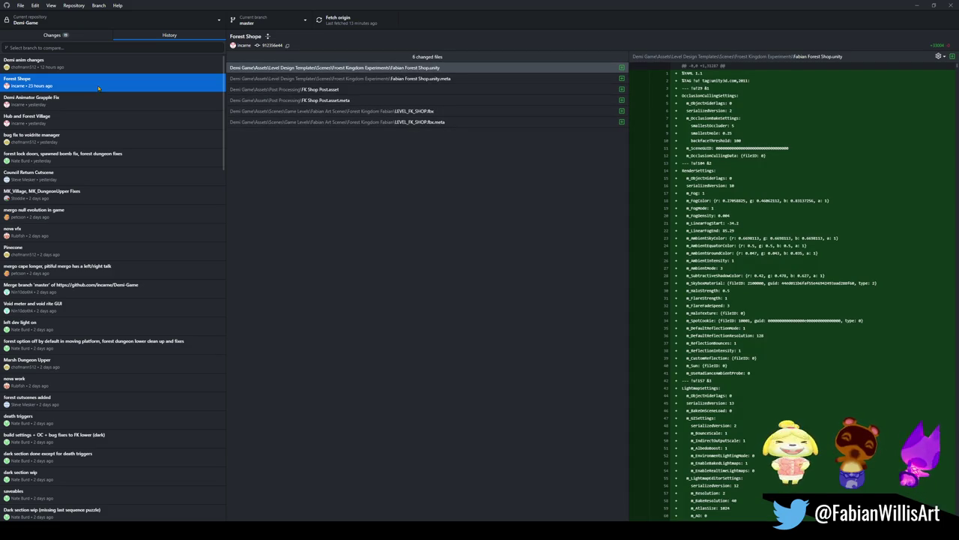
pyautogui.click(915, 5)
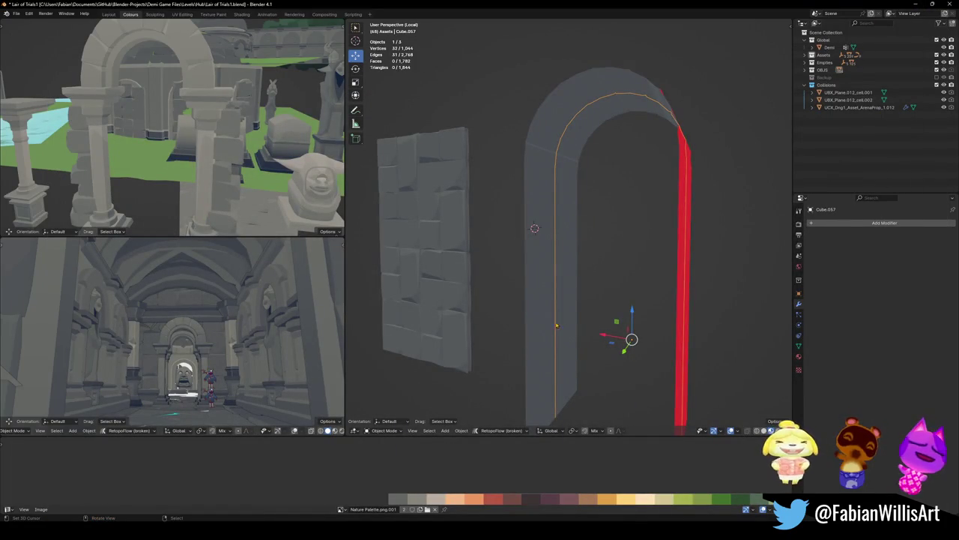
# Snap the 3D cursor to the curve's bottom vertex and move the wall piece onto it
pyautogui.keyDown('shift'); pyautogui.moveTo(570, 300); pyautogui.dragTo(570, 251, button='middle'); pyautogui.keyUp('shift')
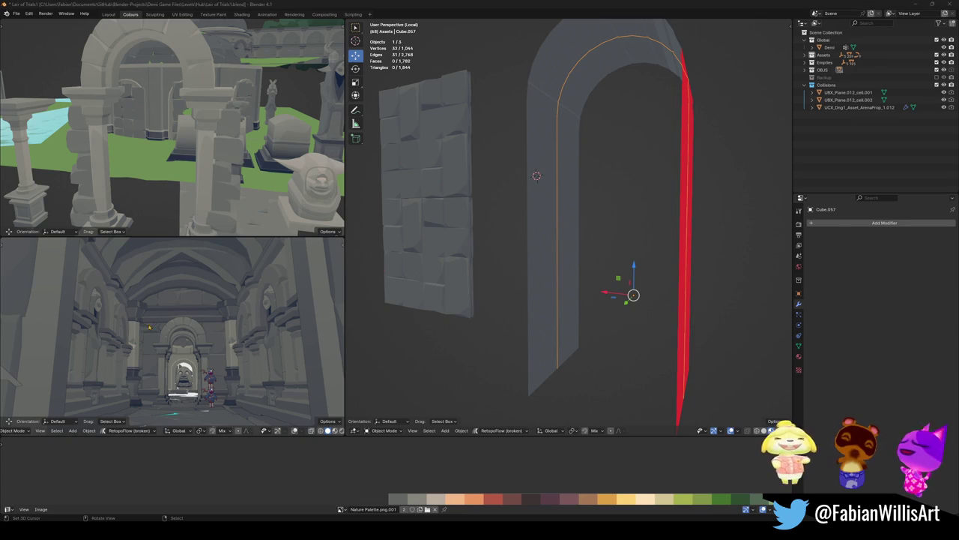
pyautogui.moveTo(507, 328); pyautogui.dragTo(537, 357, button='middle')
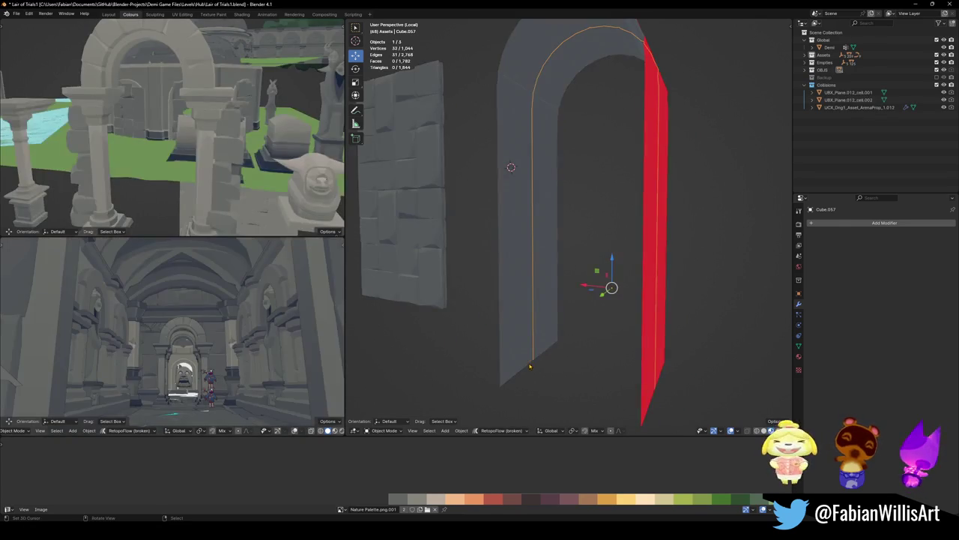
pyautogui.keyDown('shift'); pyautogui.rightClick(534, 350); pyautogui.keyUp('shift')
pyautogui.press('Home')
pyautogui.hotkey('shift', 'g')
pyautogui.click(519, 133)
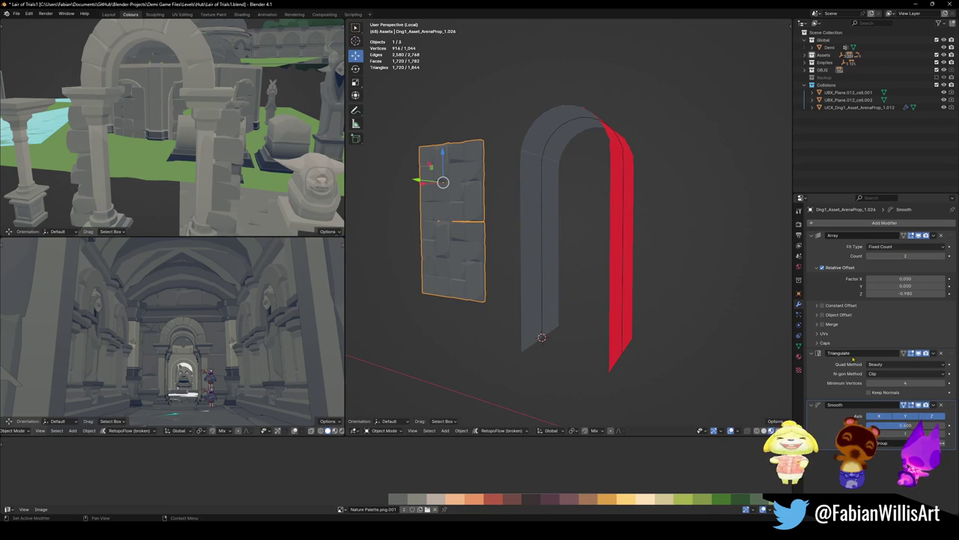
pyautogui.hotkey('shift', 's')
pyautogui.click(540, 274)
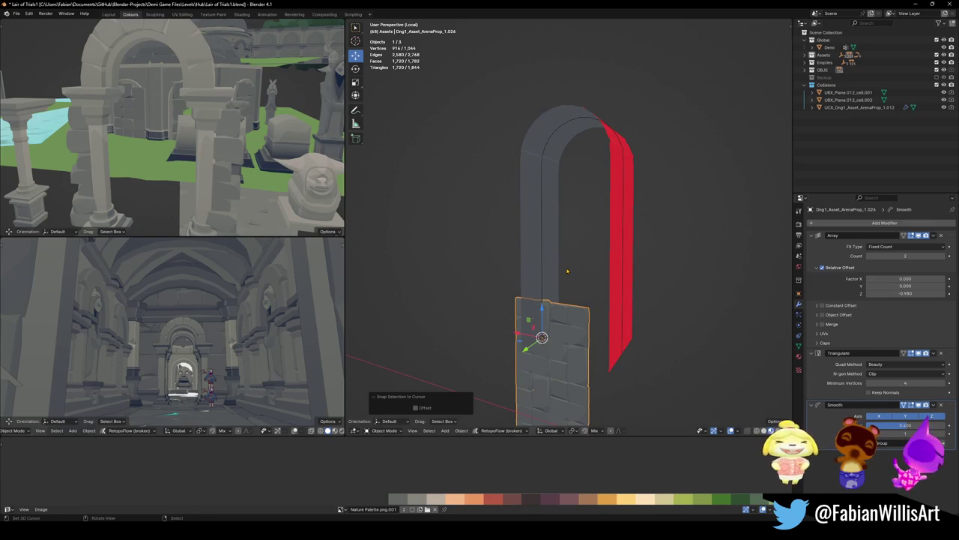
# Rotate the wall piece 90° about Z and apply its rotation and scale
pyautogui.moveTo(627, 306); pyautogui.dragTo(623, 284, button='middle')
pyautogui.write('rz90')
pyautogui.press('Return')
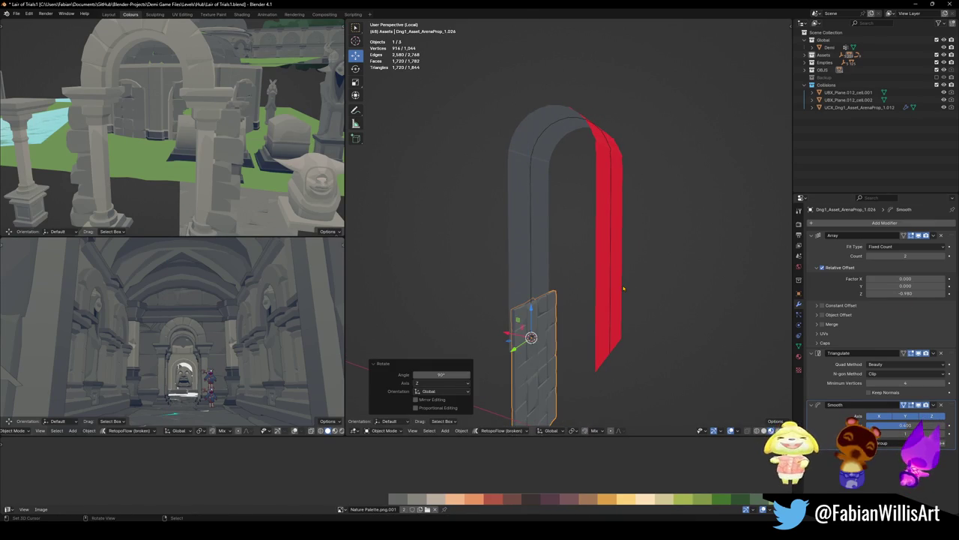
pyautogui.moveTo(592, 310); pyautogui.dragTo(559, 315, button='middle')
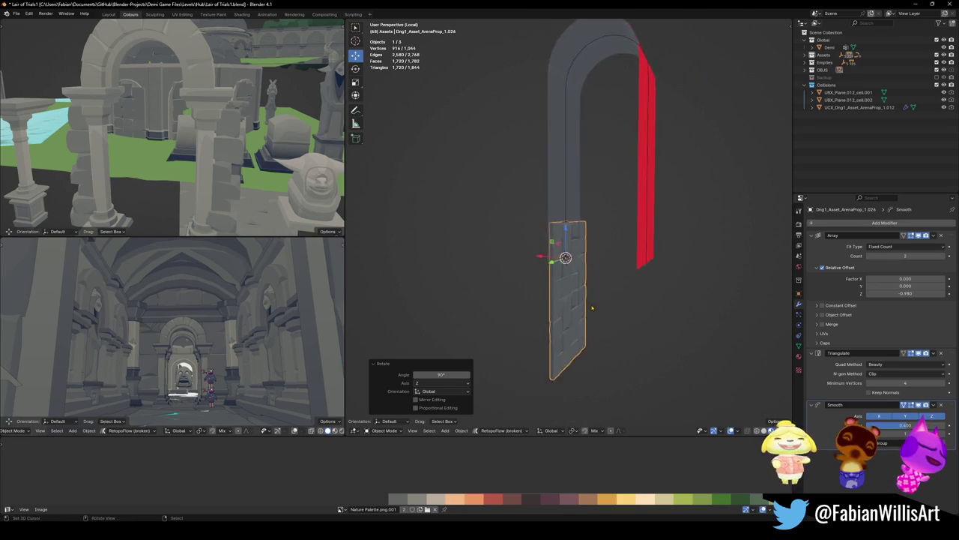
pyautogui.scroll(5, 559, 315)
pyautogui.hotkey('ctrl', 'a')
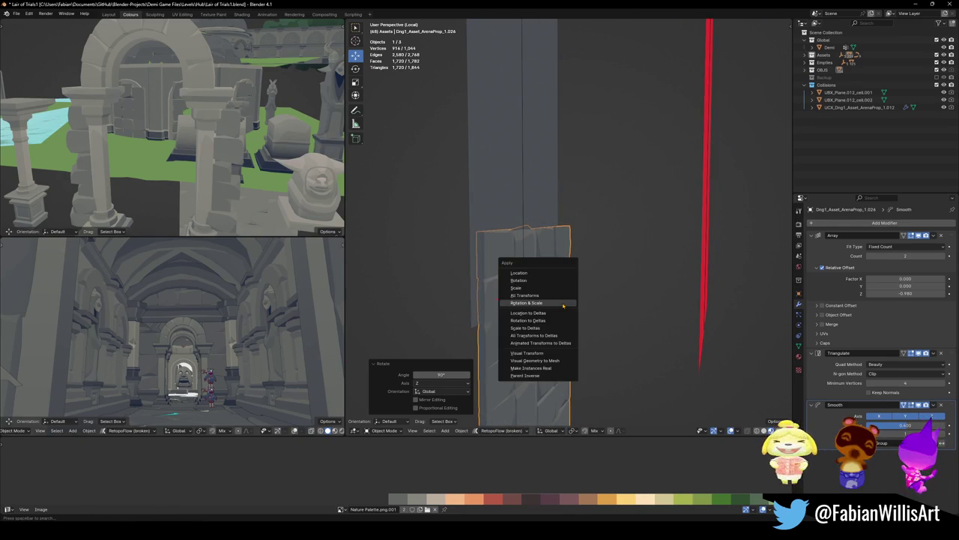
pyautogui.click(562, 307)
# Recalculate the wall piece's normals outward and reselect it
pyautogui.press('Tab')
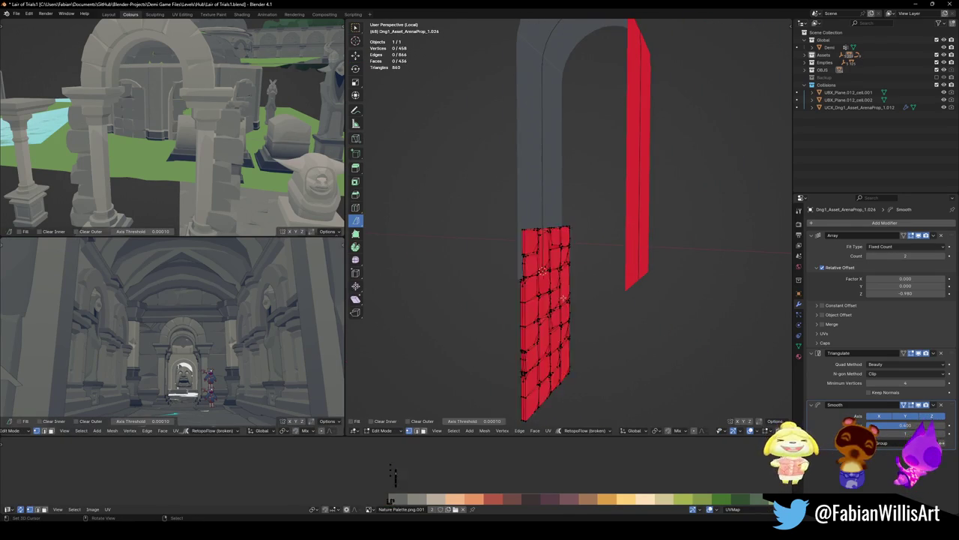
pyautogui.press('a')
pyautogui.hotkey('alt', 'n')
pyautogui.click(559, 290)
pyautogui.press('Tab')
pyautogui.hotkey('alt', 'a')
pyautogui.moveTo(549, 309); pyautogui.dragTo(529, 322, button='middle')
pyautogui.click(529, 330)
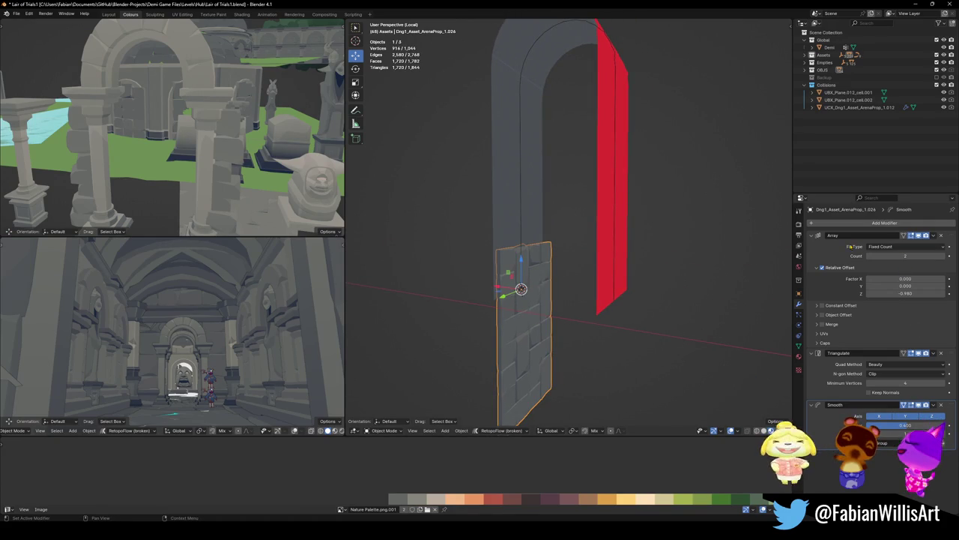
pyautogui.click(884, 222)
# Add a Curve modifier to the wall piece and convert the thin arch line Cube.057 into a curve
pyautogui.write('c')
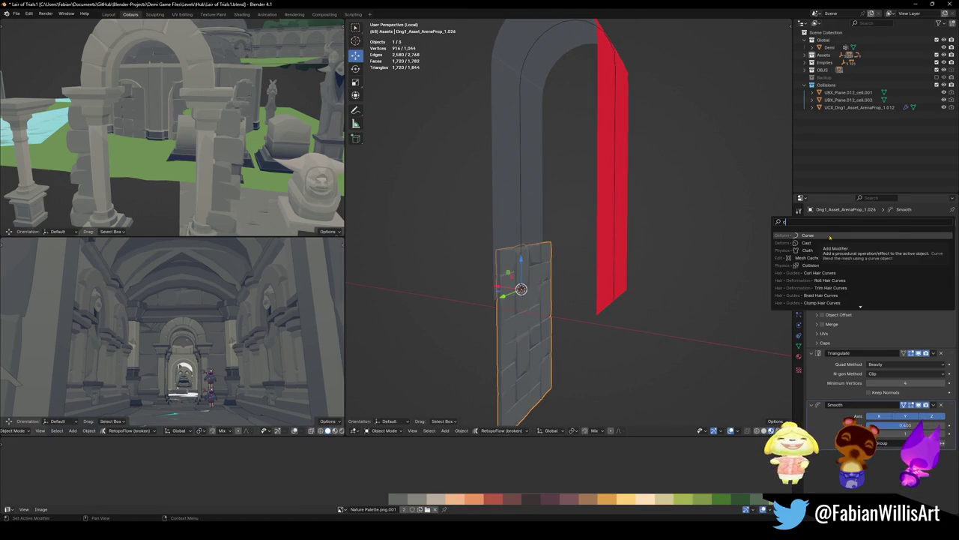
pyautogui.click(829, 235)
pyautogui.press('e')
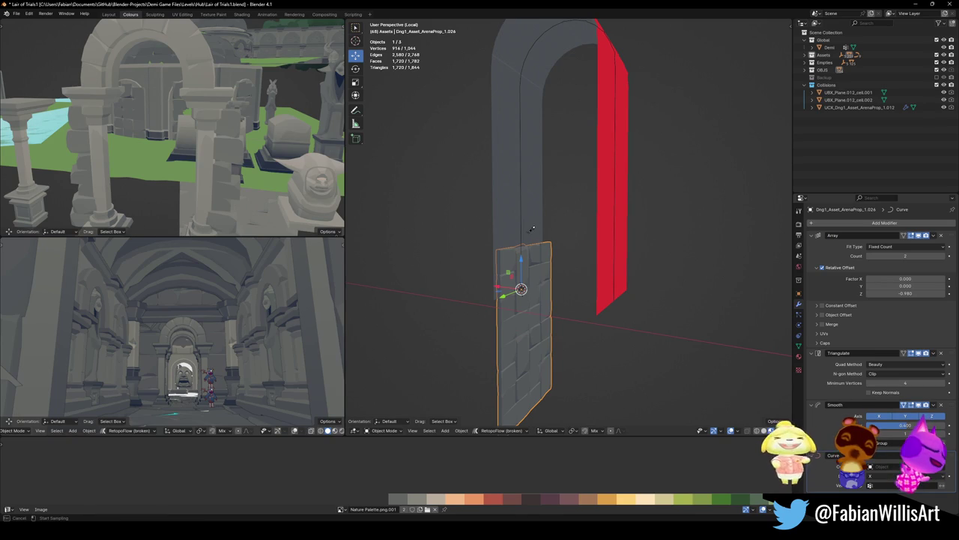
pyautogui.click(523, 238)
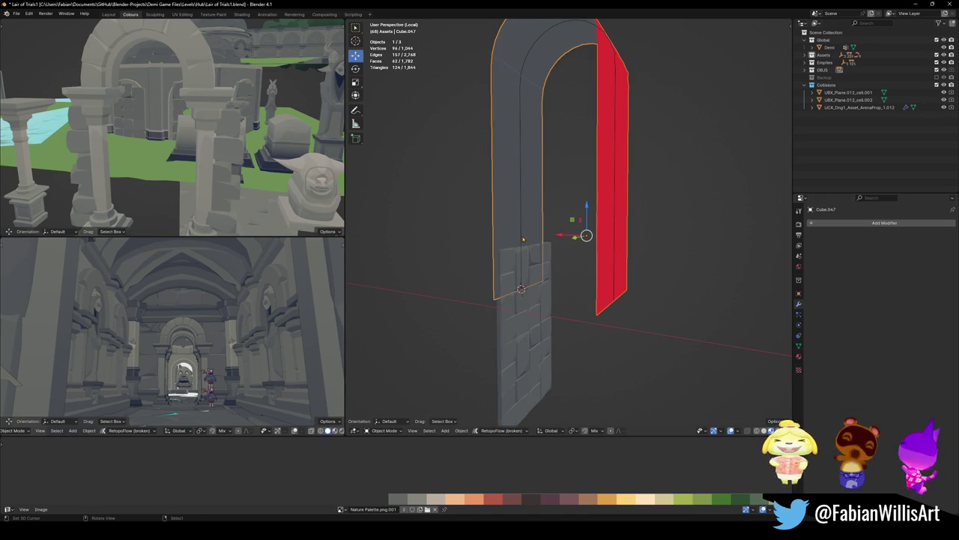
pyautogui.click(520, 227)
pyautogui.press('q')
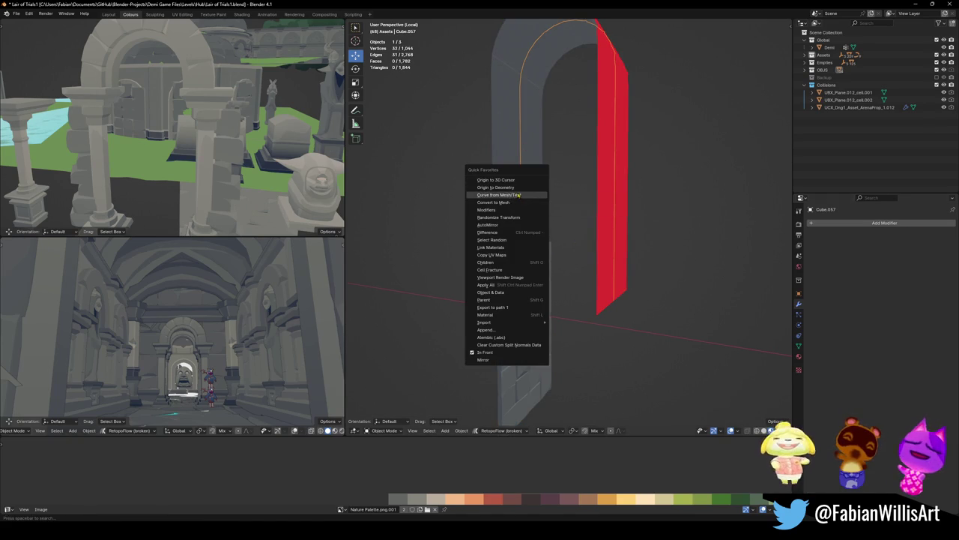
pyautogui.click(515, 195)
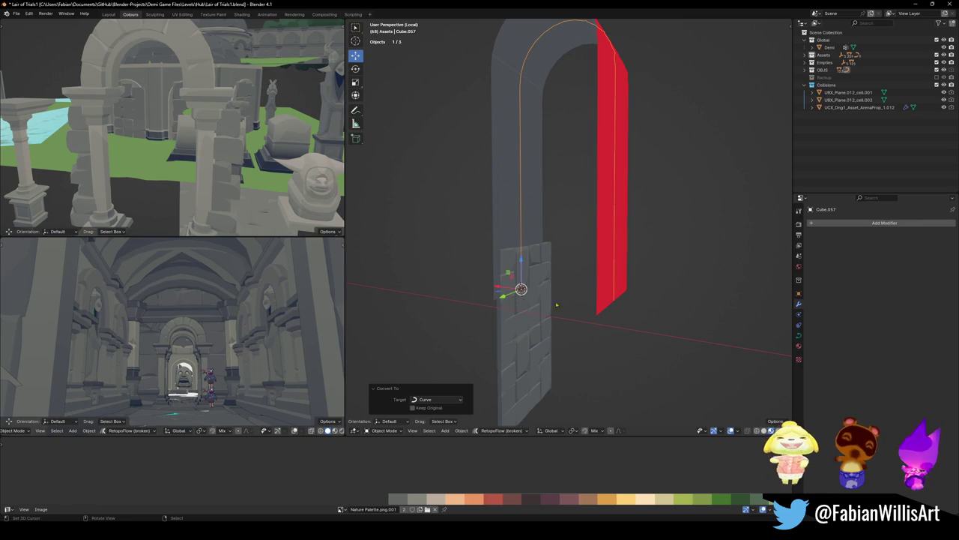
# Set the Curve modifier's deform axis to Z and enable Stretch on the Cube.057 curve
pyautogui.click(547, 325)
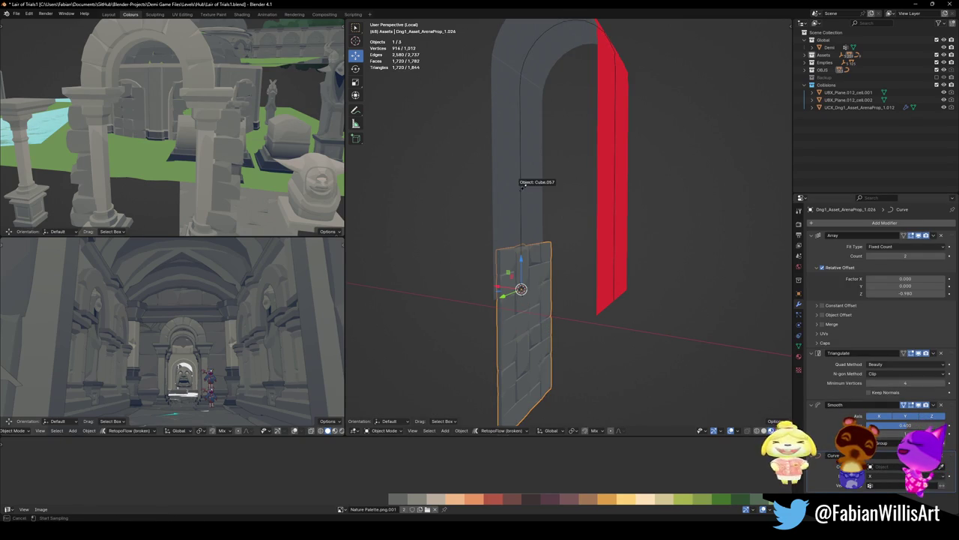
pyautogui.hotkey('alt', 'r')
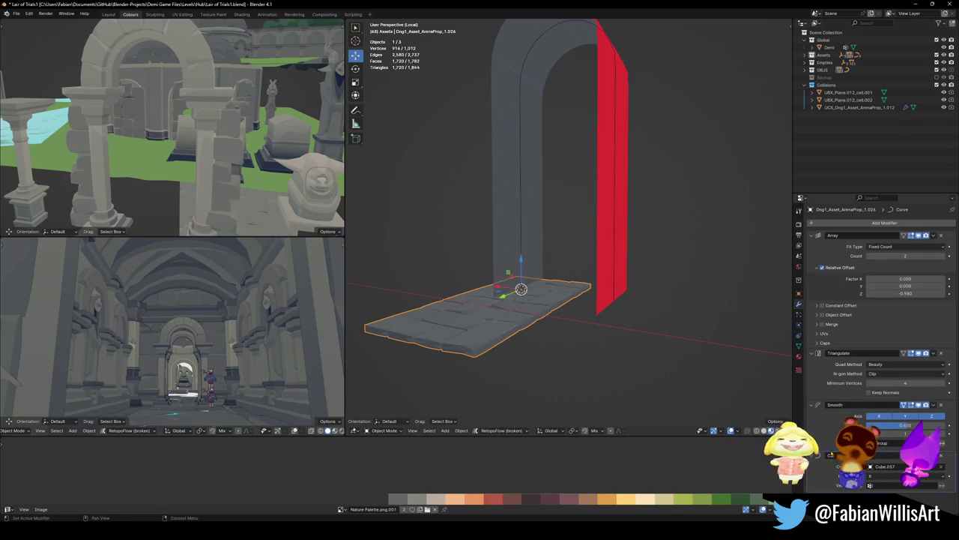
pyautogui.hotkey('ctrl', 'z')
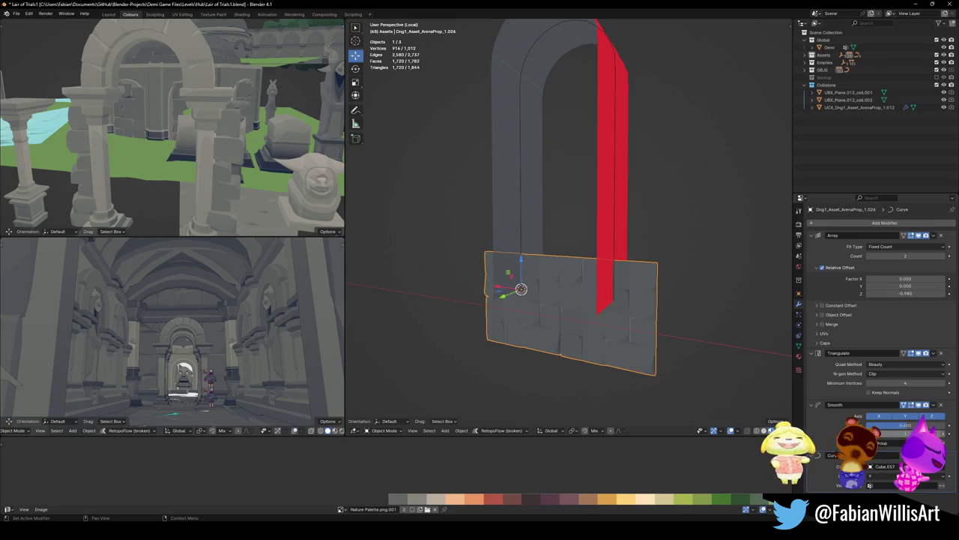
pyautogui.click(885, 476)
pyautogui.click(896, 433)
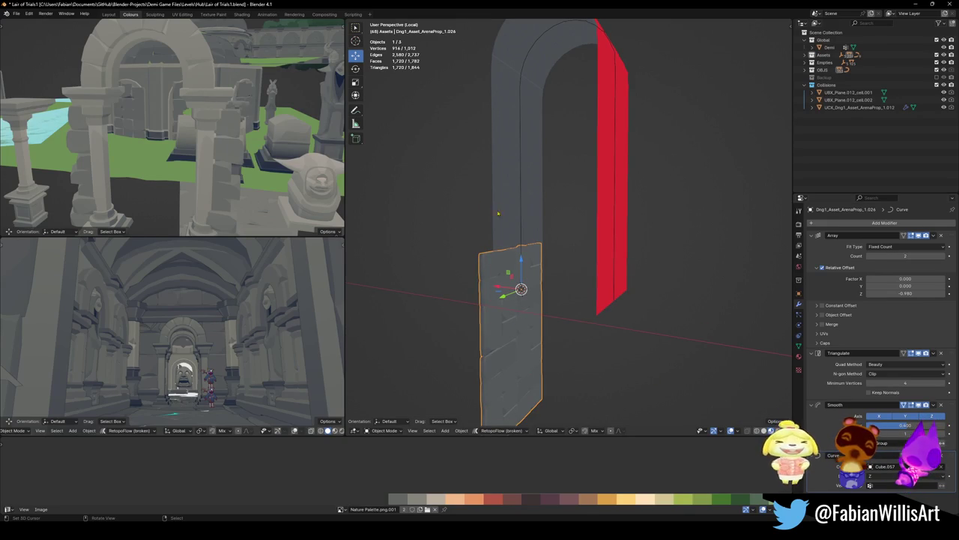
pyautogui.click(521, 227)
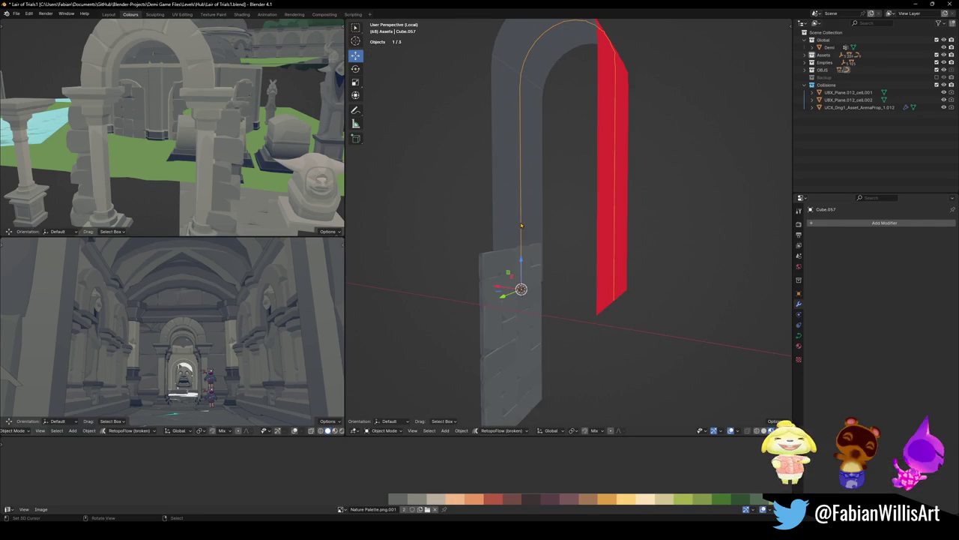
pyautogui.click(798, 336)
pyautogui.click(878, 317)
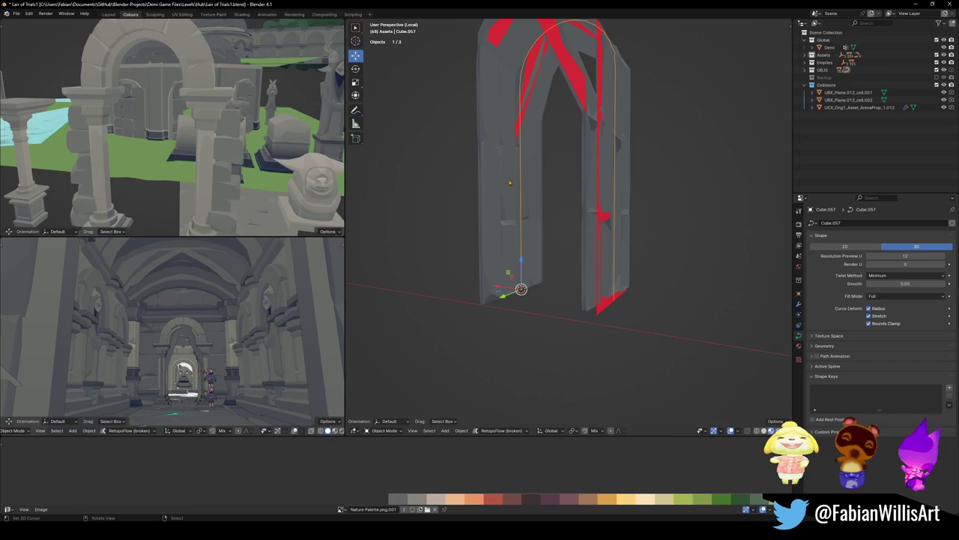
# Raise the brick strip's Array count to 6 so it wraps the whole arch
pyautogui.click(501, 224)
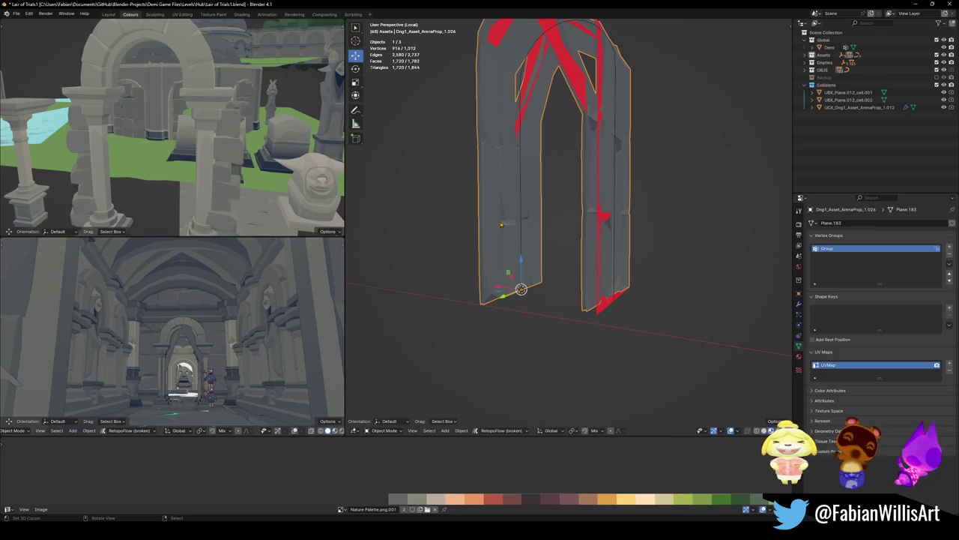
pyautogui.click(799, 303)
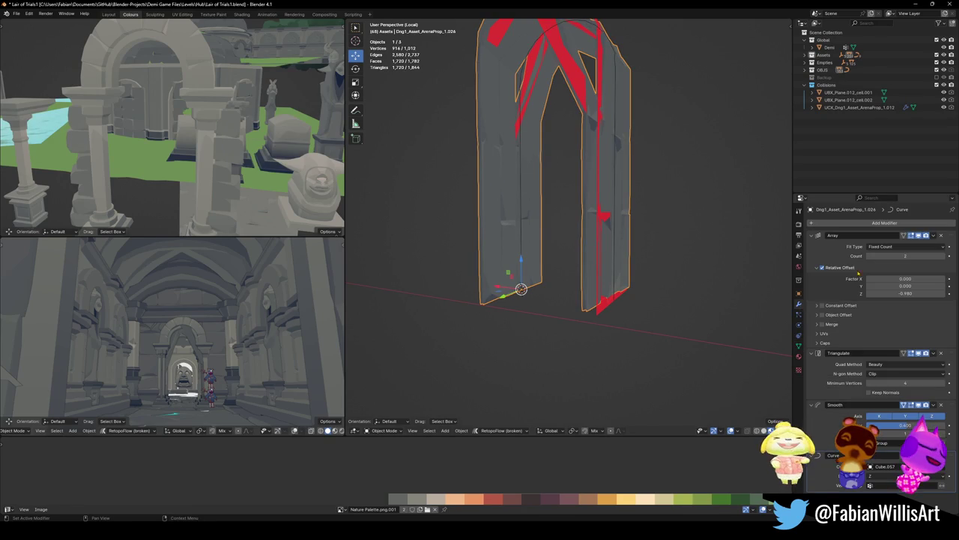
pyautogui.click(944, 255)
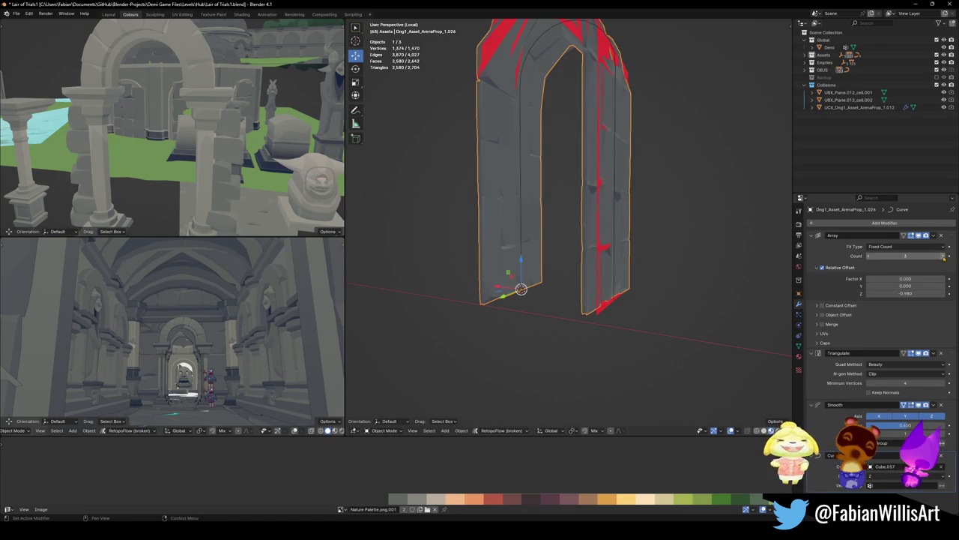
pyautogui.click(944, 256)
pyautogui.click(944, 255)
pyautogui.scroll(-3, 578, 271)
pyautogui.moveTo(555, 248)
pyautogui.mouseDown(button='middle')
pyautogui.moveTo(578, 271)
pyautogui.moveTo(580, 240)
pyautogui.moveTo(600, 247)
pyautogui.mouseUp(button='middle')
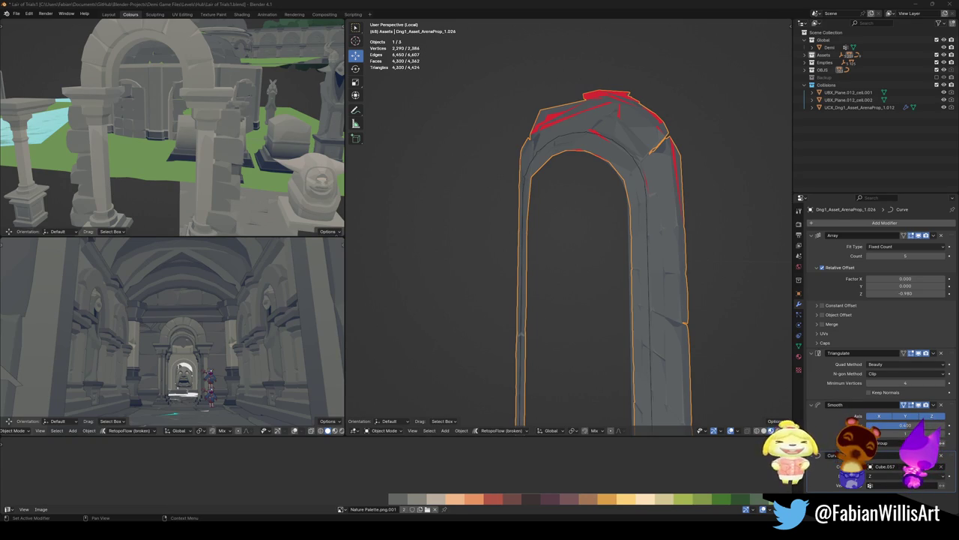
pyautogui.click(942, 255)
pyautogui.moveTo(582, 199)
pyautogui.mouseDown(button='middle')
pyautogui.moveTo(607, 228)
pyautogui.moveTo(601, 211)
pyautogui.mouseUp(button='middle')
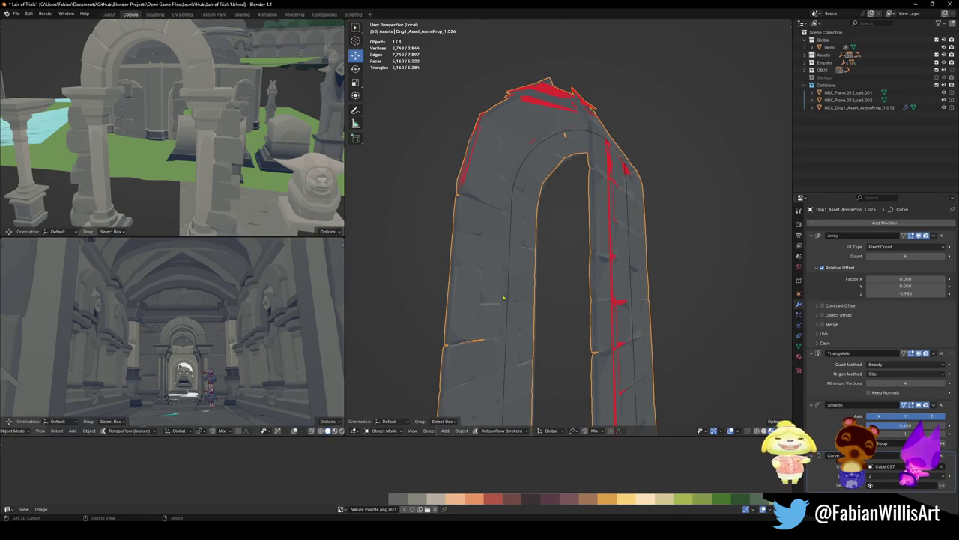
pyautogui.moveTo(509, 290); pyautogui.dragTo(575, 333, button='middle')
pyautogui.scroll(5, 574, 390)
pyautogui.press('Tab')
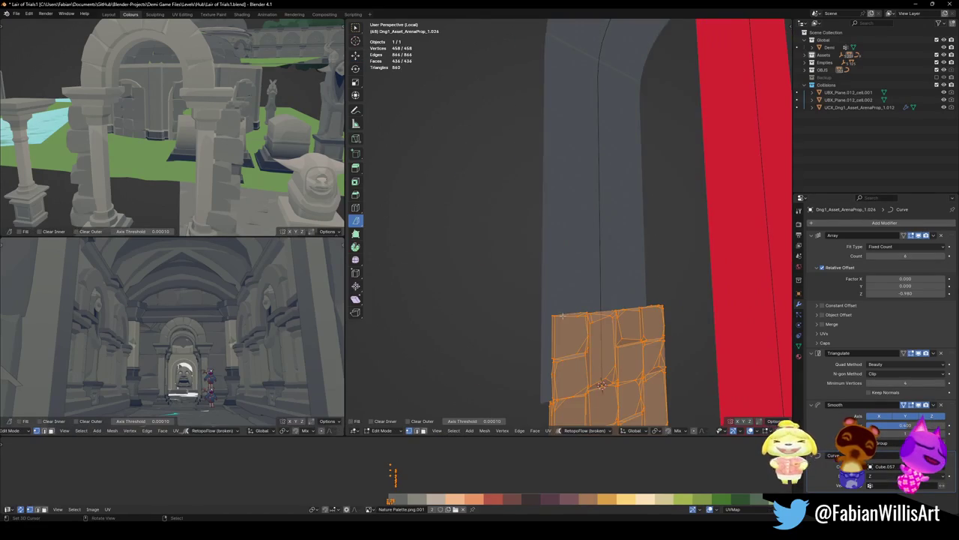
# In Right Ortho, select the whole brick mesh and bisect two horizontal slices across the bricks
pyautogui.press('KP_3')
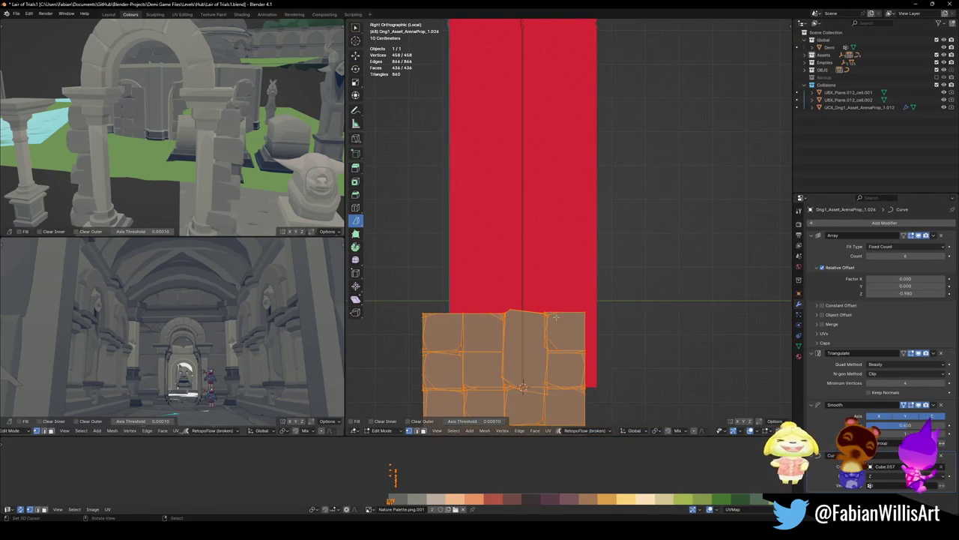
pyautogui.scroll(-2, 483, 264)
pyautogui.scroll(1, 483, 263)
pyautogui.hotkey('alt', 'a')
pyautogui.press('a')
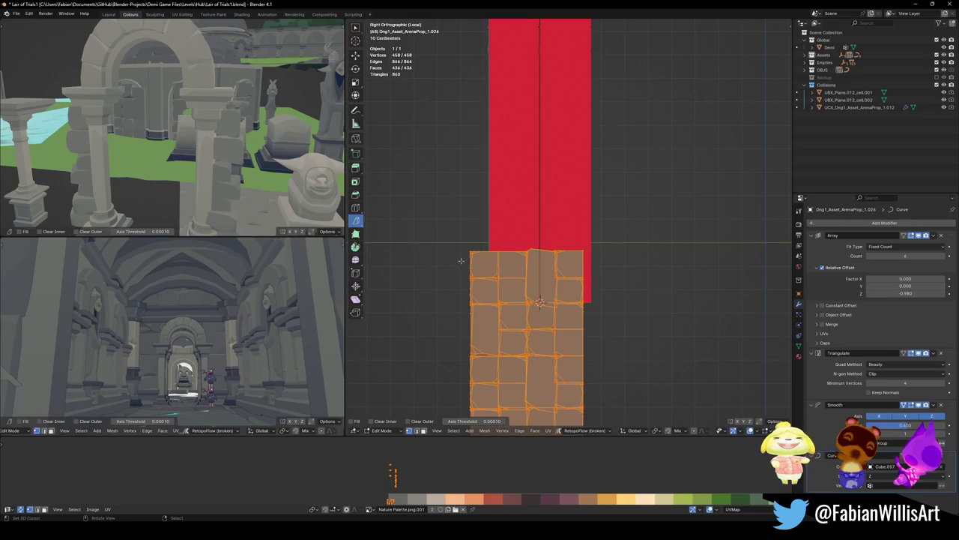
pyautogui.moveTo(445, 262); pyautogui.dragTo(622, 261)
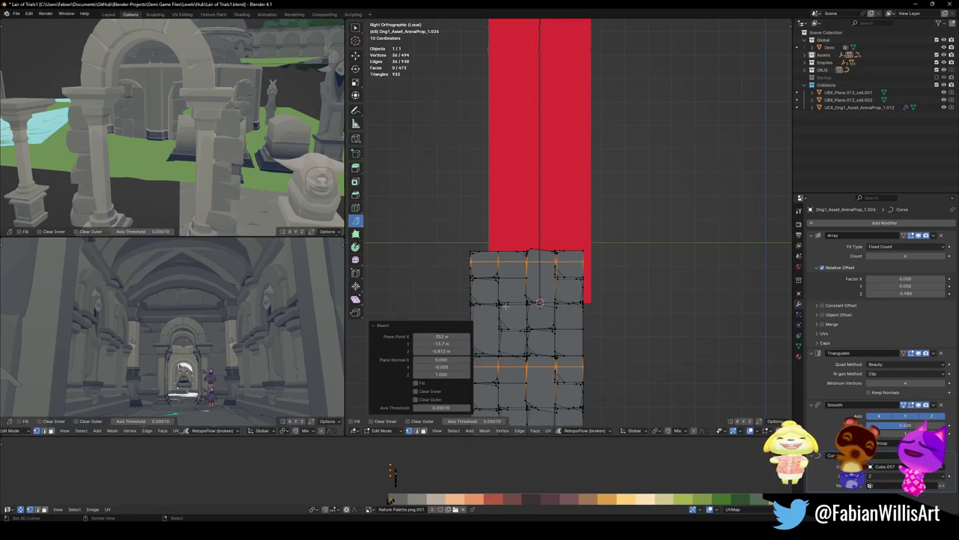
pyautogui.keyDown('shift'); pyautogui.moveTo(467, 301); pyautogui.dragTo(479, 268, button='middle'); pyautogui.keyUp('shift')
pyautogui.press('a')
pyautogui.moveTo(459, 262); pyautogui.dragTo(594, 261)
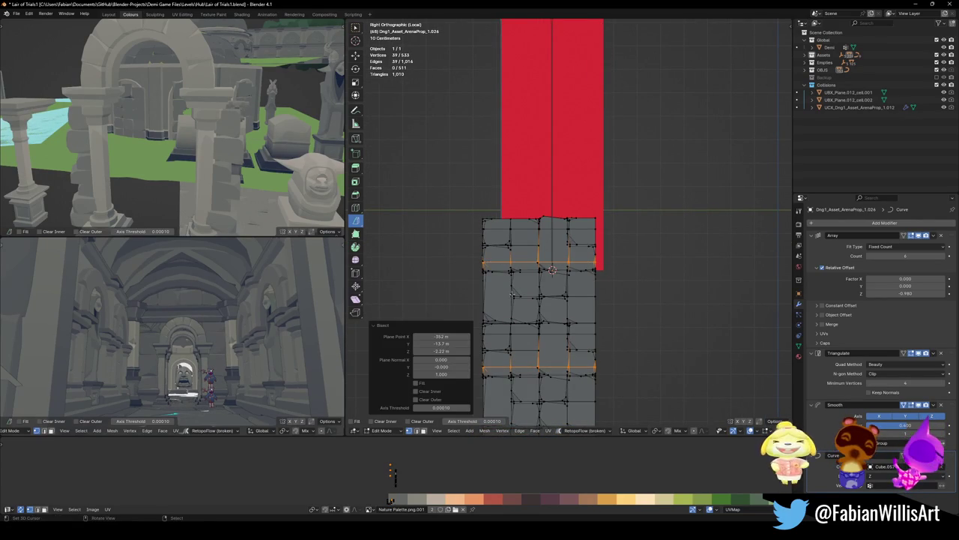
# Bisect two more horizontal loops lower down across the brick trim
pyautogui.hotkey('alt', 'a')
pyautogui.press('a')
pyautogui.moveTo(456, 287); pyautogui.dragTo(597, 287)
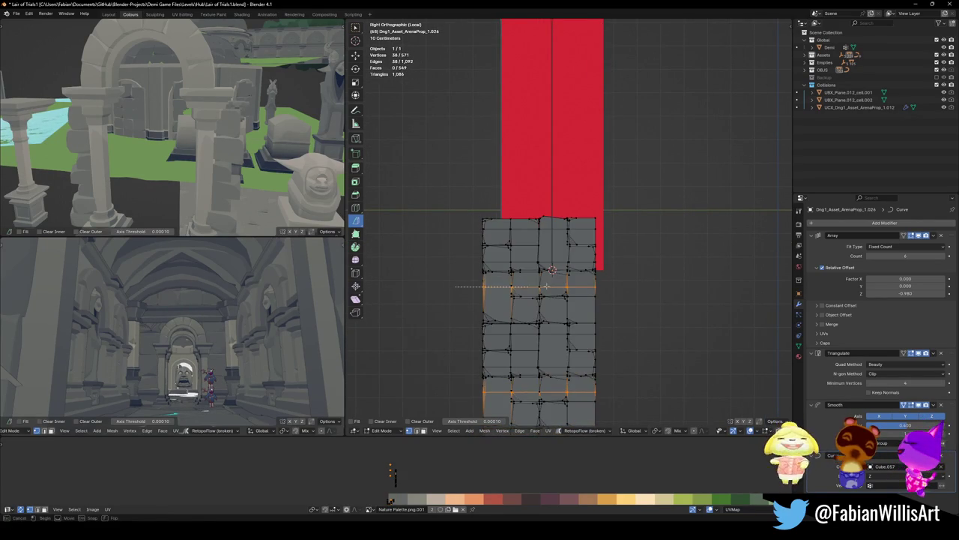
pyautogui.hotkey('alt', 'a')
pyautogui.press('a')
pyautogui.hotkey('alt', 'a')
pyautogui.moveTo(461, 308); pyautogui.dragTo(614, 308)
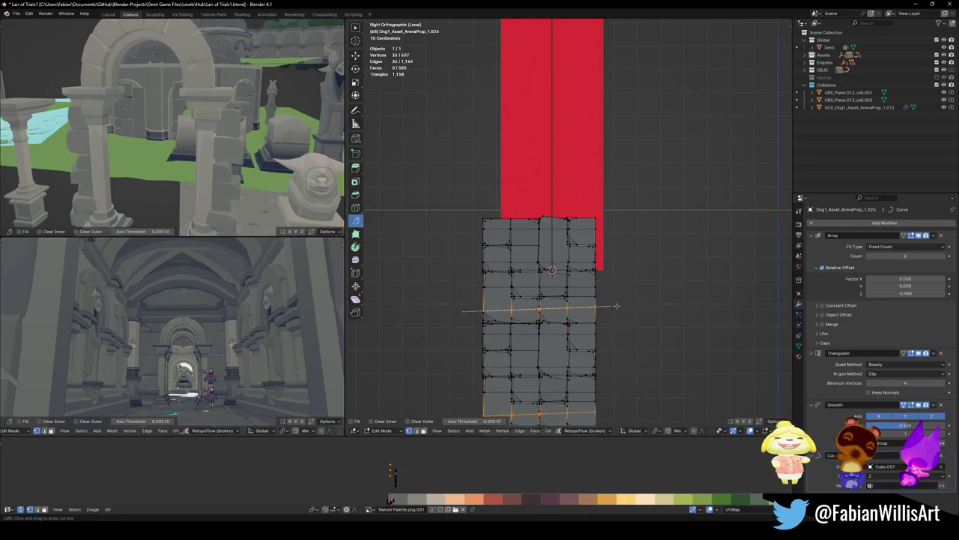
pyautogui.hotkey('alt', 'a')
pyautogui.press('a')
pyautogui.hotkey('alt', 'a')
# Check the arch in perspective, then bisect a new loop across the upper bricks in side view
pyautogui.press('Tab')
pyautogui.moveTo(601, 326)
pyautogui.mouseDown(button='middle')
pyautogui.moveTo(570, 330)
pyautogui.moveTo(460, 303)
pyautogui.moveTo(571, 253)
pyautogui.mouseUp(button='middle')
pyautogui.press('Tab')
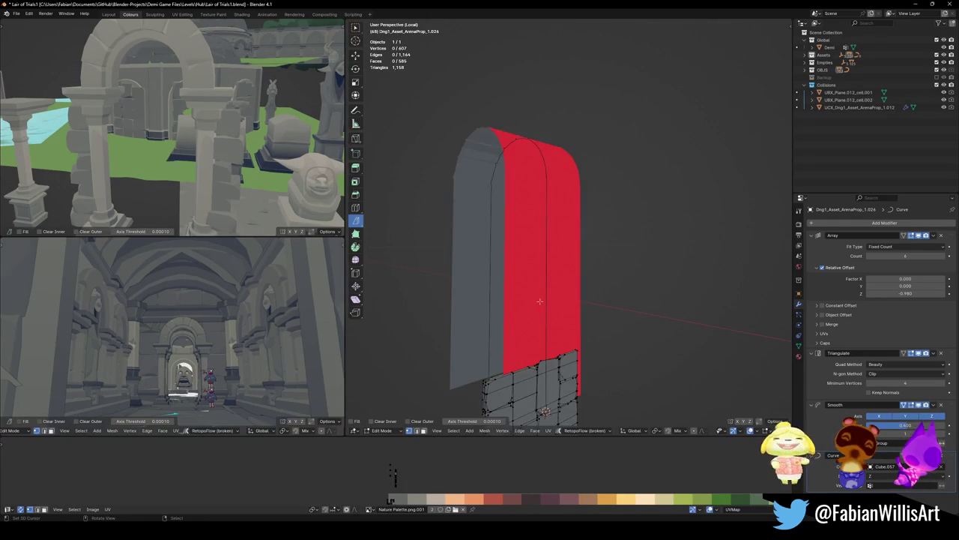
pyautogui.press('KP_3')
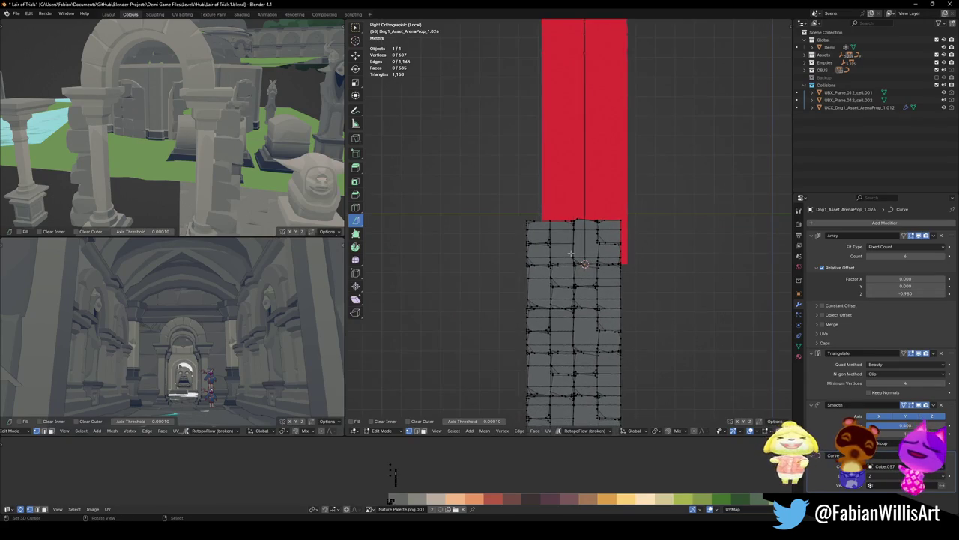
pyautogui.press('a')
pyautogui.scroll(4, 555, 243)
pyautogui.hotkey('alt', 'a')
pyautogui.press('a')
pyautogui.moveTo(480, 225); pyautogui.dragTo(725, 226)
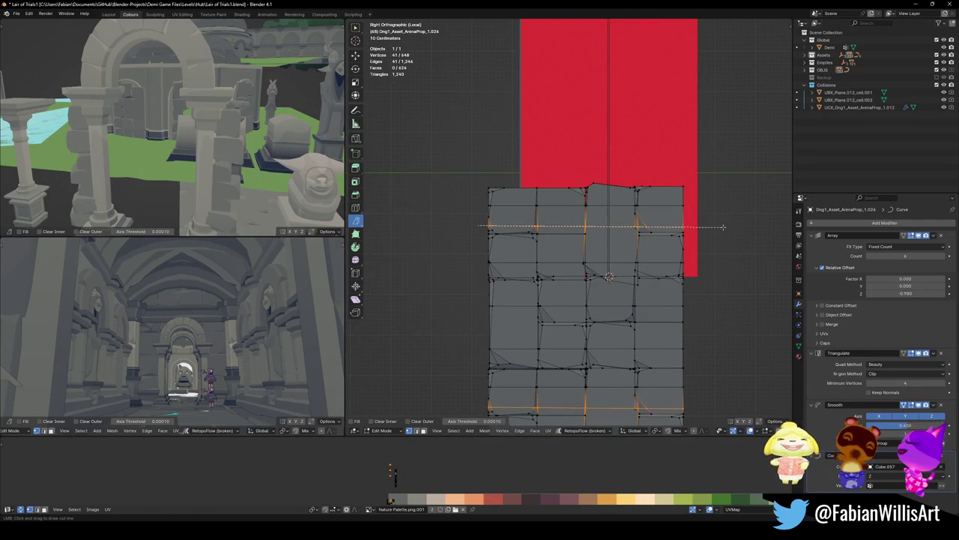
pyautogui.press('a')
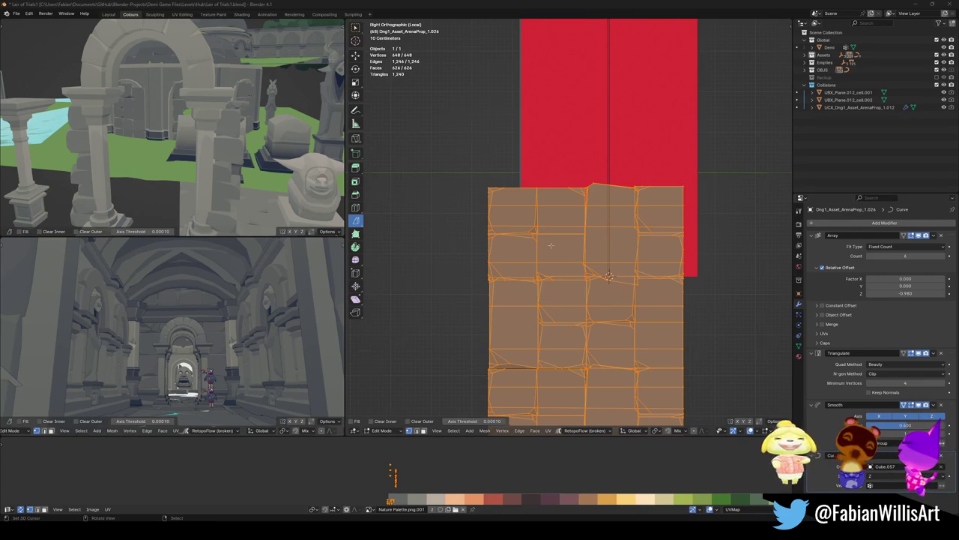
# Undo the extra slice cuts
pyautogui.scroll(-1, 582, 265)
pyautogui.scroll(-1, 583, 265)
pyautogui.hotkey('alt', 'a')
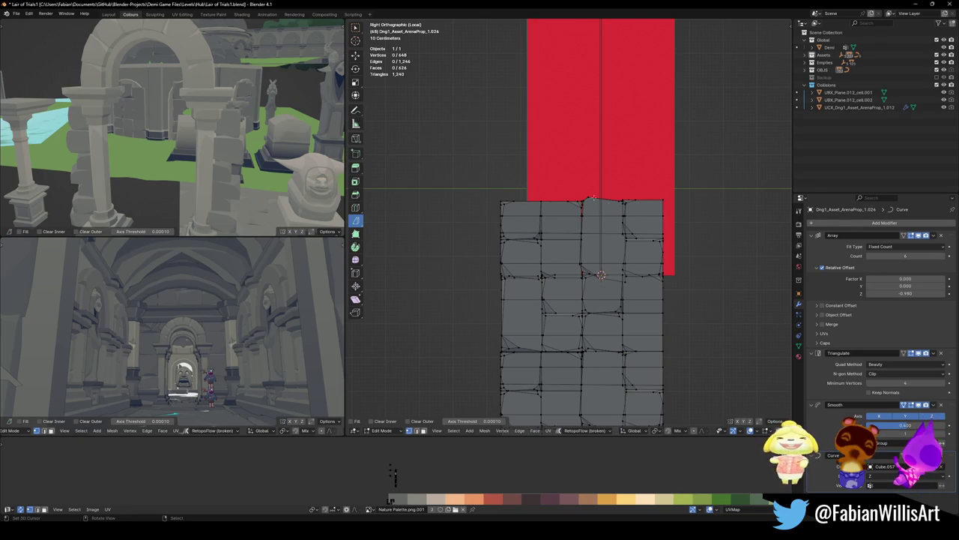
pyautogui.scroll(2, 596, 232)
pyautogui.hotkey('ctrl', 'i')
pyautogui.hotkey('ctrl', 'i')
pyautogui.hotkey('ctrl', 'z')
pyautogui.hotkey('ctrl', 'z')
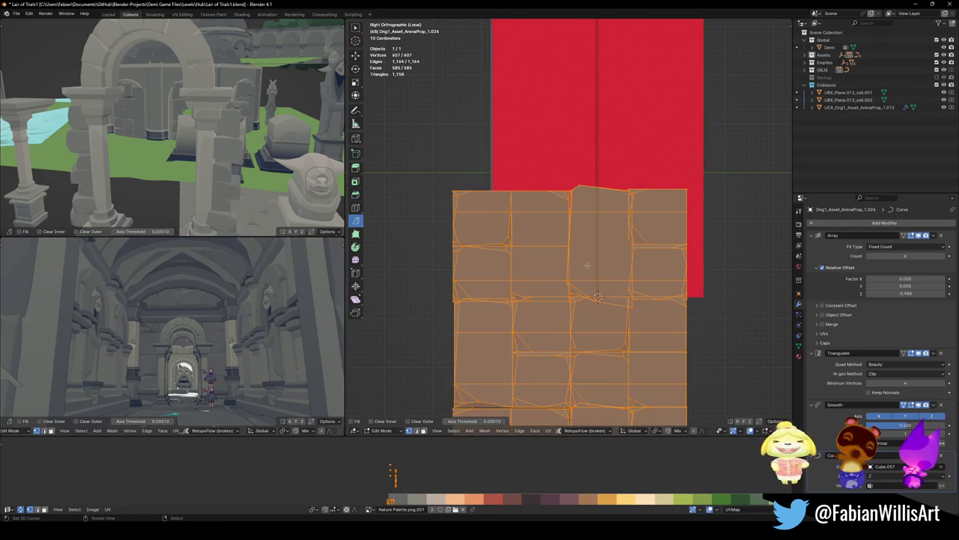
# In face select mode, pick one connected brick and loop-cut a new edge across it
pyautogui.hotkey('alt', 'a')
pyautogui.press('3')
pyautogui.press('l')
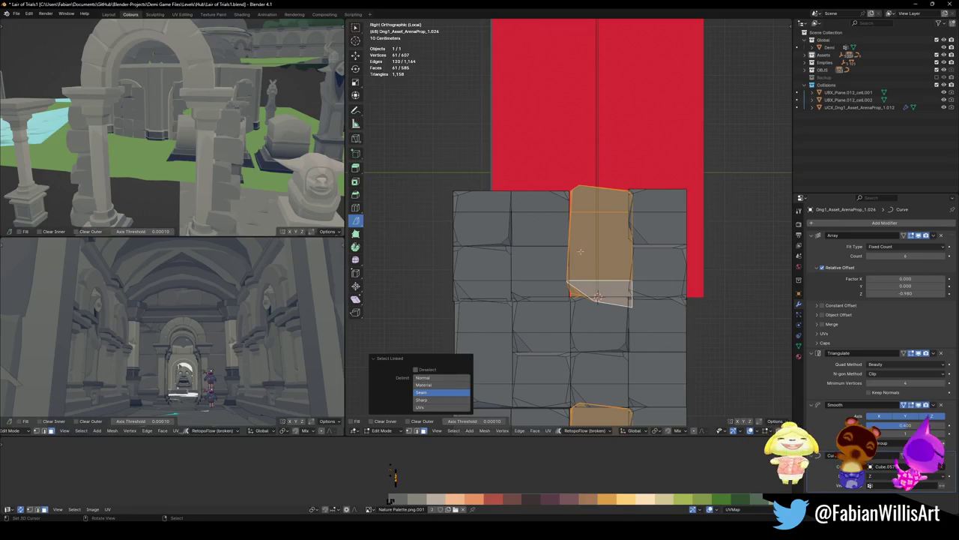
pyautogui.hotkey('ctrl', 'r')
pyautogui.click(576, 244)
pyautogui.click(652, 245)
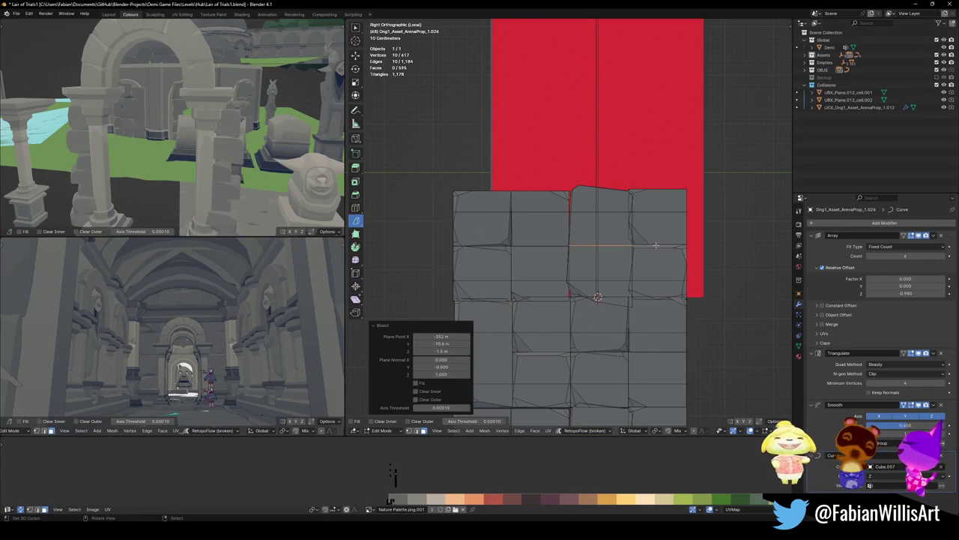
pyautogui.scroll(-2, 652, 245)
pyautogui.keyDown('shift'); pyautogui.moveTo(531, 324); pyautogui.dragTo(553, 291, button='middle'); pyautogui.keyUp('shift')
# Review the cut brick arch in perspective from Object Mode
pyautogui.hotkey('alt', 'a')
pyautogui.press('a')
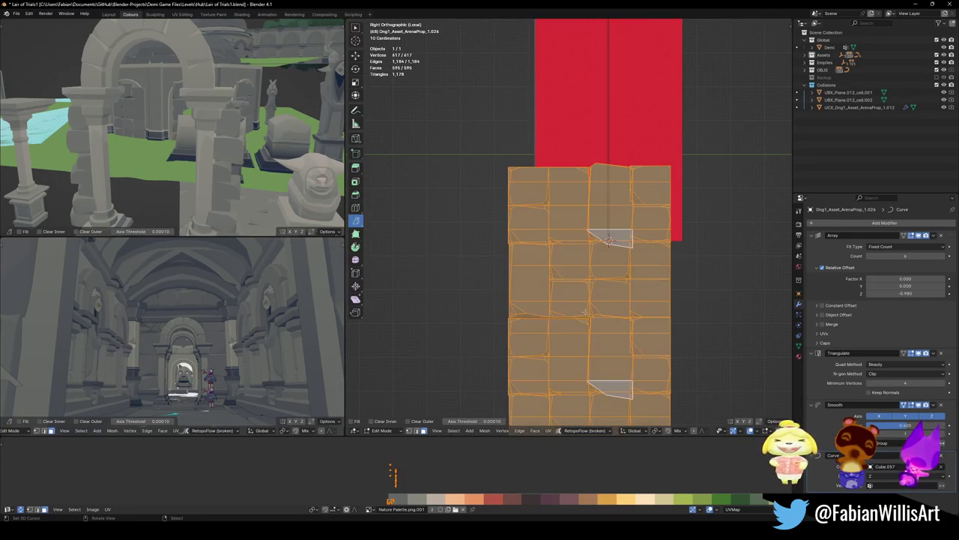
pyautogui.press('Tab')
pyautogui.moveTo(608, 238)
pyautogui.mouseDown(button='middle')
pyautogui.moveTo(592, 243)
pyautogui.moveTo(578, 278)
pyautogui.moveTo(585, 241)
pyautogui.moveTo(607, 251)
pyautogui.moveTo(567, 241)
pyautogui.moveTo(559, 214)
pyautogui.mouseUp(button='middle')
pyautogui.scroll(2, 588, 282)
pyautogui.scroll(2, 586, 241)
pyautogui.scroll(4, 587, 241)
pyautogui.scroll(3, 611, 253)
# Back in Edit Mode, select a seam-bounded left-column brick and bisect across it
pyautogui.press('Tab')
pyautogui.hotkey('alt', 'a')
pyautogui.scroll(-5, 619, 254)
pyautogui.scroll(2, 568, 241)
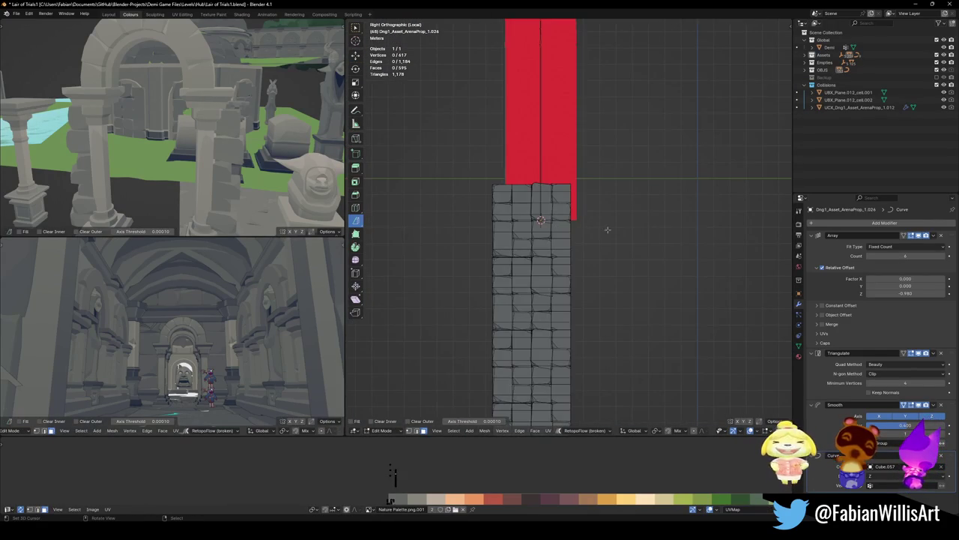
pyautogui.press('a')
pyautogui.scroll(2, 500, 257)
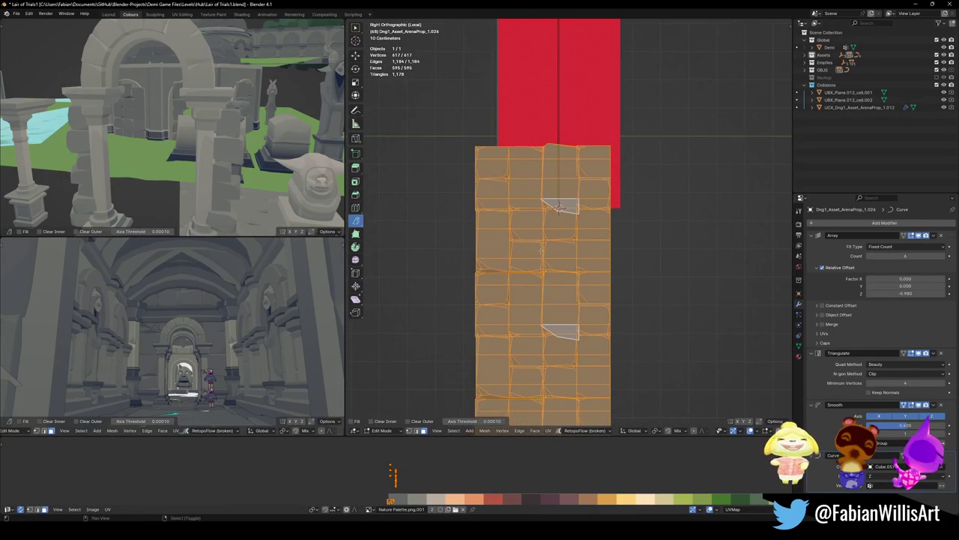
pyautogui.scroll(1, 480, 256)
pyautogui.hotkey('alt', 'a')
pyautogui.click(450, 252)
pyautogui.hotkey('ctrl', 'l')
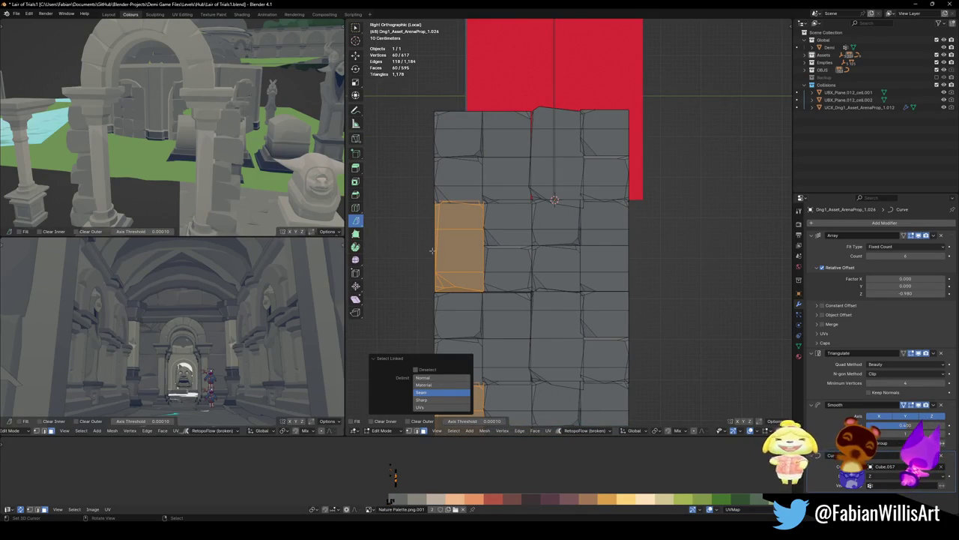
pyautogui.moveTo(434, 248); pyautogui.dragTo(495, 249)
pyautogui.scroll(-1, 499, 251)
pyautogui.scroll(-2, 567, 269)
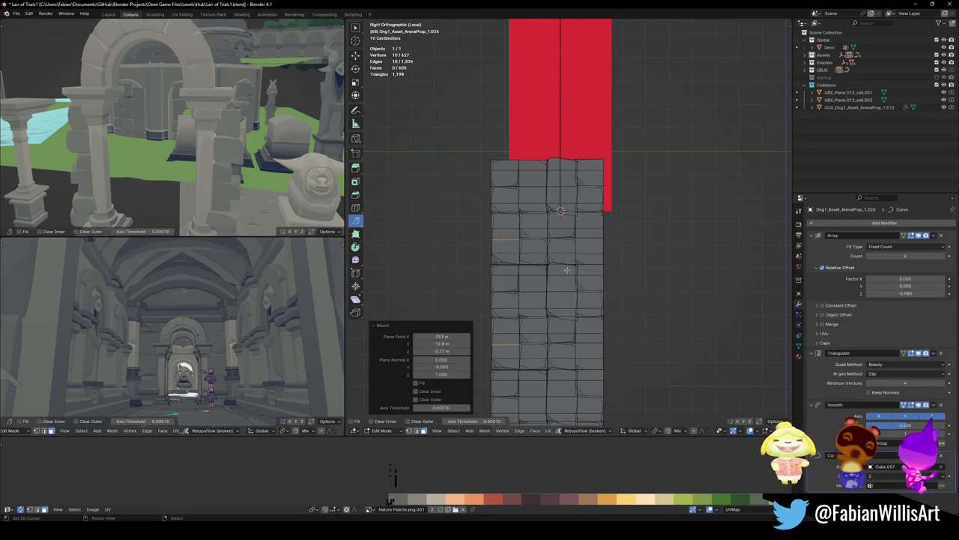
pyautogui.hotkey('alt', 'a')
# From an angled view, bisect a slice from the arch top downward
pyautogui.moveTo(561, 225)
pyautogui.mouseDown(button='middle')
pyautogui.moveTo(626, 203)
pyautogui.moveTo(567, 165)
pyautogui.mouseUp(button='middle')
pyautogui.scroll(3, 567, 165)
pyautogui.press('a')
pyautogui.scroll(1, 634, 216)
pyautogui.moveTo(634, 216)
pyautogui.mouseDown(button='middle')
pyautogui.moveTo(561, 212)
pyautogui.moveTo(549, 56)
pyautogui.mouseUp(button='middle')
pyautogui.hotkey('alt', 'a')
pyautogui.moveTo(549, 56); pyautogui.dragTo(551, 240)
pyautogui.moveTo(553, 306); pyautogui.dragTo(553, 306)
pyautogui.scroll(-3, 568, 225)
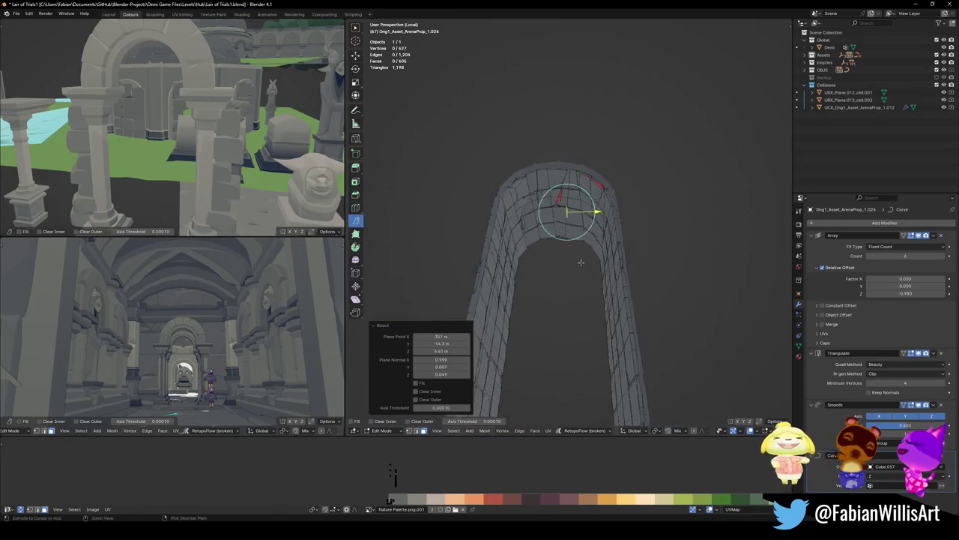
# Subdivide the selected arch faces, then undo the subdivision
pyautogui.press('a')
pyautogui.moveTo(574, 248); pyautogui.dragTo(607, 222, button='middle')
pyautogui.rightClick(607, 222)
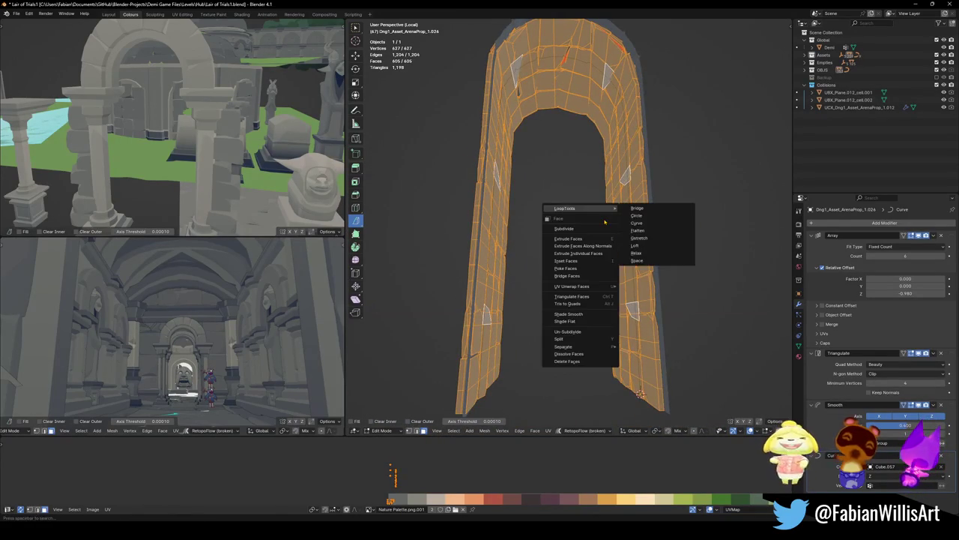
pyautogui.click(596, 219)
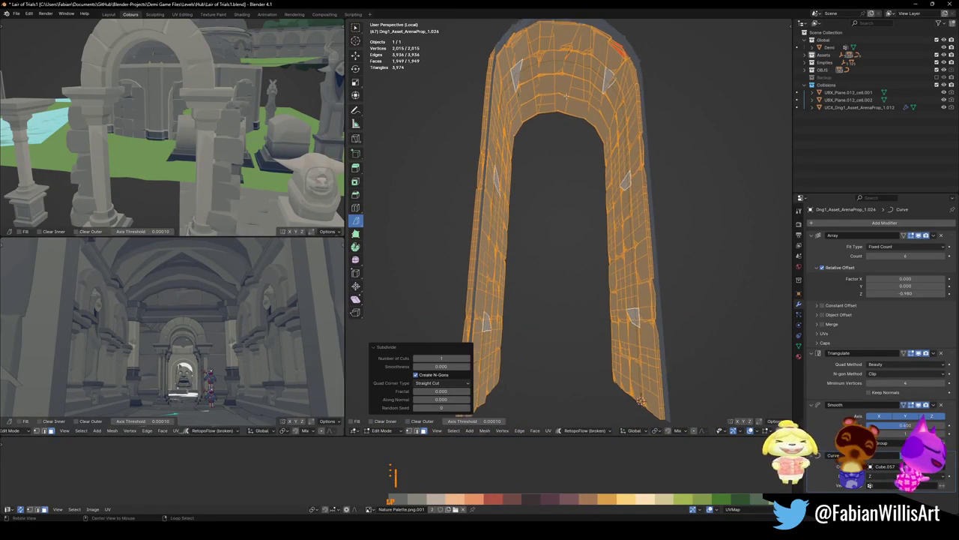
pyautogui.scroll(5, 565, 91)
pyautogui.scroll(2, 570, 120)
pyautogui.hotkey('ctrl', 'z')
pyautogui.hotkey('ctrl', 'z')
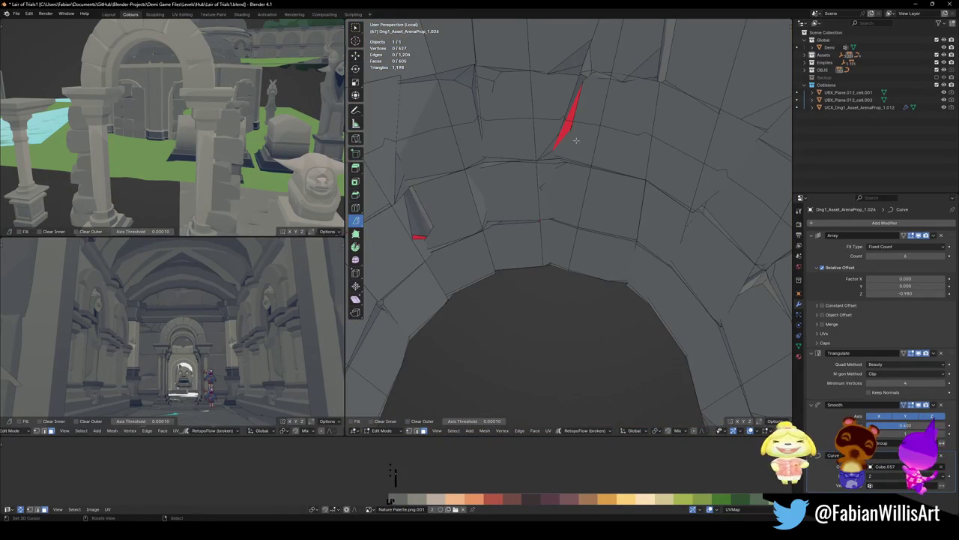
# Select two linked bricks at the arch top and view the strip in Right Ortho
pyautogui.press('l')
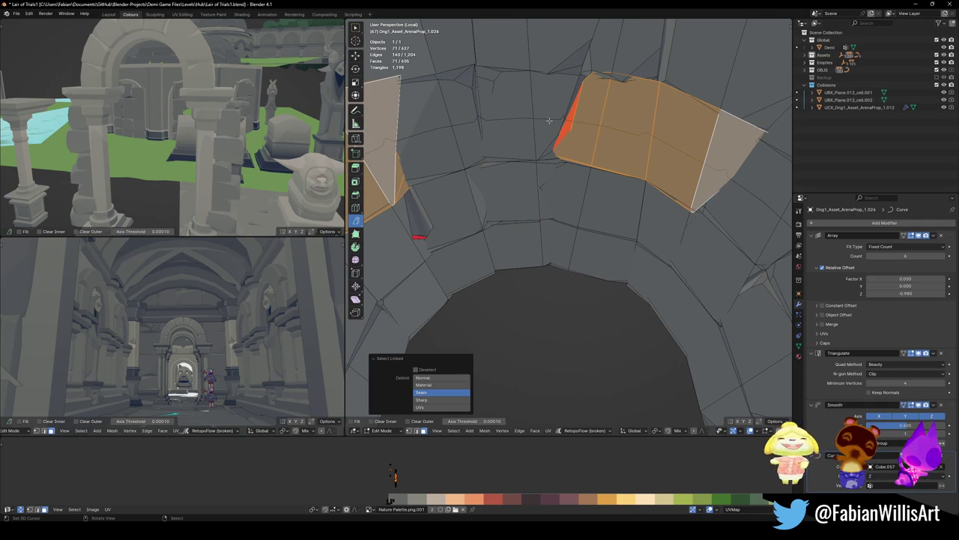
pyautogui.scroll(-4, 549, 120)
pyautogui.press('l')
pyautogui.moveTo(572, 154)
pyautogui.mouseDown(button='middle')
pyautogui.moveTo(633, 246)
pyautogui.moveTo(550, 256)
pyautogui.mouseUp(button='middle')
pyautogui.press('KP_3')
pyautogui.scroll(-2, 533, 241)
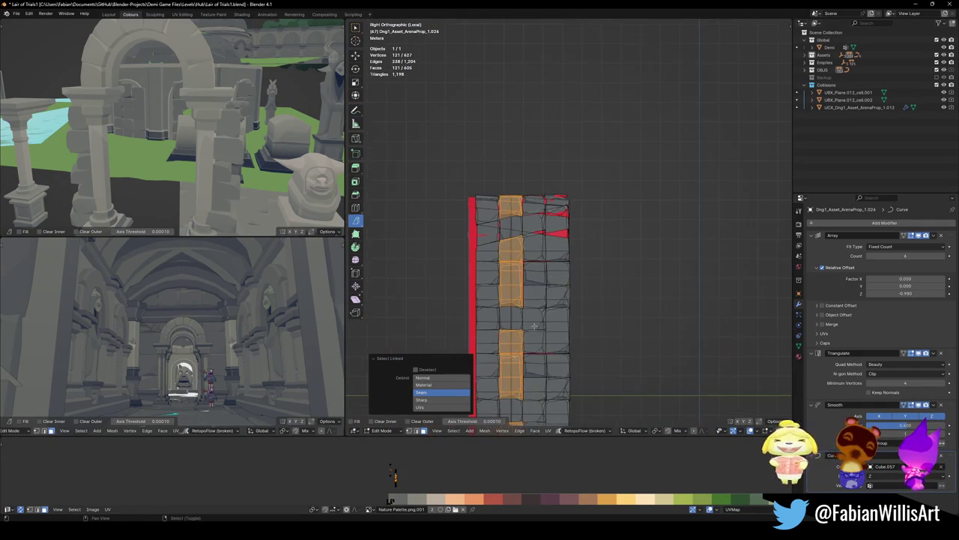
pyautogui.scroll(-3, 534, 207)
# Bisect lengthwise down the brick strip and return to Object Mode
pyautogui.keyDown('shift'); pyautogui.moveTo(534, 207); pyautogui.dragTo(537, 222, button='middle'); pyautogui.keyUp('shift')
pyautogui.moveTo(550, 116); pyautogui.dragTo(553, 209)
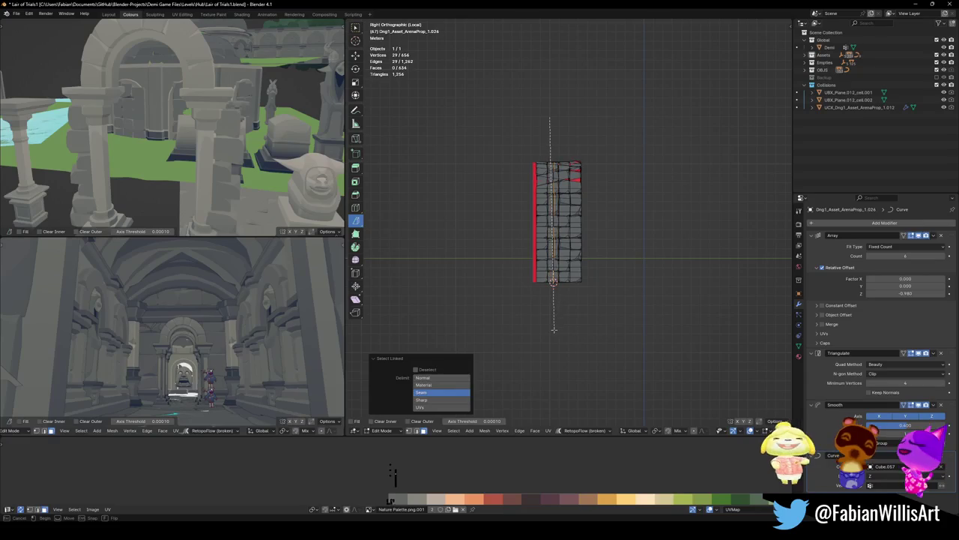
pyautogui.moveTo(555, 328); pyautogui.dragTo(555, 329)
pyautogui.scroll(4, 554, 328)
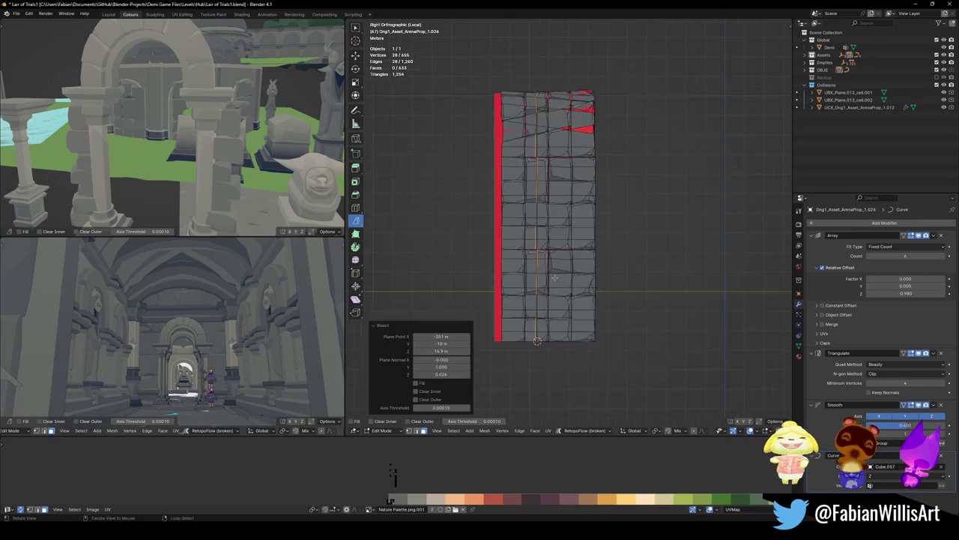
pyautogui.moveTo(555, 328); pyautogui.dragTo(586, 208, button='middle')
pyautogui.press('Tab')
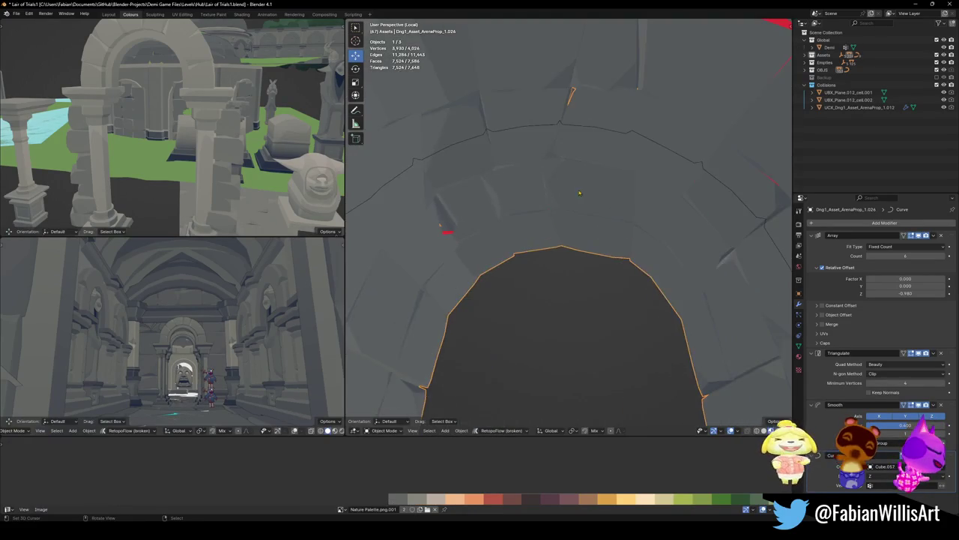
# Select the arch trim, apply its Array modifier, then undo the apply
pyautogui.moveTo(576, 221); pyautogui.dragTo(579, 219, button='middle')
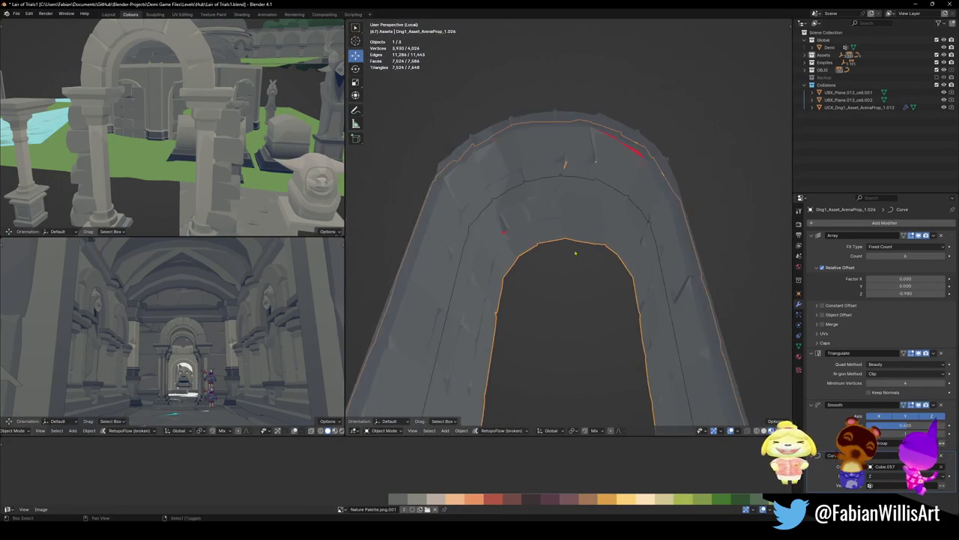
pyautogui.scroll(4, 581, 216)
pyautogui.scroll(-3, 581, 216)
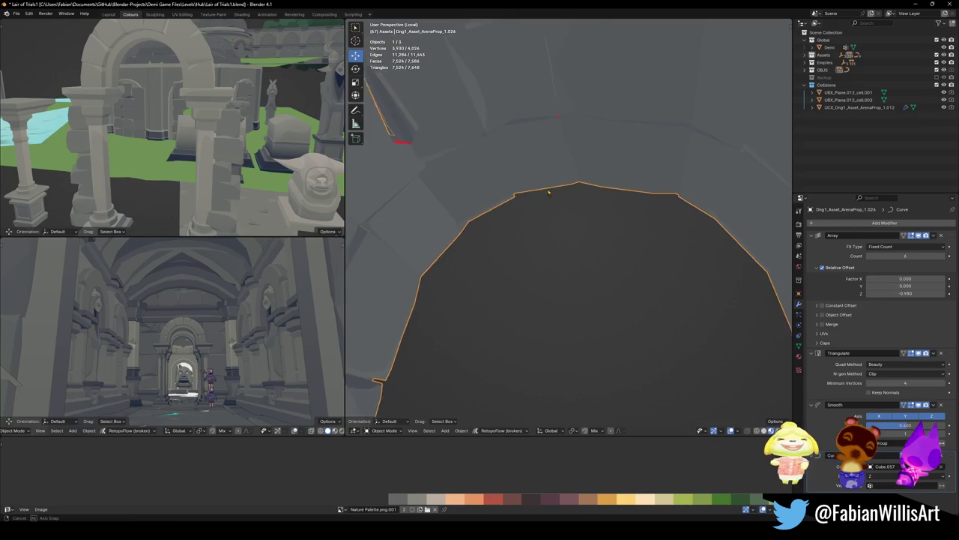
pyautogui.scroll(-3, 581, 216)
pyautogui.hotkey('alt', 'a')
pyautogui.moveTo(546, 225)
pyautogui.mouseDown(button='middle')
pyautogui.moveTo(528, 275)
pyautogui.moveTo(559, 328)
pyautogui.mouseUp(button='middle')
pyautogui.scroll(5, 547, 300)
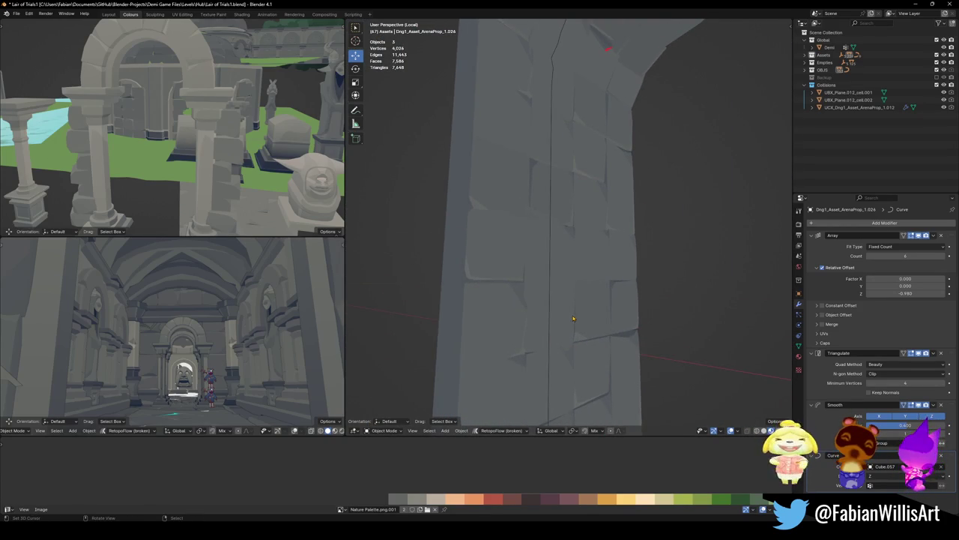
pyautogui.click(581, 303)
pyautogui.scroll(-2, 587, 299)
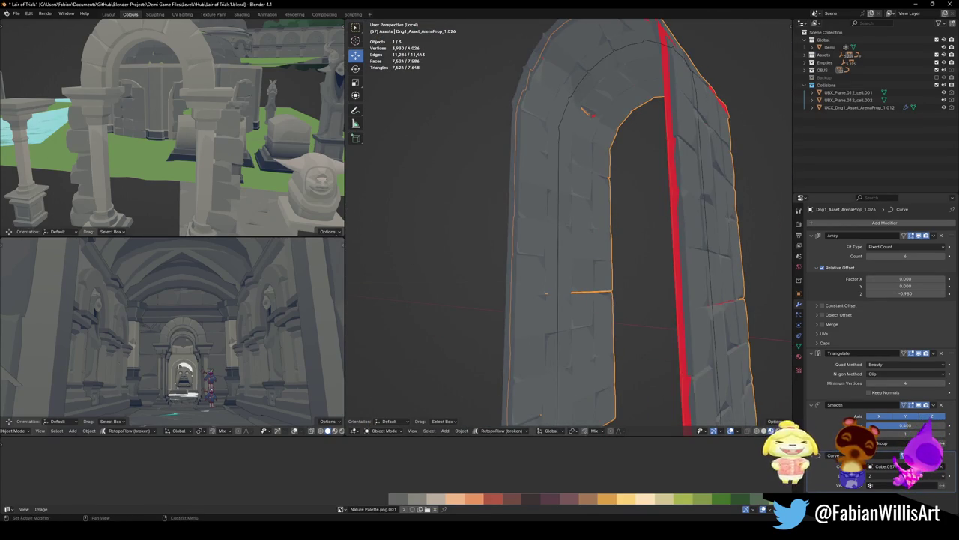
pyautogui.hotkey('ctrl', 'a')
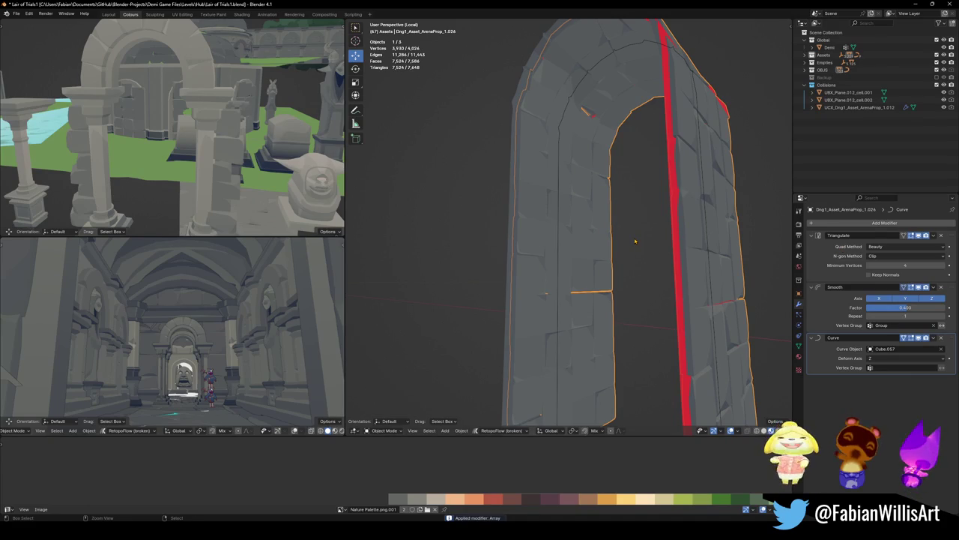
pyautogui.hotkey('ctrl', 'z')
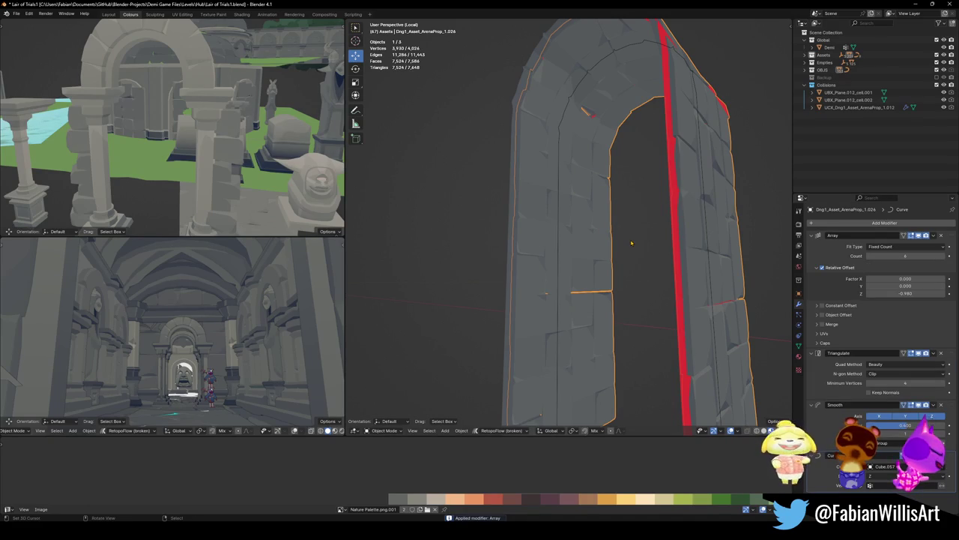
# Set the arch array's Relative Offset Z to -0.910 to close the block gaps
pyautogui.click(631, 243)
pyautogui.scroll(2, 628, 242)
pyautogui.moveTo(625, 242); pyautogui.dragTo(618, 254, button='middle')
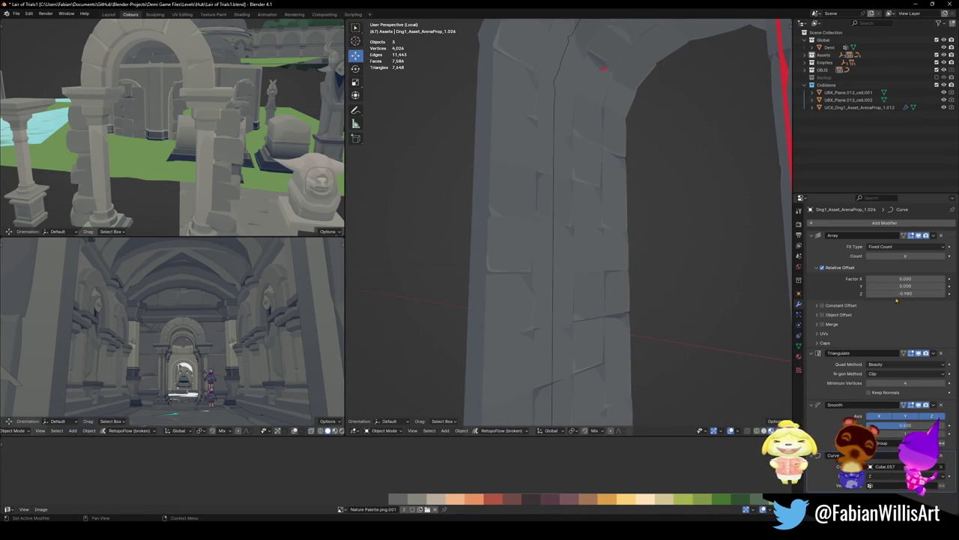
pyautogui.moveTo(906, 294); pyautogui.dragTo(916, 293)
pyautogui.moveTo(614, 195)
pyautogui.mouseDown(button='middle')
pyautogui.moveTo(571, 189)
pyautogui.moveTo(558, 248)
pyautogui.mouseUp(button='middle')
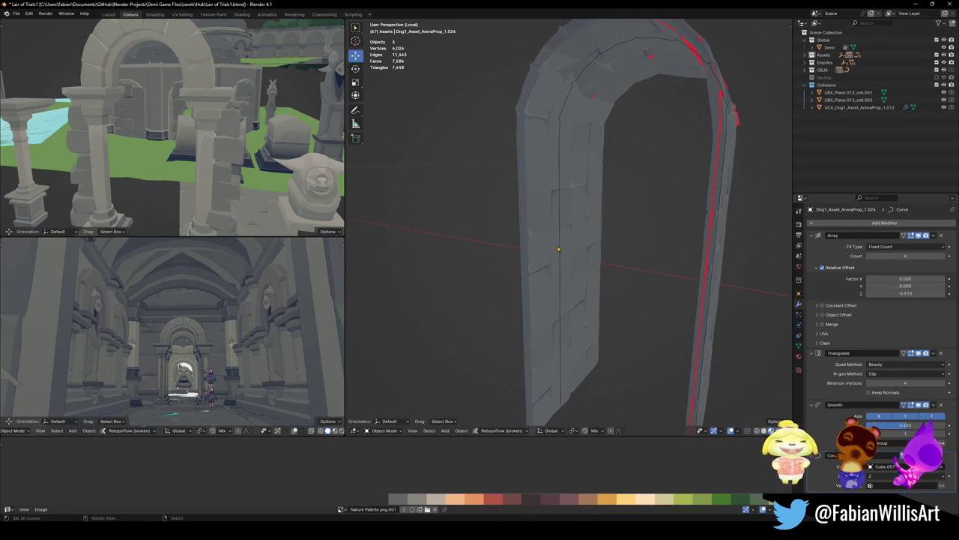
# Exit Local view, select the tall pillar trim piece and isolate it in Local view
pyautogui.press('/')
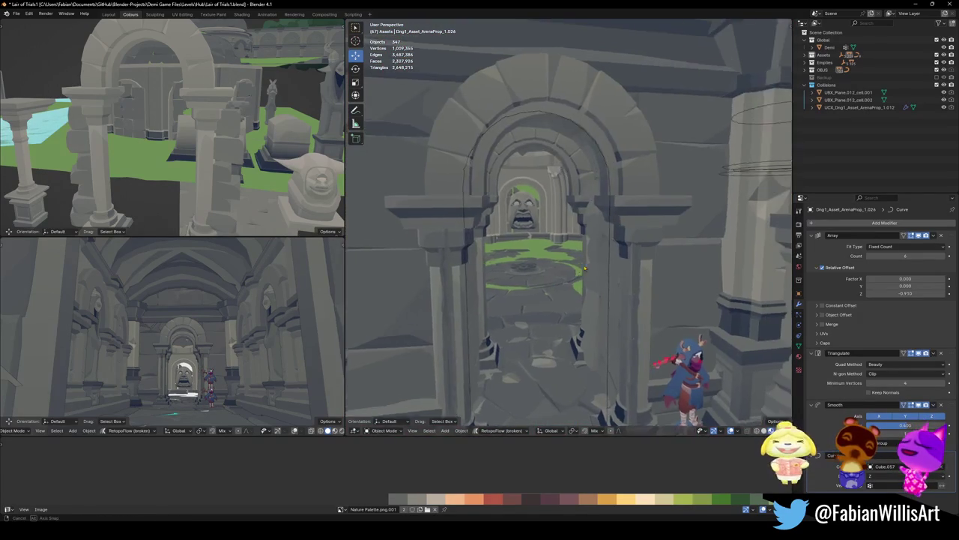
pyautogui.moveTo(578, 247)
pyautogui.mouseDown(button='middle')
pyautogui.moveTo(579, 281)
pyautogui.moveTo(613, 275)
pyautogui.moveTo(608, 291)
pyautogui.mouseUp(button='middle')
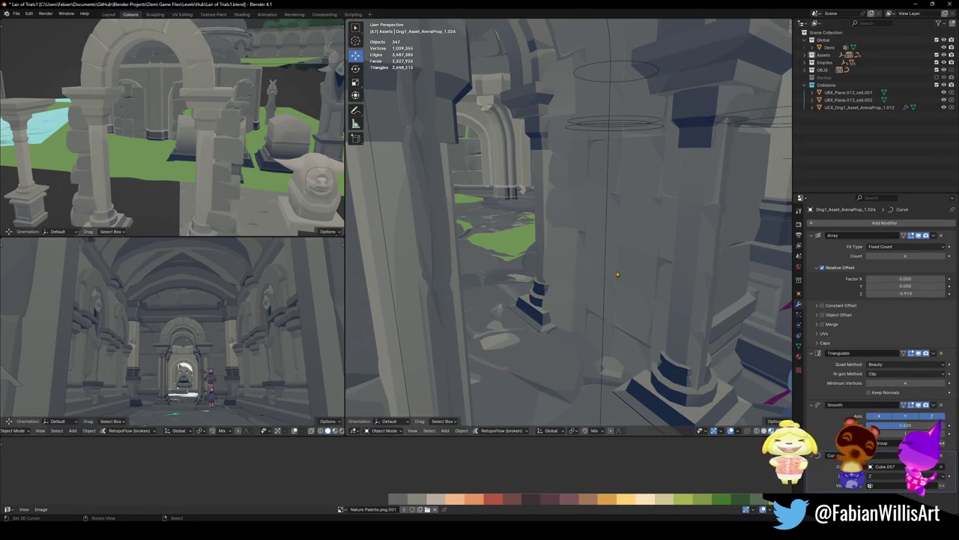
pyautogui.click(623, 266)
pyautogui.press('KP_Divide')
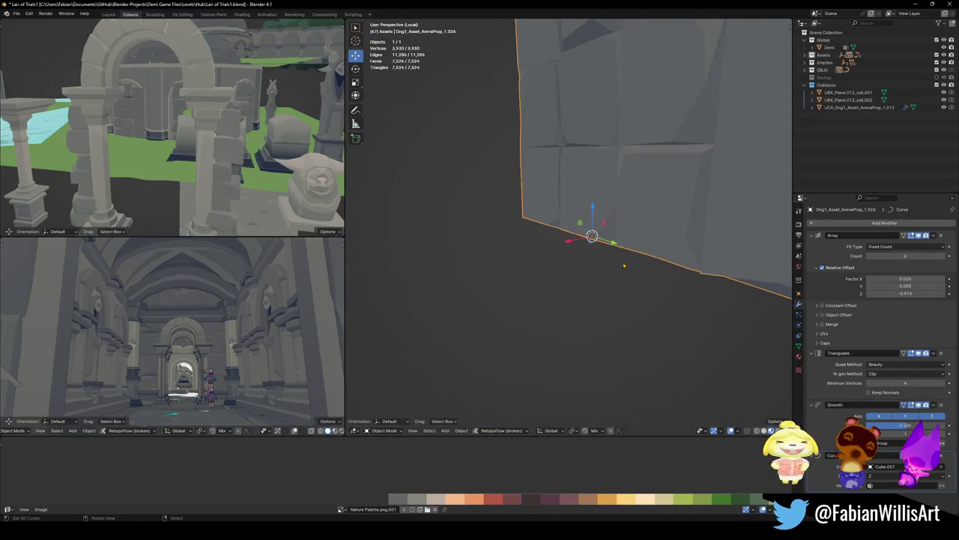
# In Edit Mode, select the linked duplicate mesh strips and delete their vertices
pyautogui.press('Tab')
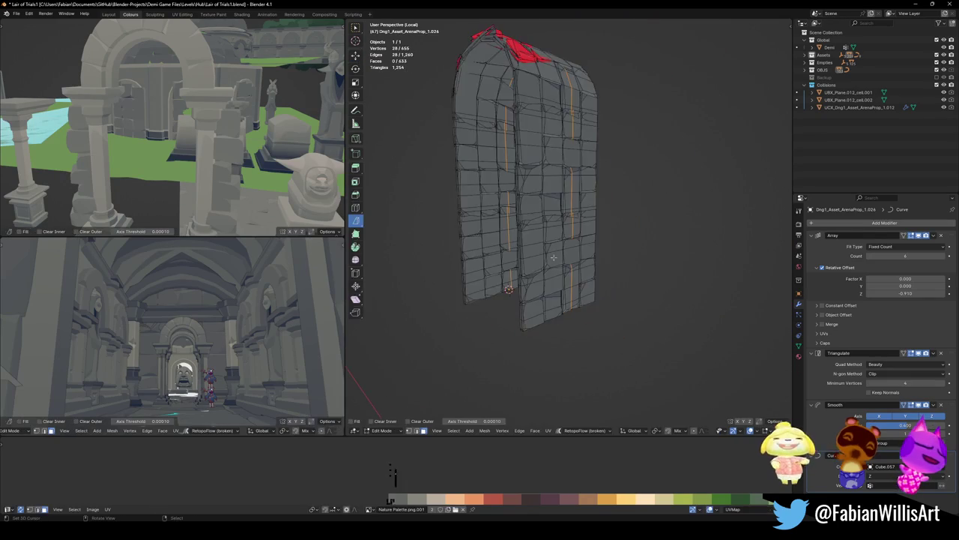
pyautogui.moveTo(570, 225)
pyautogui.mouseDown(button='middle')
pyautogui.moveTo(590, 240)
pyautogui.moveTo(581, 326)
pyautogui.moveTo(597, 340)
pyautogui.mouseUp(button='middle')
pyautogui.moveTo(546, 270); pyautogui.dragTo(534, 318, button='middle')
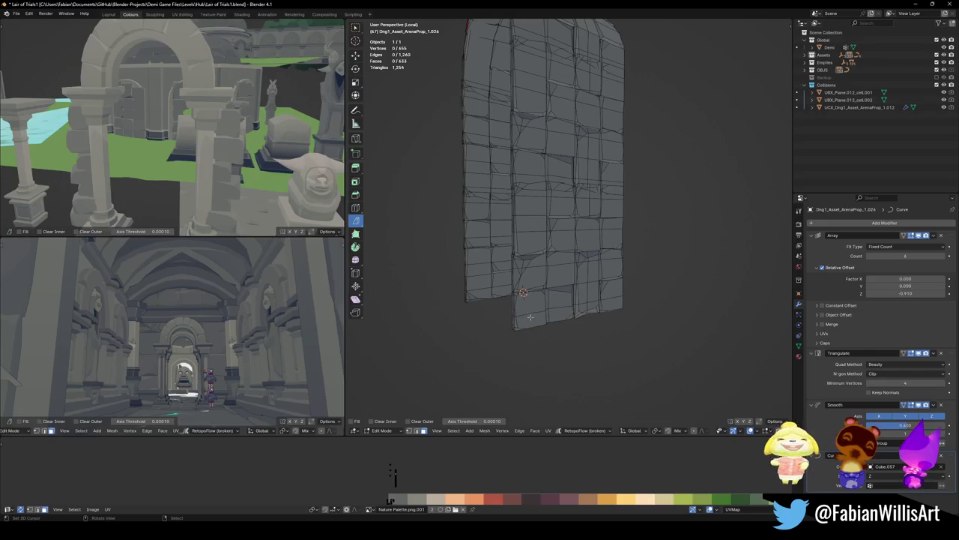
pyautogui.press('l')
pyautogui.press('l')
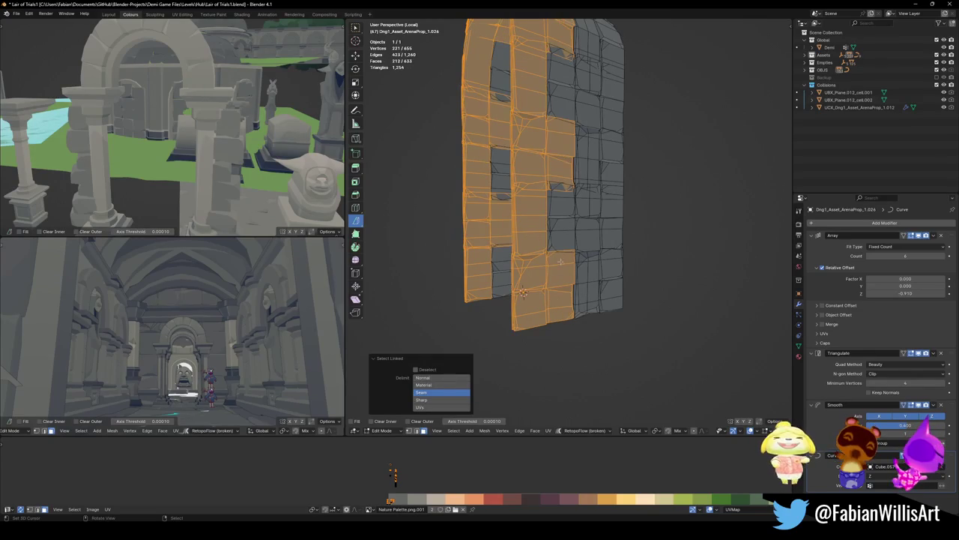
pyautogui.moveTo(620, 266); pyautogui.dragTo(597, 273, button='middle')
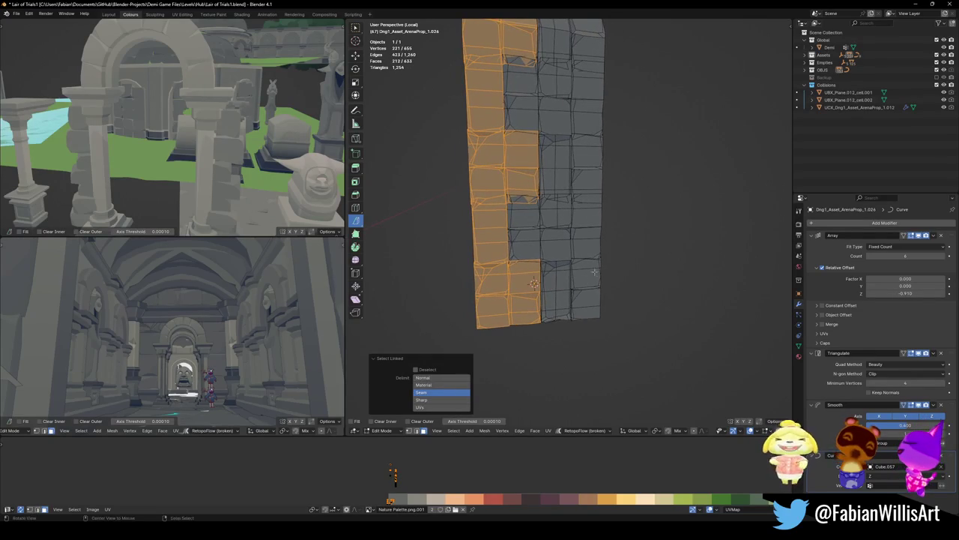
pyautogui.press('l')
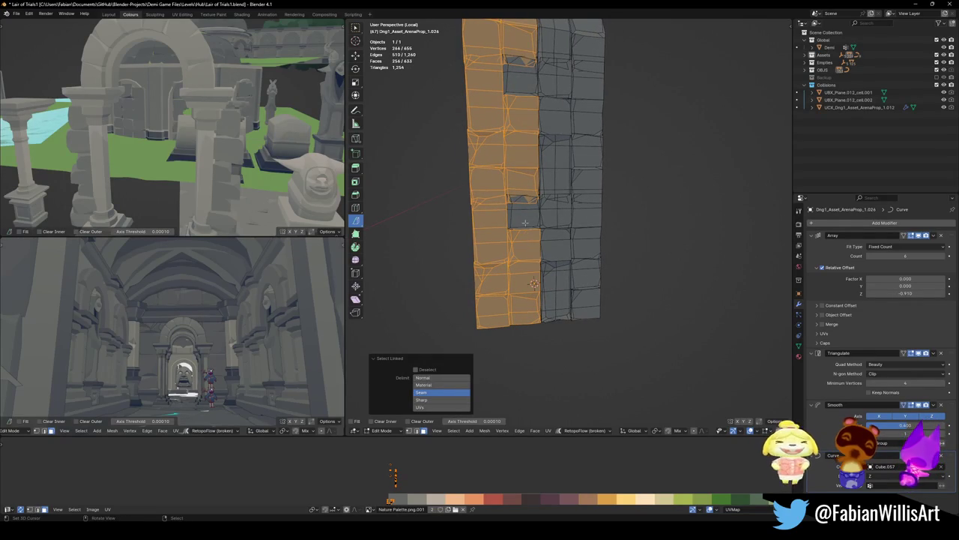
pyautogui.press('l')
pyautogui.press('x')
pyautogui.click(509, 196)
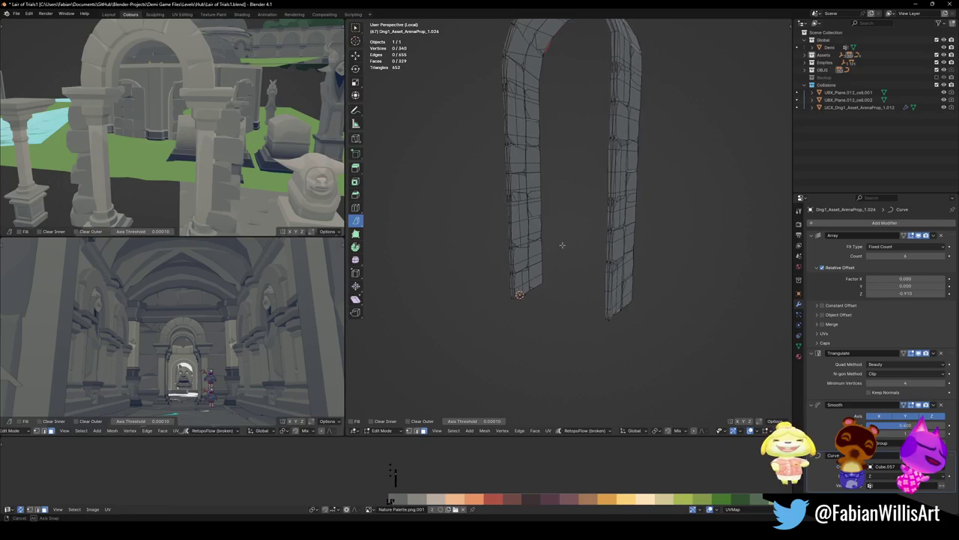
# Exit Local view and return to Object Mode with the full level visible
pyautogui.press('KP_Divide')
pyautogui.press('Tab')
pyautogui.moveTo(576, 218); pyautogui.dragTo(613, 272, button='middle')
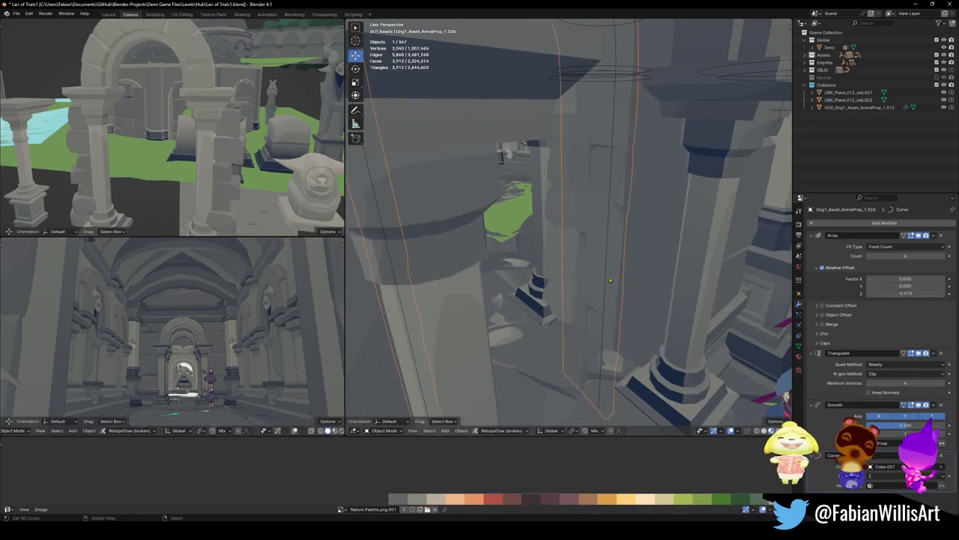
# In Edit Mode, delete part of the right pillar trim's faces
pyautogui.press('Tab')
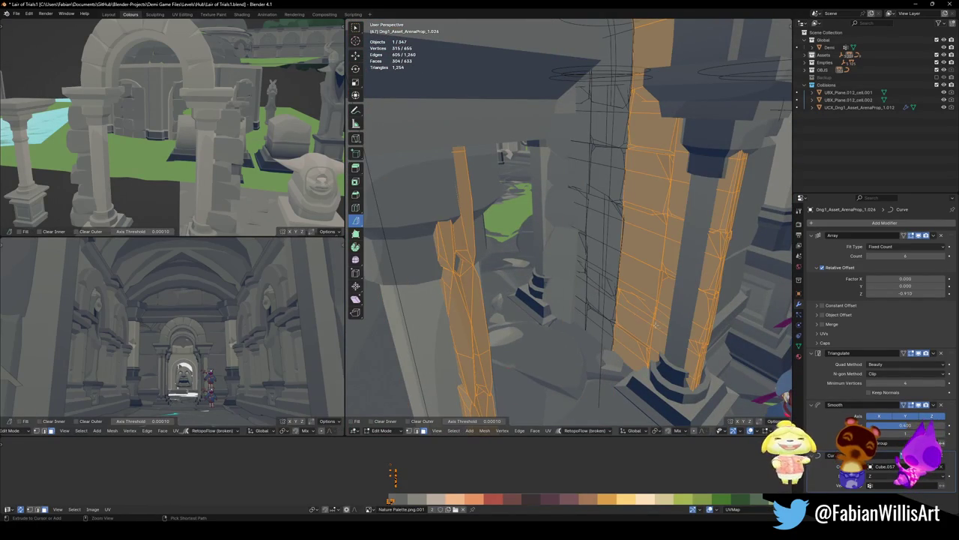
pyautogui.keyDown('ctrl'); pyautogui.click(636, 315); pyautogui.keyUp('ctrl')
pyautogui.keyDown('ctrl'); pyautogui.click(646, 345); pyautogui.keyUp('ctrl')
pyautogui.press('x')
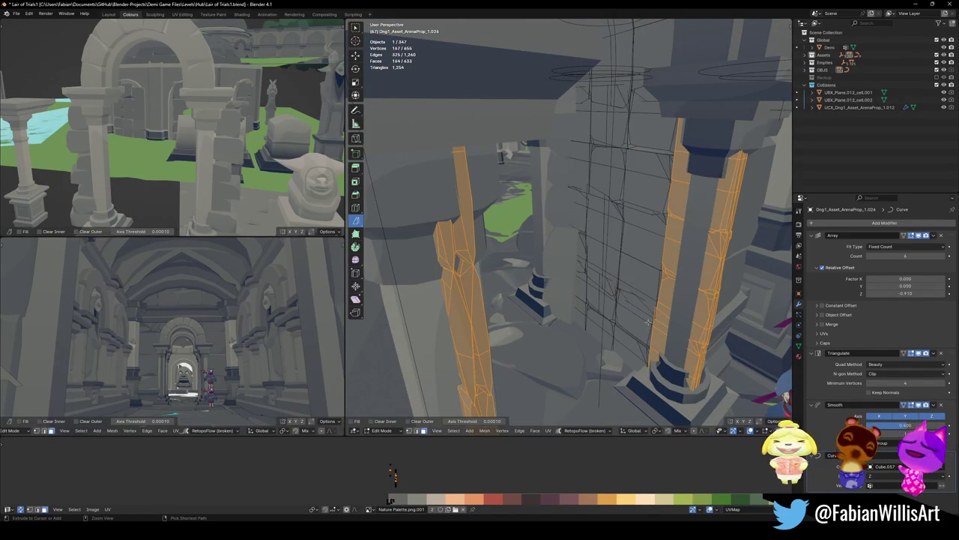
pyautogui.click(653, 308)
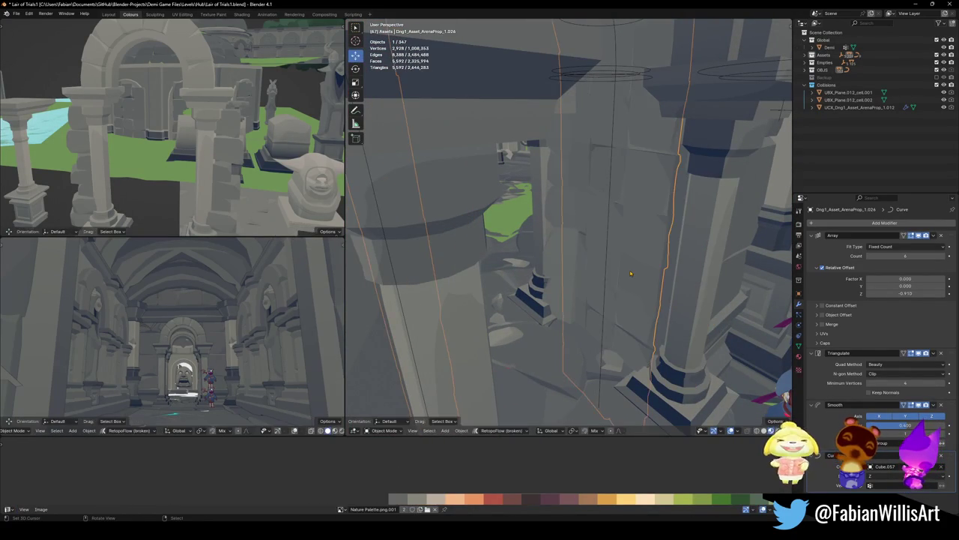
# Move the whole remaining pillar trim mesh along Y and leave Edit Mode
pyautogui.press('a')
pyautogui.press('g')
pyautogui.press('y')
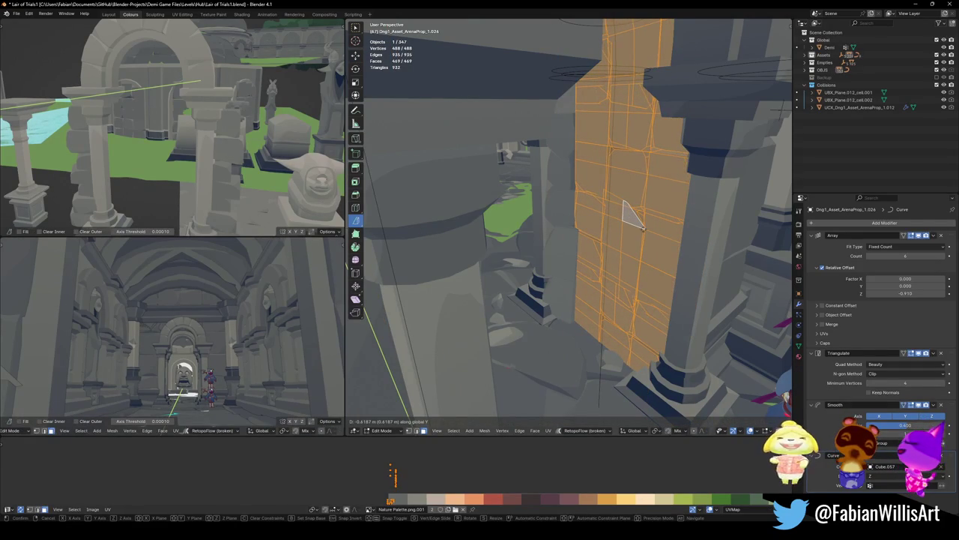
pyautogui.click(642, 229)
pyautogui.press('Tab')
# Fly toward the arch, then shift the whole trim mesh along Y
pyautogui.moveTo(642, 229); pyautogui.dragTo(590, 264, button='middle')
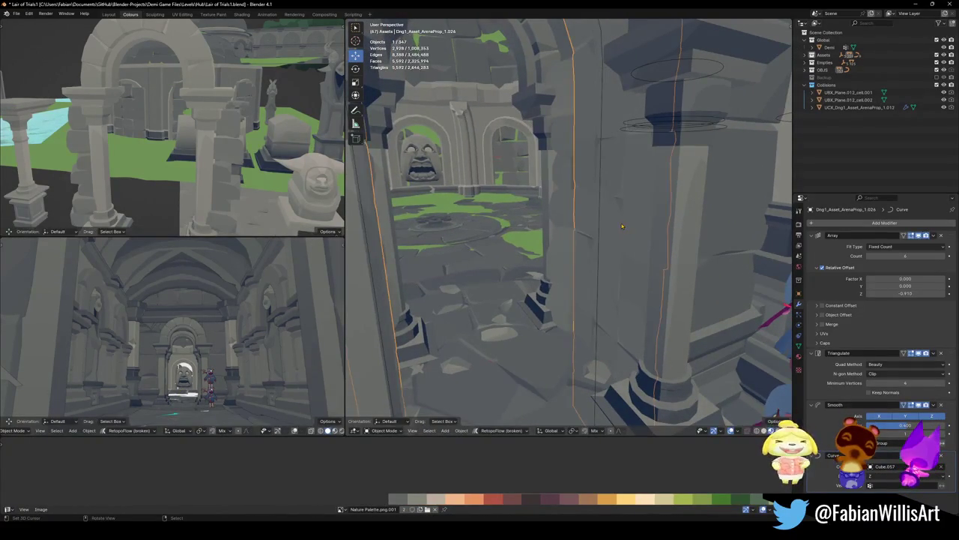
pyautogui.hotkey('shift', '`')
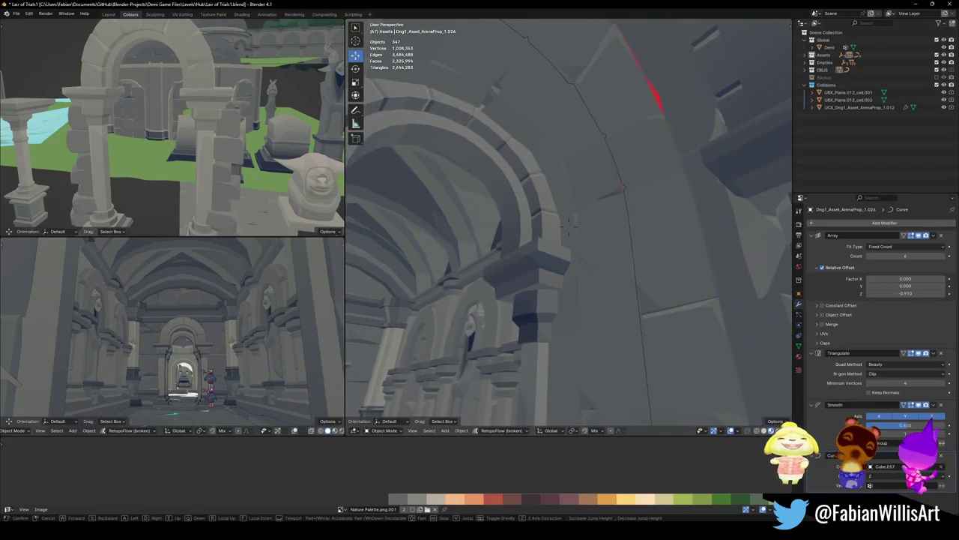
pyautogui.click(570, 228)
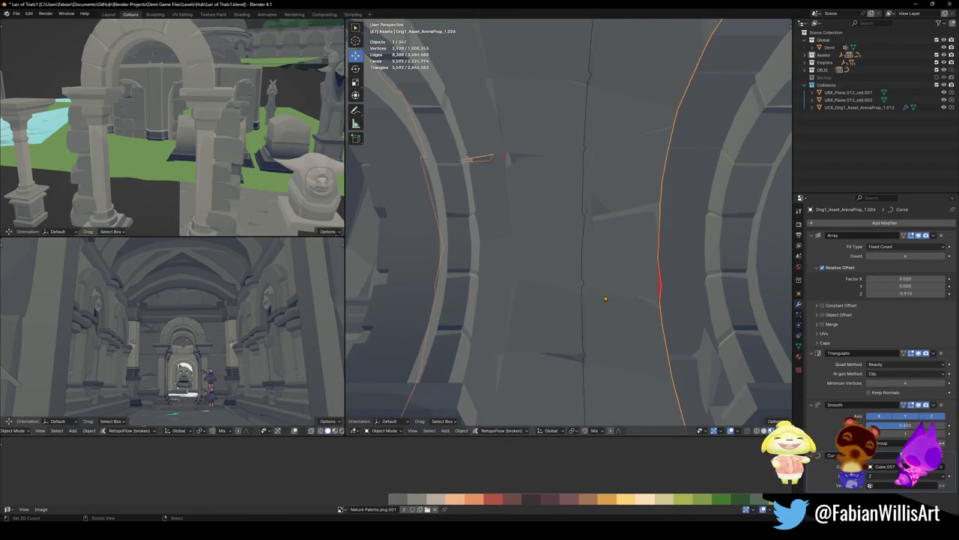
pyautogui.press('Tab')
pyautogui.press('a')
pyautogui.press('g')
pyautogui.press('y')
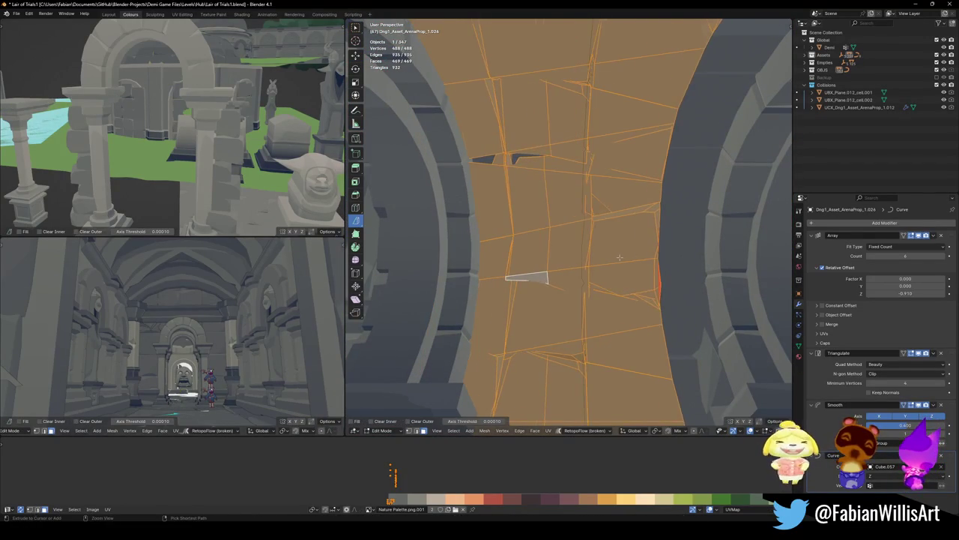
pyautogui.click(619, 257)
# Stretch the trim mesh to 1.147 along Y and reposition it along Y
pyautogui.hotkey('alt', 'a')
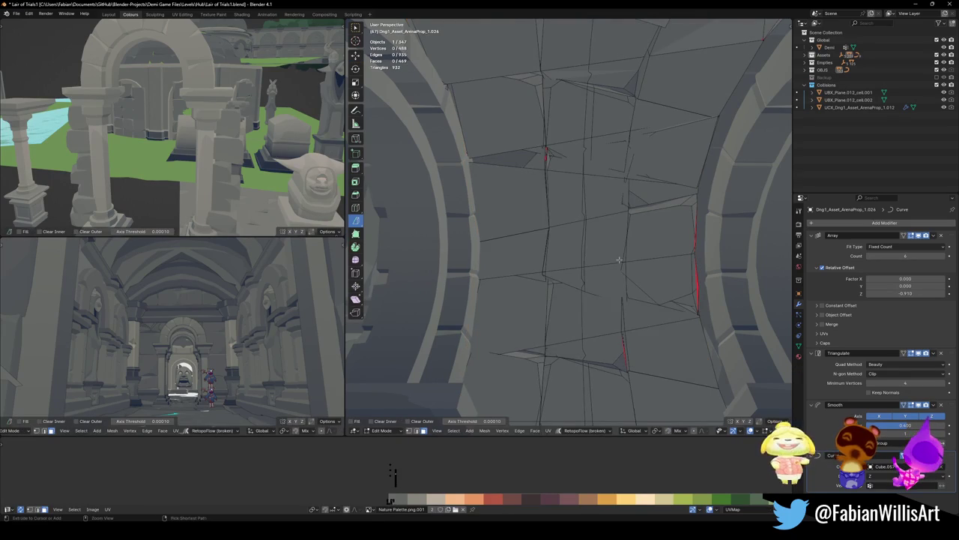
pyautogui.press('a')
pyautogui.press('s')
pyautogui.press('y')
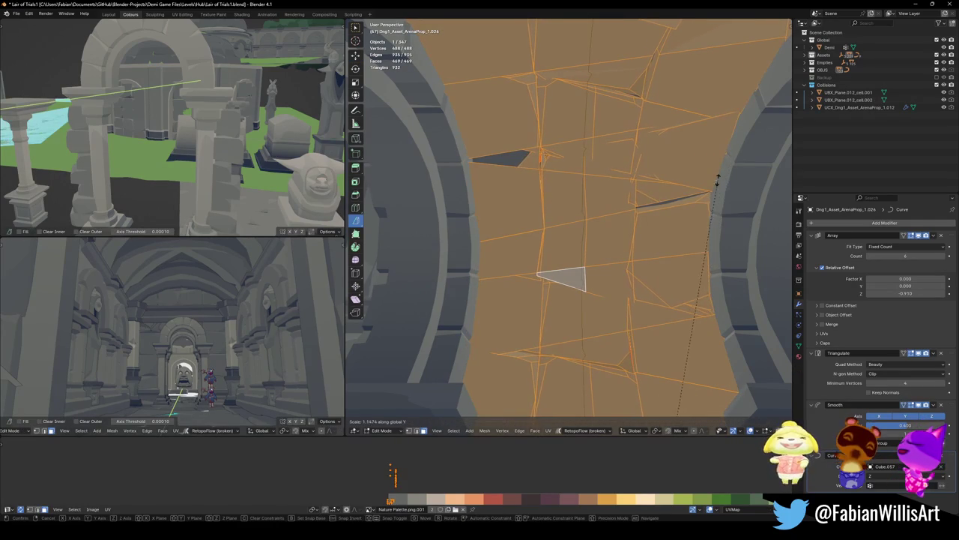
pyautogui.click(717, 180)
pyautogui.press('g')
pyautogui.press('y')
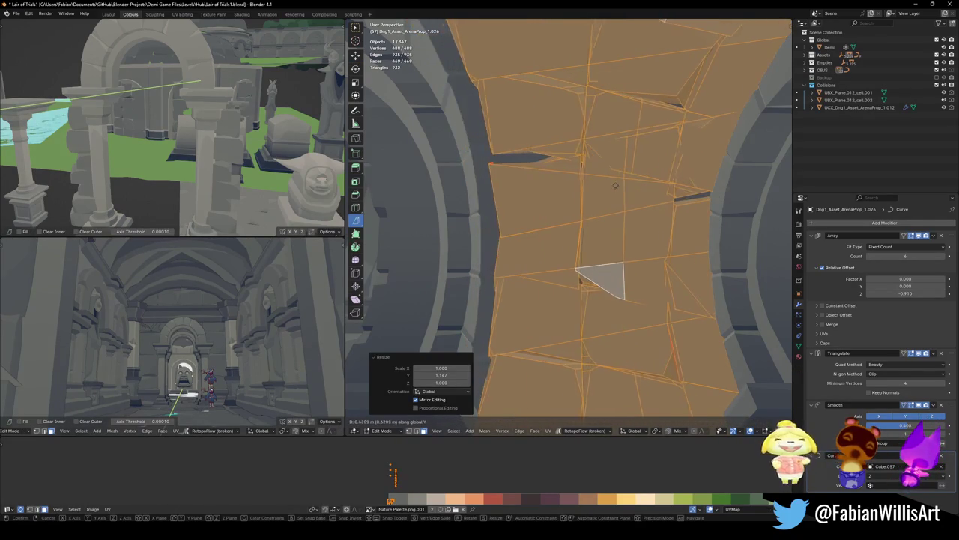
pyautogui.click(653, 186)
pyautogui.press('Tab')
# Walk through the arched corridor to inspect the trim, statue and ceiling ring
pyautogui.hotkey('shift', '`')
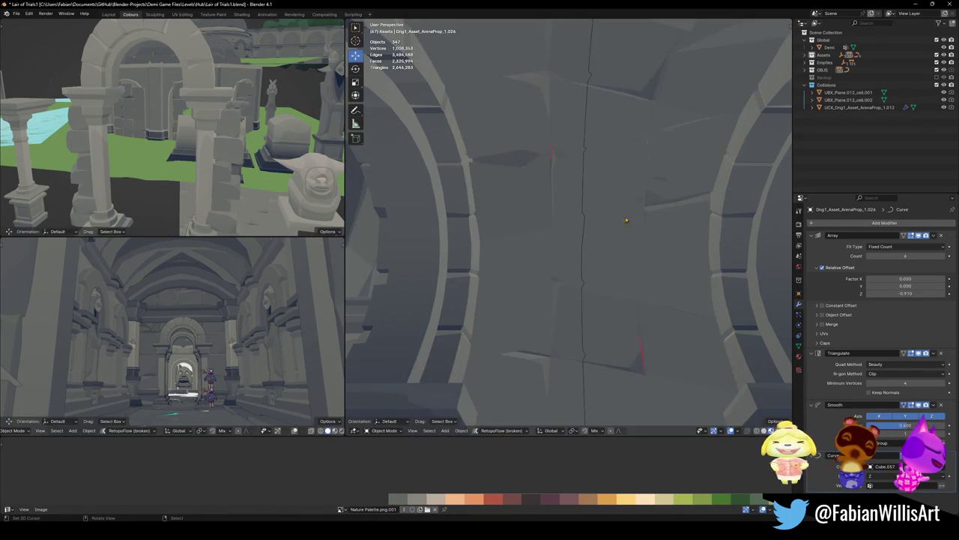
pyautogui.press('w')
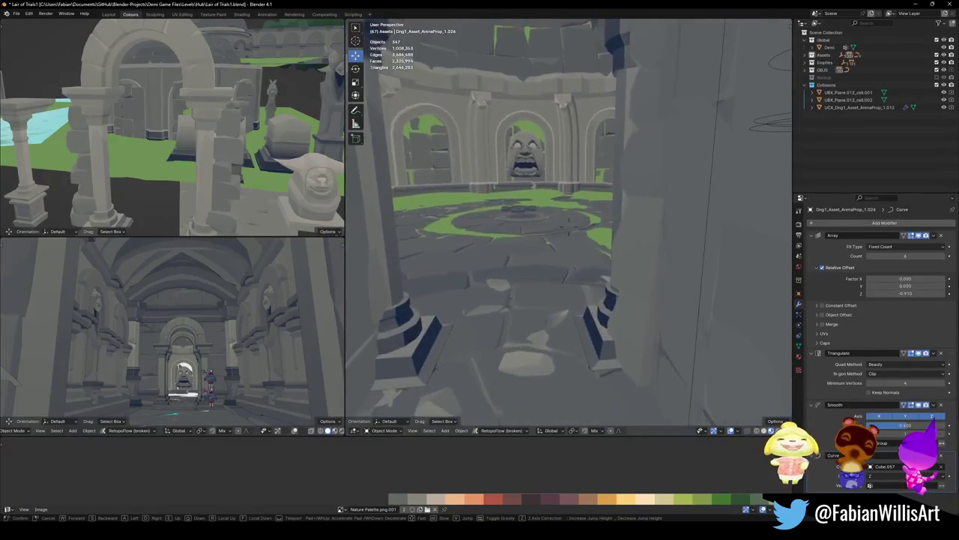
pyautogui.press('w')
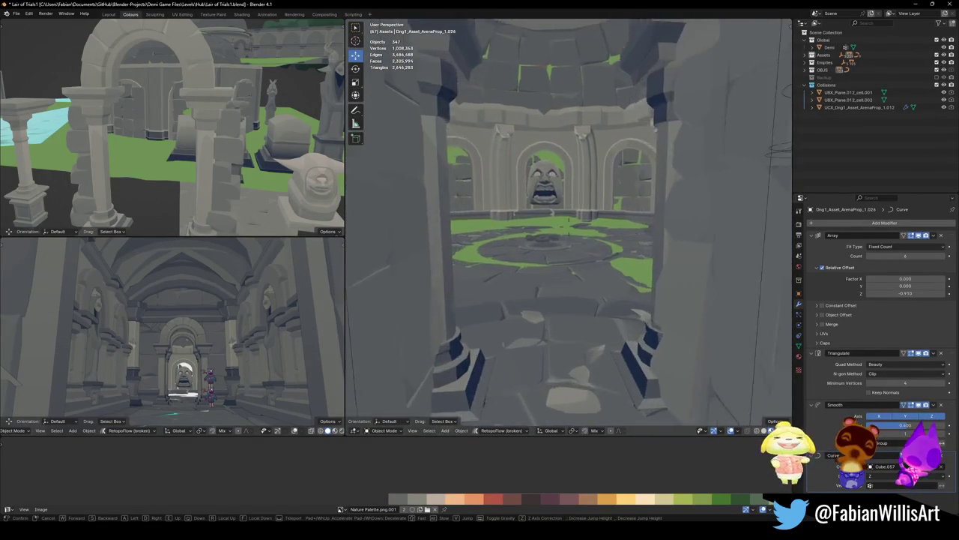
pyautogui.press('s')
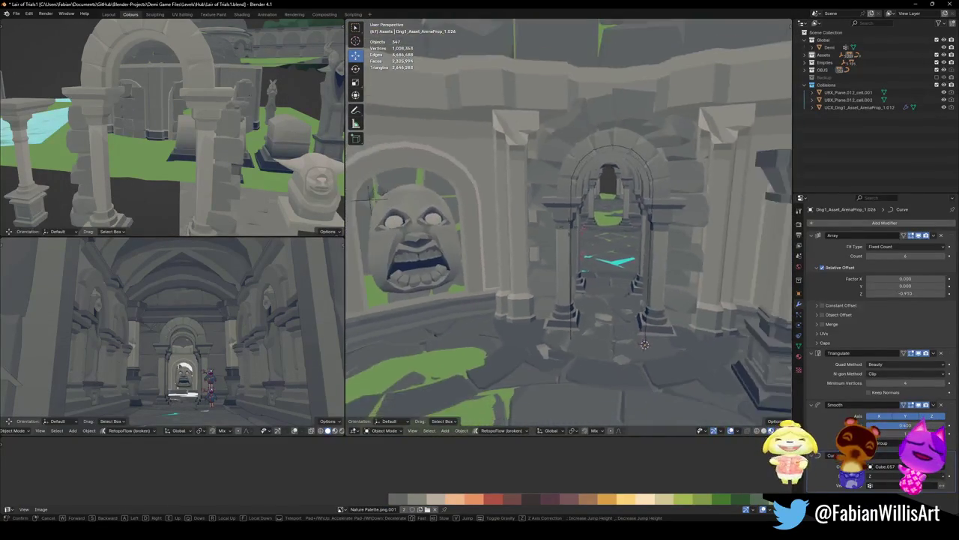
pyautogui.press('w')
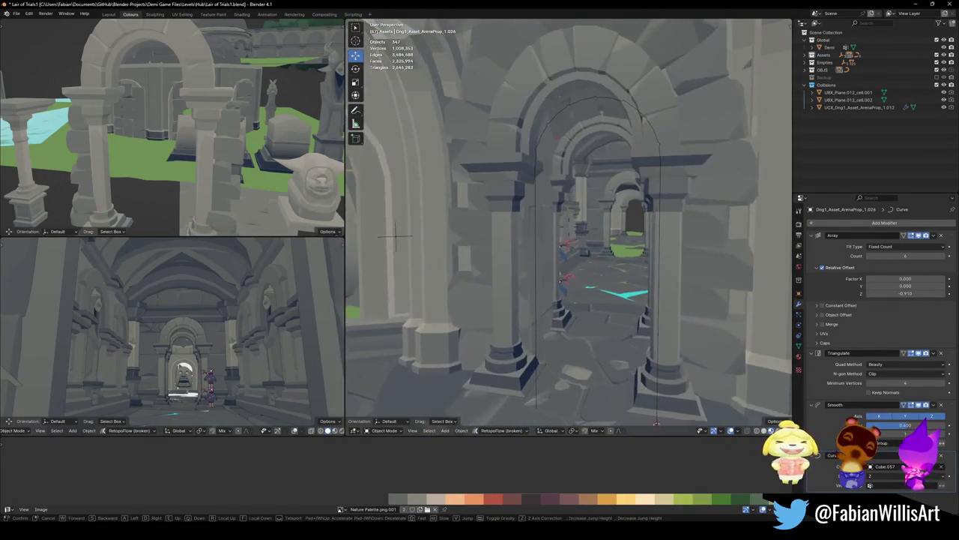
pyautogui.press('w')
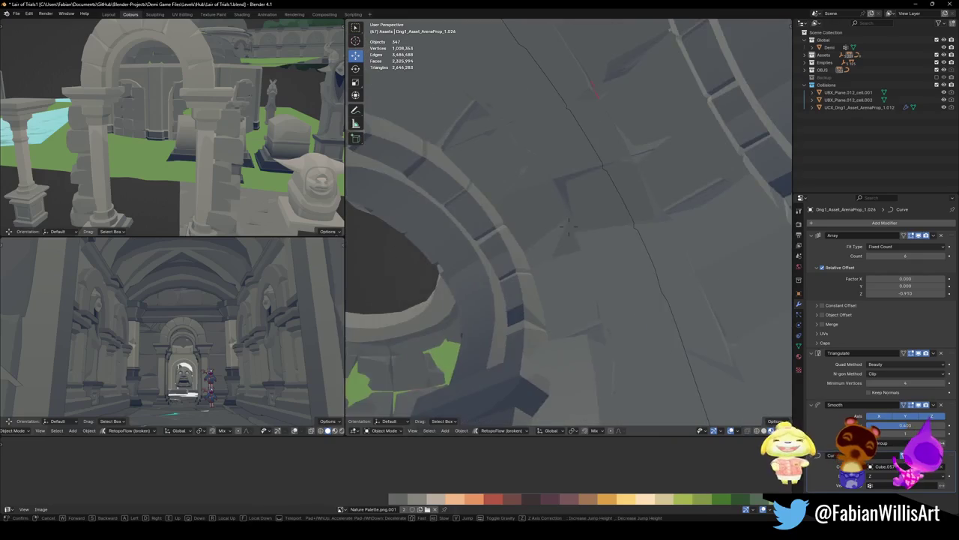
pyautogui.press('w')
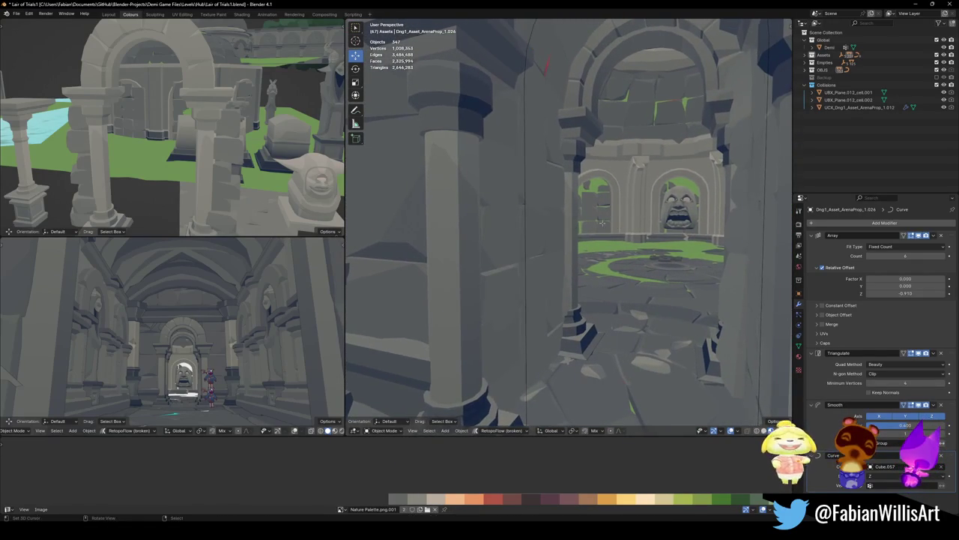
pyautogui.click(567, 228)
pyautogui.press('Tab')
pyautogui.press('Tab')
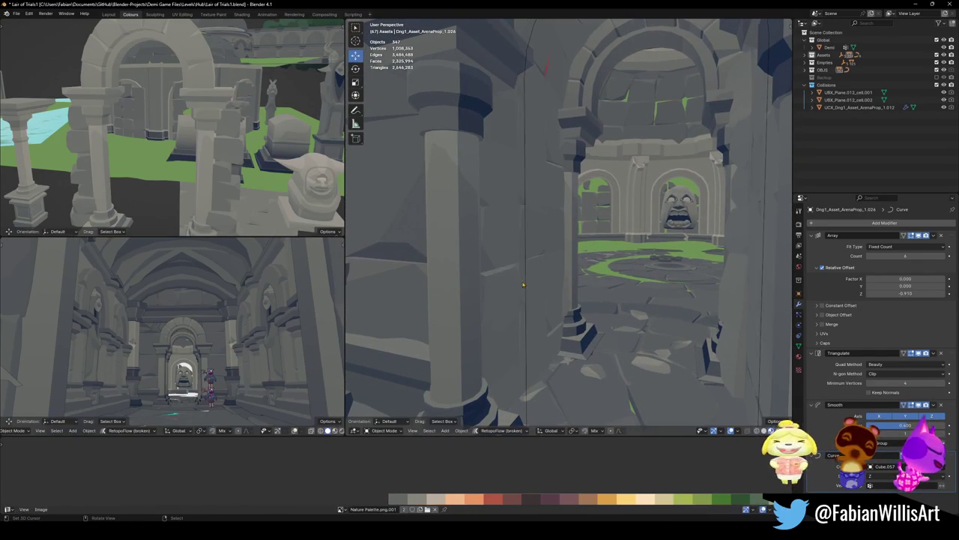
pyautogui.hotkey('shift', '`')
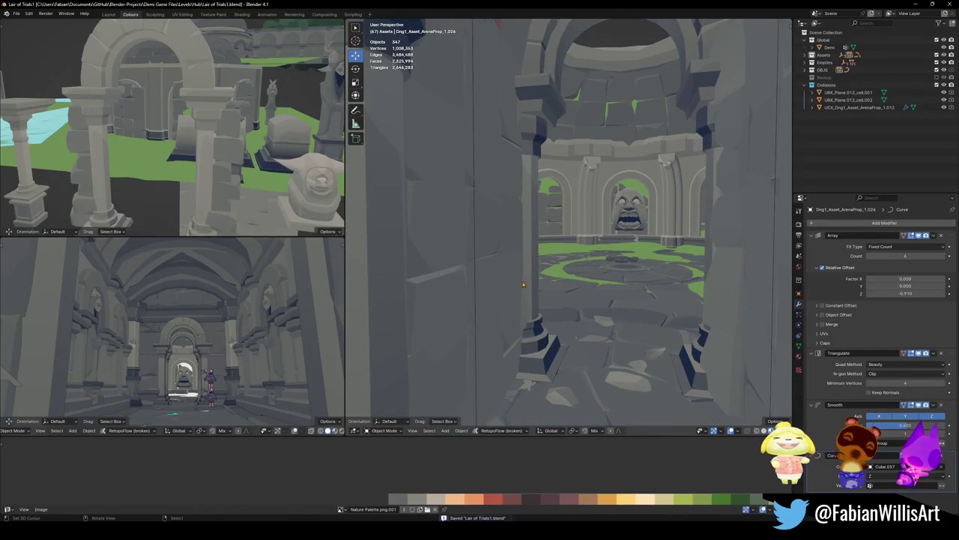
pyautogui.press('Return')
# Nudge the arena prop's selected face slightly along X in Edit Mode
pyautogui.press('Tab')
pyautogui.press('g')
pyautogui.press('x')
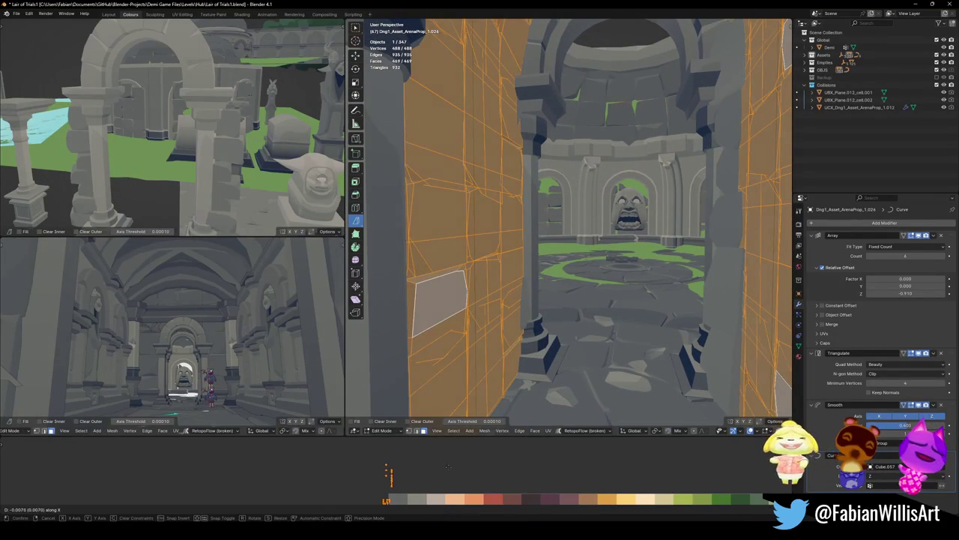
pyautogui.press('Escape')
pyautogui.press('Tab')
# Walk forward through the arch and select the arch wall Cube.059
pyautogui.hotkey('shift', '`')
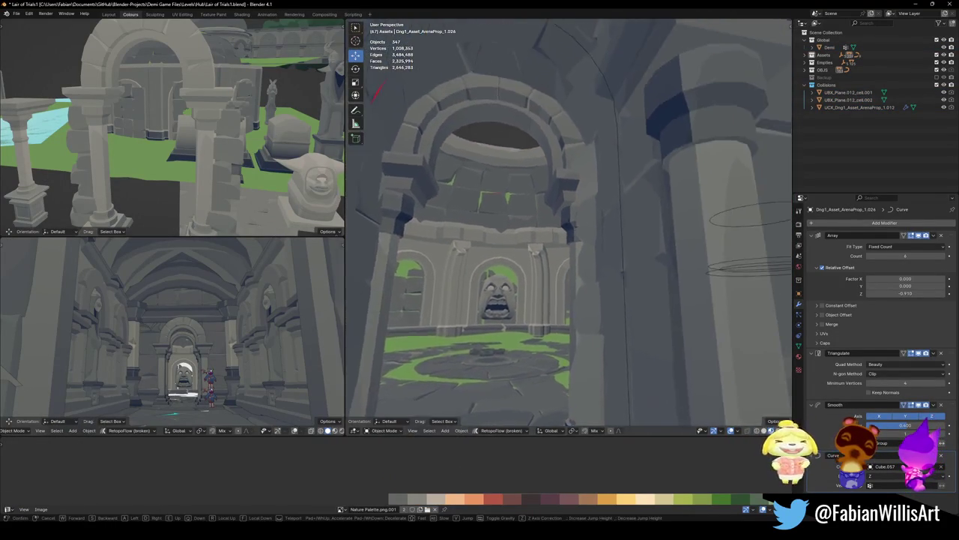
pyautogui.press('w')
pyautogui.click(557, 300)
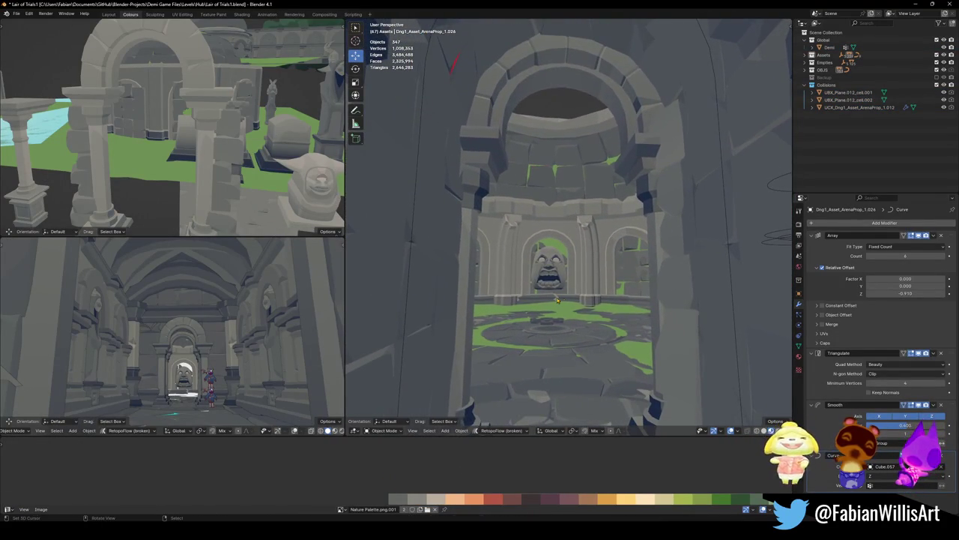
pyautogui.click(654, 281)
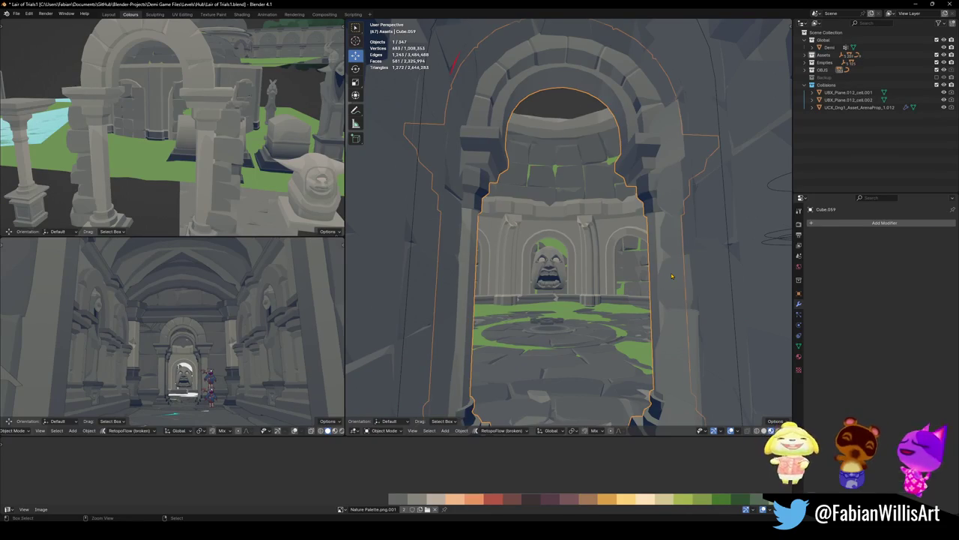
# Select Cube.065 and another wall piece, then cancel and undo an X move
pyautogui.click(672, 276)
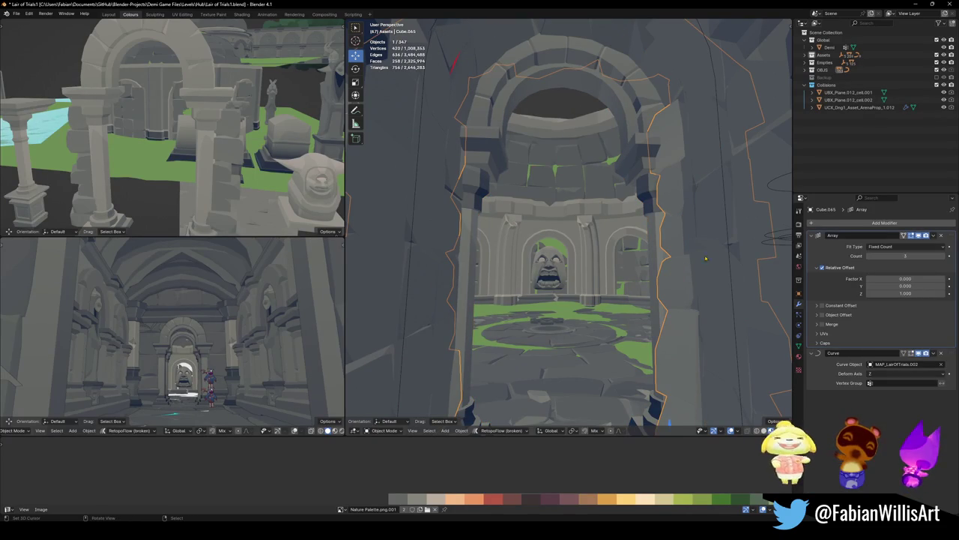
pyautogui.keyDown('shift'); pyautogui.click(729, 262); pyautogui.keyUp('shift')
pyautogui.press('g')
pyautogui.press('x')
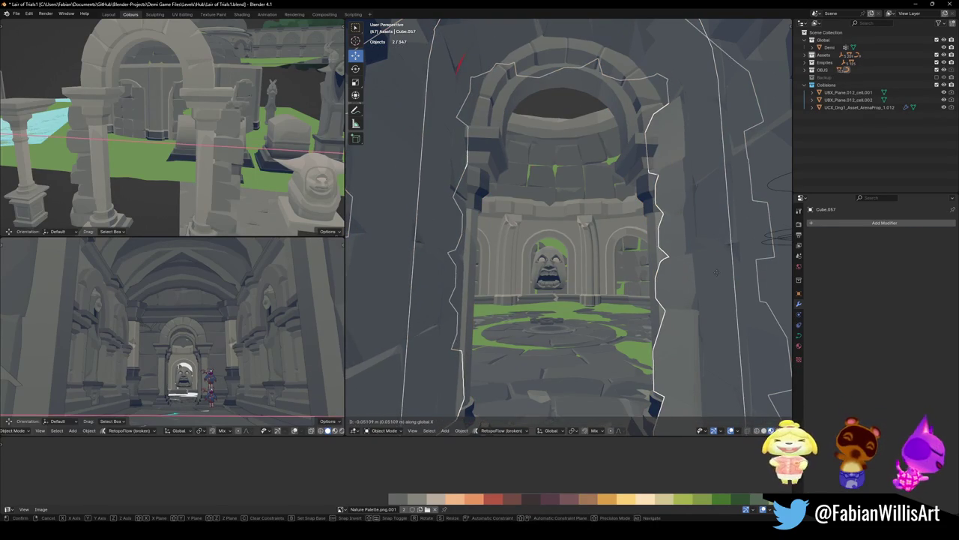
pyautogui.press('Escape')
pyautogui.hotkey('ctrl', 'z')
# Delete the stray red collision object and save the scene
pyautogui.hotkey('shift', '`')
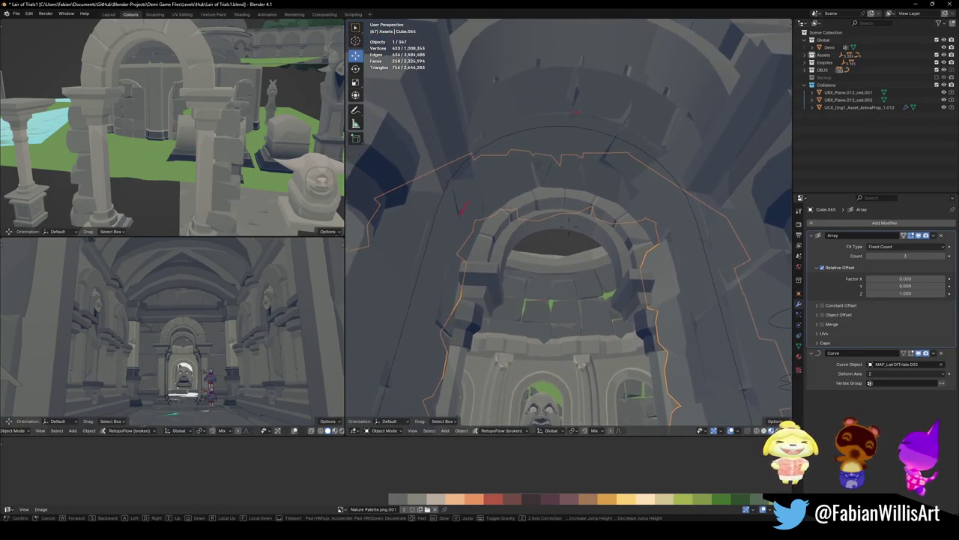
pyautogui.press('Return')
pyautogui.hotkey('ctrl', 'v')
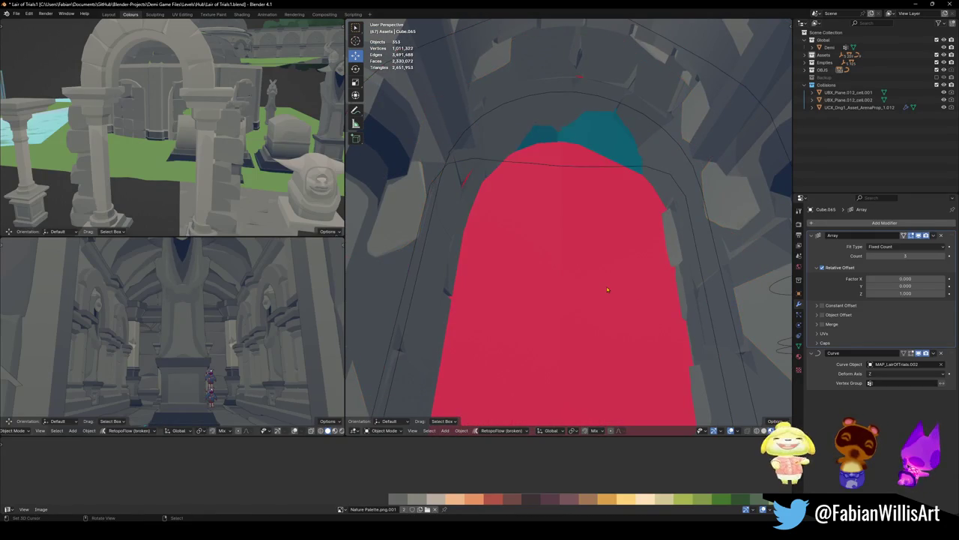
pyautogui.press('Delete')
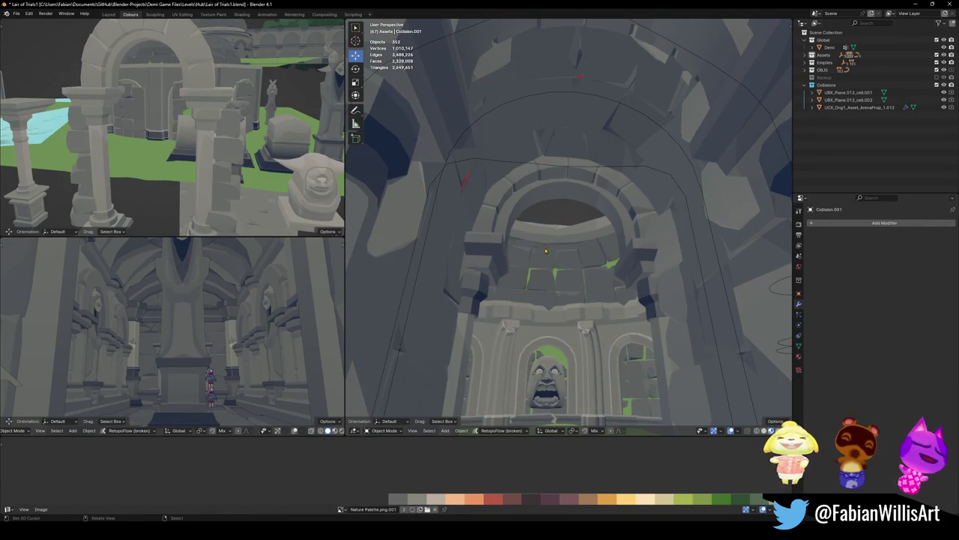
pyautogui.moveTo(546, 250); pyautogui.dragTo(668, 102, button='middle')
pyautogui.hotkey('ctrl', 's')
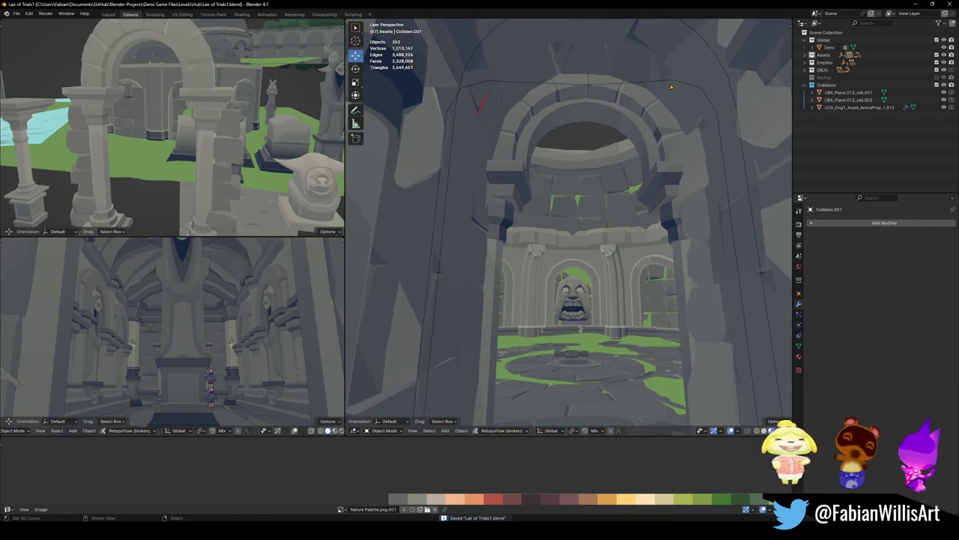
# Move the arch curve MAP_LairOfTrials.002 and wall array Cube.065 sideways along X
pyautogui.click(661, 87)
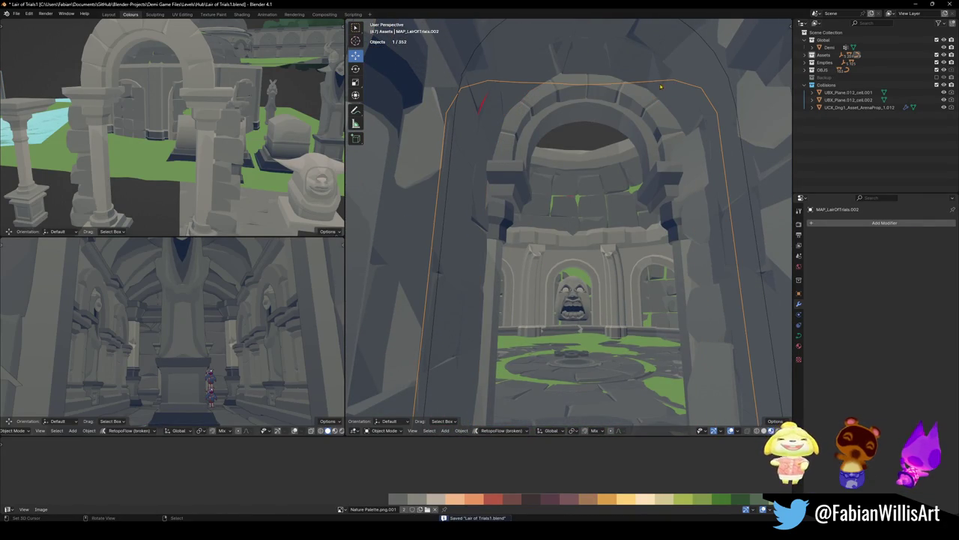
pyautogui.keyDown('shift'); pyautogui.click(697, 209); pyautogui.keyUp('shift')
pyautogui.press('g')
pyautogui.press('x')
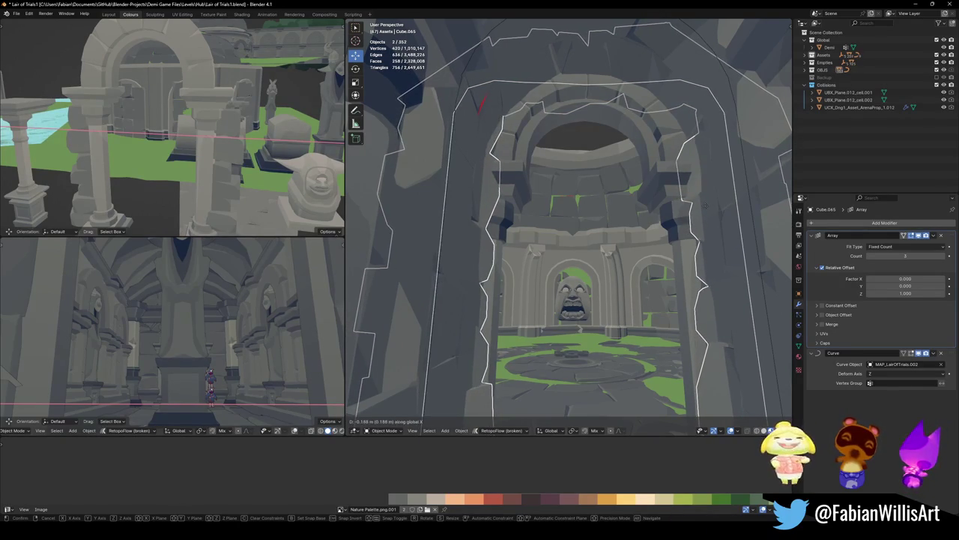
pyautogui.click(704, 207)
pyautogui.hotkey('alt', 'a')
# Delete the wall piece Cube.062
pyautogui.scroll(3, 659, 241)
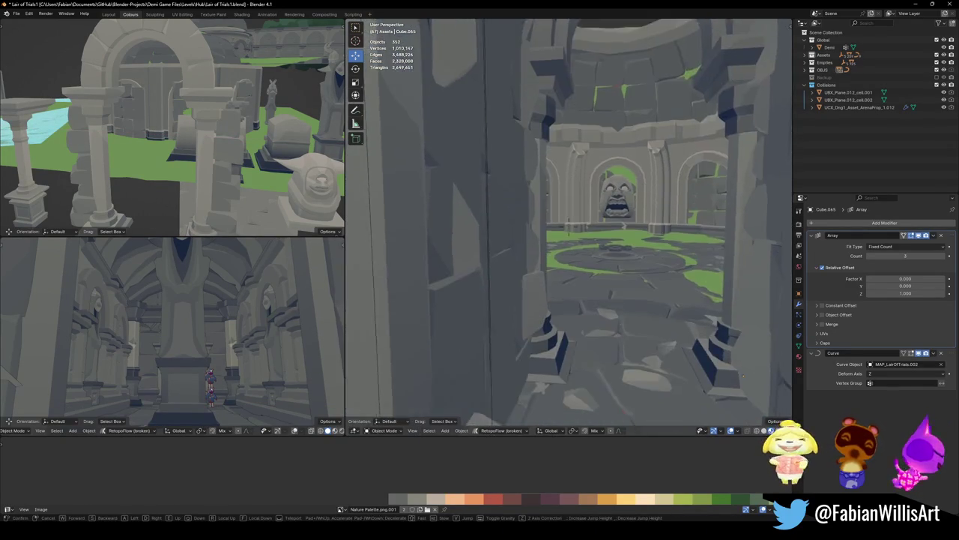
pyautogui.scroll(3, 658, 242)
pyautogui.scroll(3, 656, 242)
pyautogui.click(656, 274)
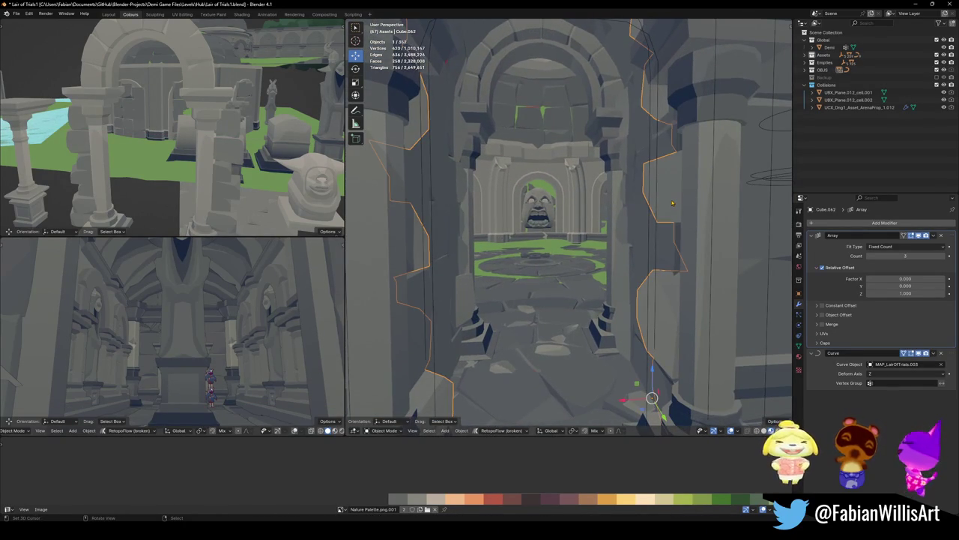
pyautogui.press('Delete')
# Delete the tall pillar prop, undo to restore it, and select Cube.026
pyautogui.moveTo(656, 234); pyautogui.dragTo(670, 237)
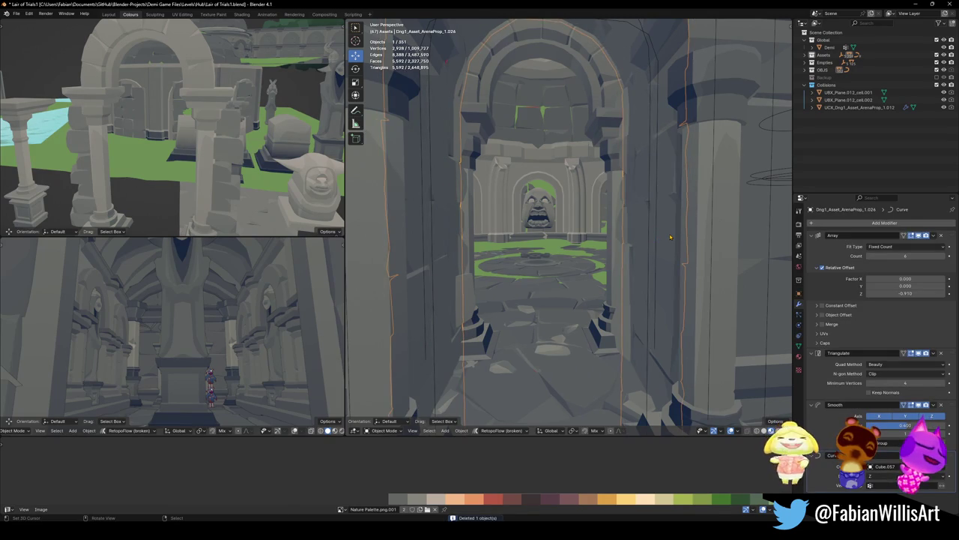
pyautogui.press('Delete')
pyautogui.hotkey('ctrl', 'z')
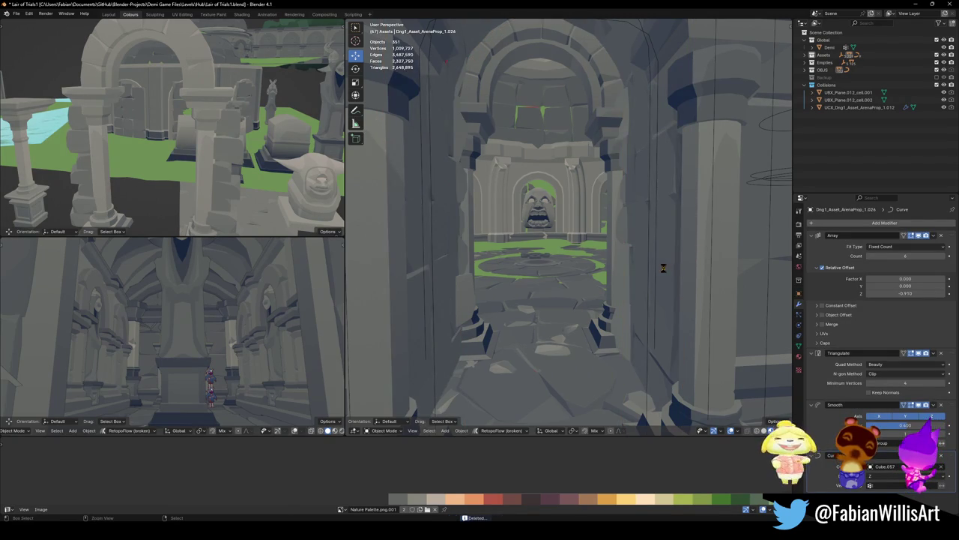
pyautogui.click(649, 296)
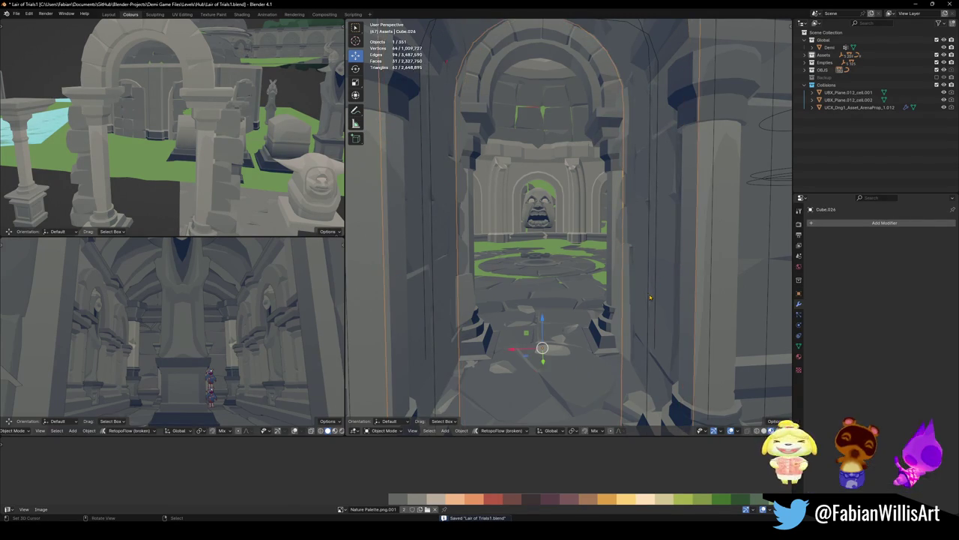
# Add the arena prop to the selection and move both props slightly left along X
pyautogui.keyDown('shift'); pyautogui.click(649, 341); pyautogui.keyUp('shift')
pyautogui.keyDown('shift'); pyautogui.click(660, 334); pyautogui.keyUp('shift')
pyautogui.keyDown('shift'); pyautogui.click(674, 327); pyautogui.keyUp('shift')
pyautogui.press('g')
pyautogui.press('x')
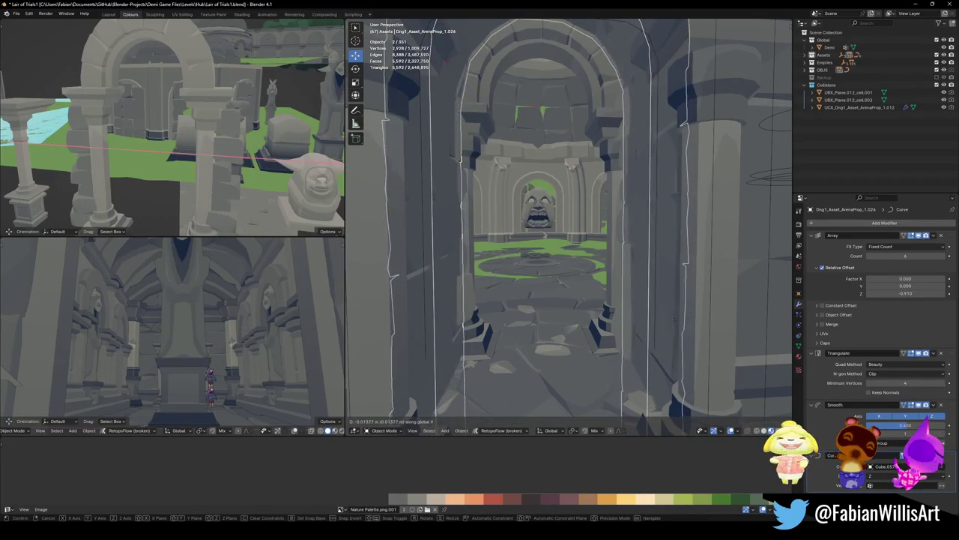
pyautogui.click(671, 286)
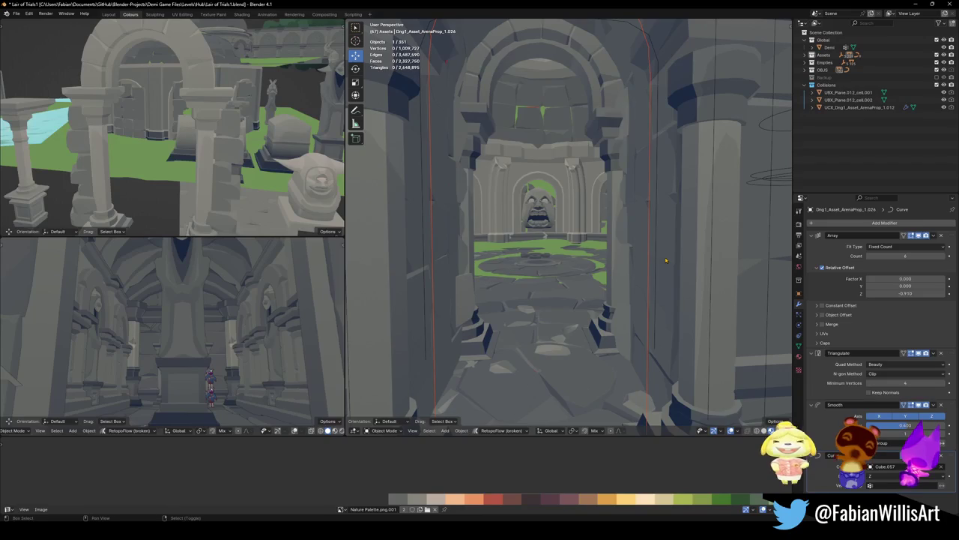
# Walk through the arena to inspect the columns and the green wall
pyautogui.hotkey('shift', '`')
pyautogui.press('w')
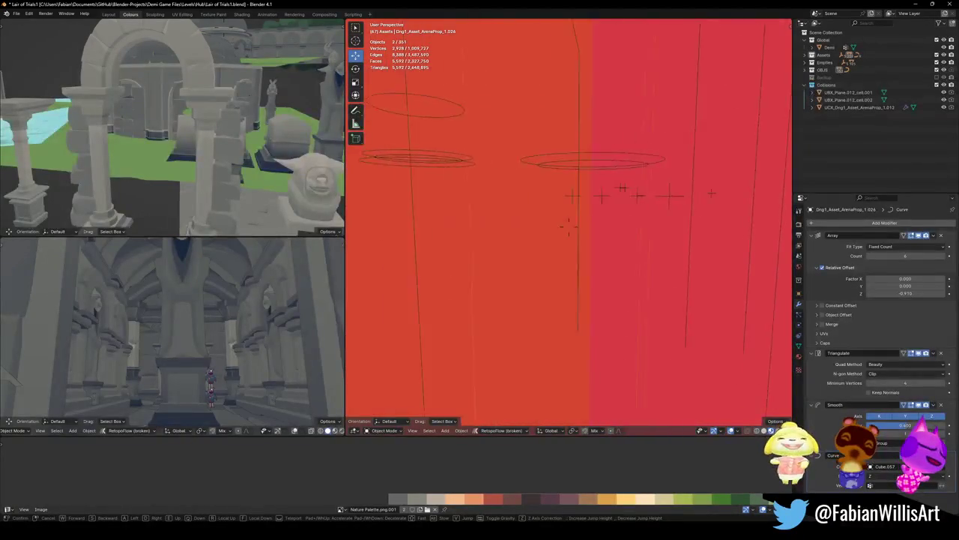
pyautogui.press('s')
pyautogui.press('w')
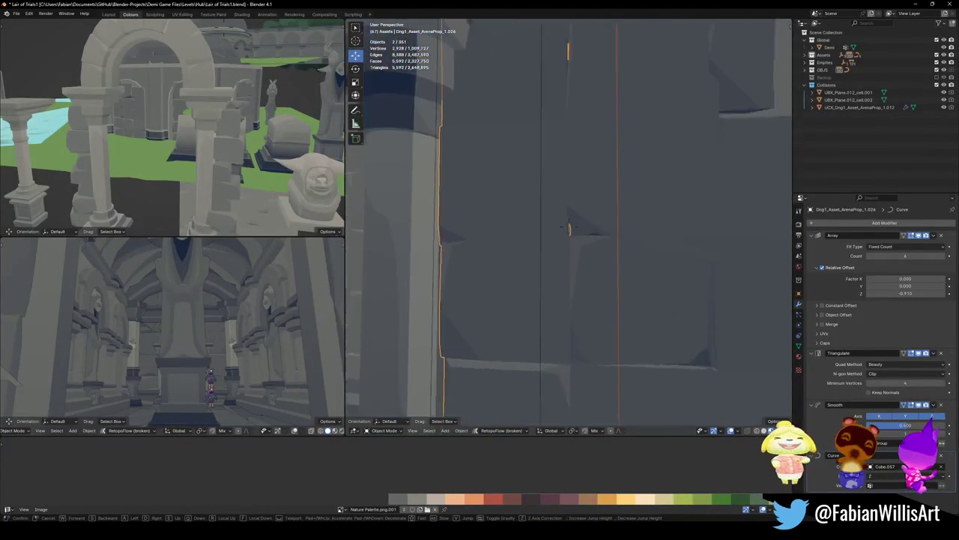
pyautogui.press('w')
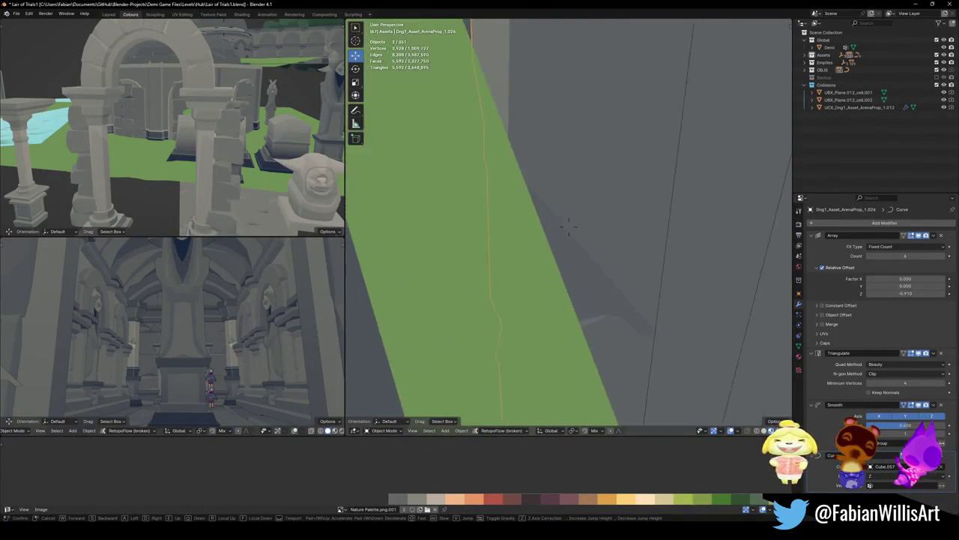
pyautogui.press('s')
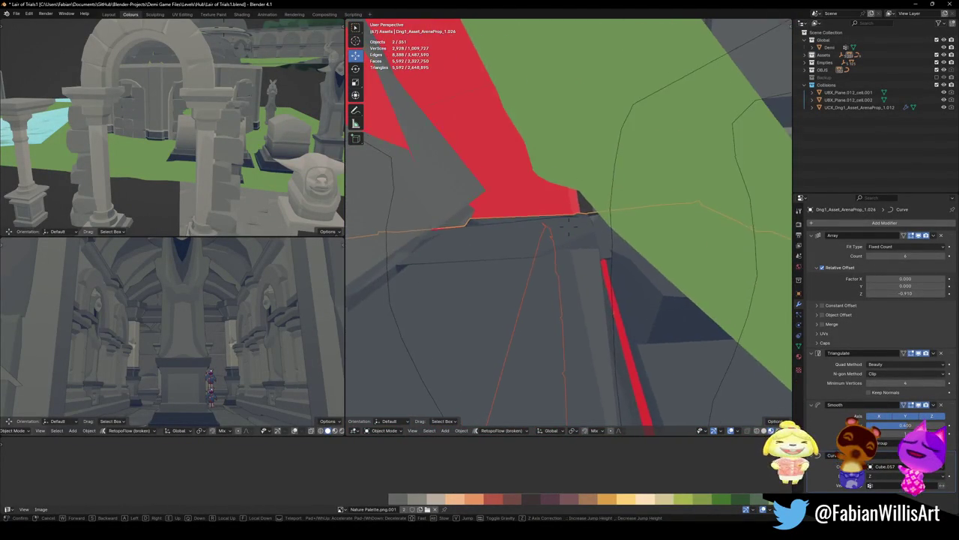
pyautogui.click(569, 226)
# Shift the arch trim pieces sideways along X to line up with the opening
pyautogui.keyDown('shift'); pyautogui.click(669, 276); pyautogui.keyUp('shift')
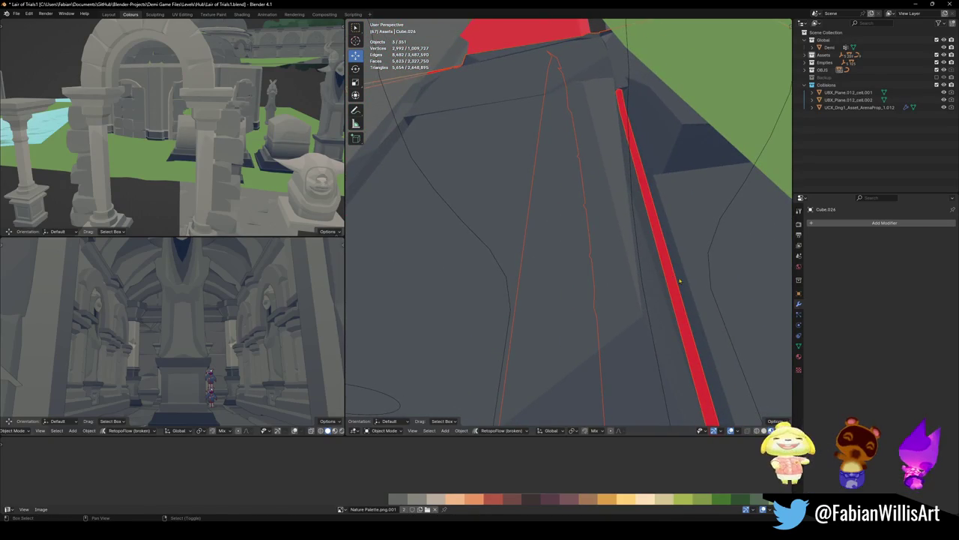
pyautogui.hotkey('shift', '`')
pyautogui.press('w')
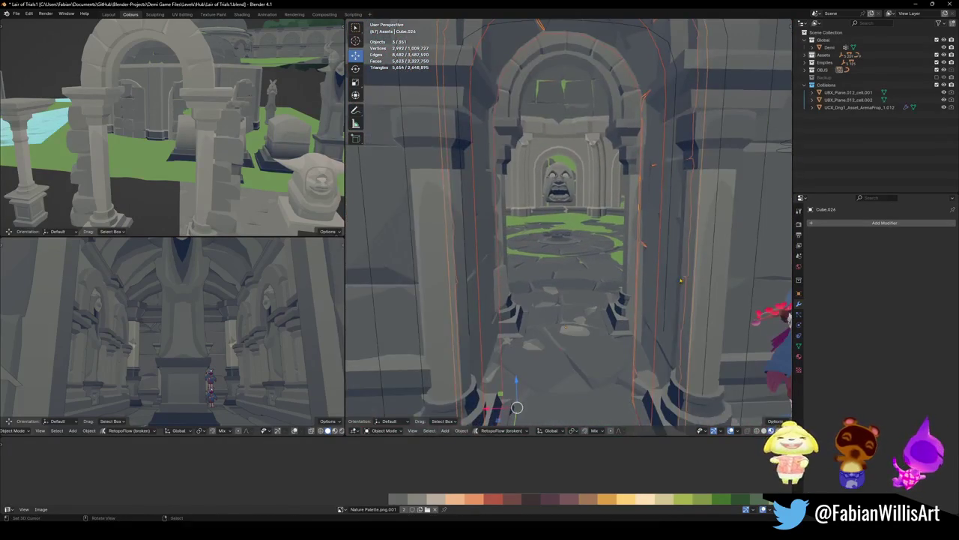
pyautogui.click(569, 226)
pyautogui.press('g')
pyautogui.press('x')
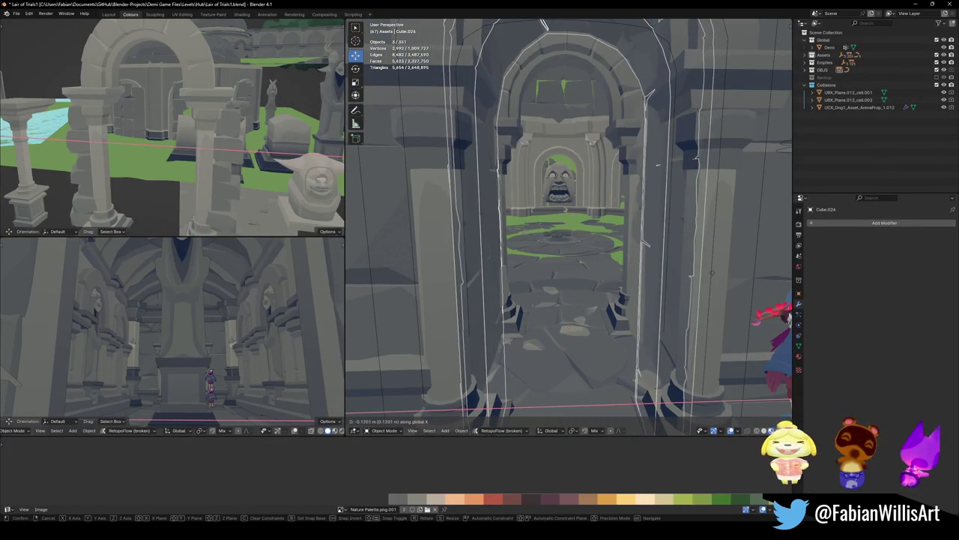
pyautogui.press('Return')
# Deselect everything, then undo twice to restore the arch trim selection
pyautogui.hotkey('alt', 'a')
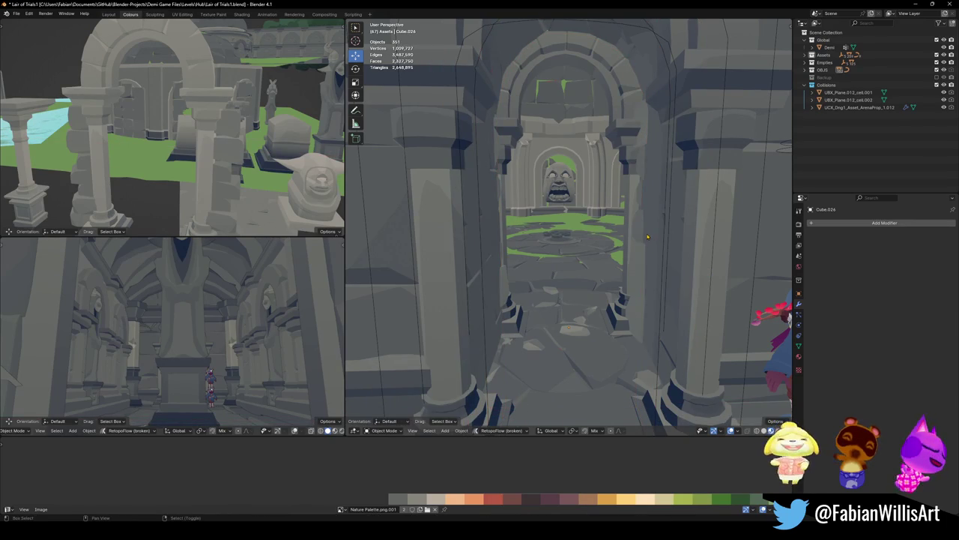
pyautogui.hotkey('ctrl', 'z')
pyautogui.hotkey('ctrl', 'z')
pyautogui.hotkey('ctrl', 'z')
pyautogui.hotkey('ctrl', 'z')
pyautogui.hotkey('ctrl', 'z')
pyautogui.hotkey('ctrl', 'z')
pyautogui.hotkey('ctrl', 'z')
pyautogui.hotkey('ctrl', 'z')
pyautogui.hotkey('ctrl', 'z')
pyautogui.hotkey('ctrl', 'z')
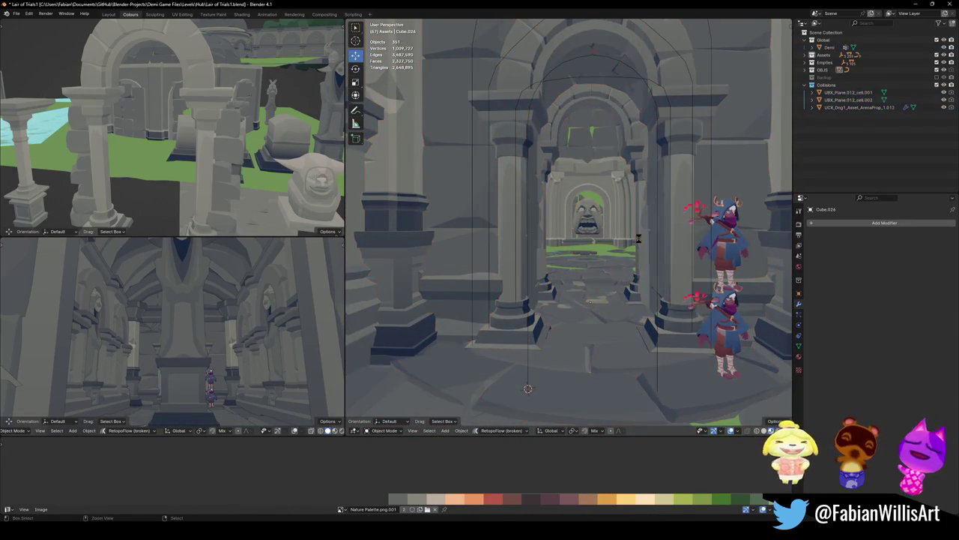
pyautogui.hotkey('ctrl', 'z')
pyautogui.hotkey('ctrl', 'z')
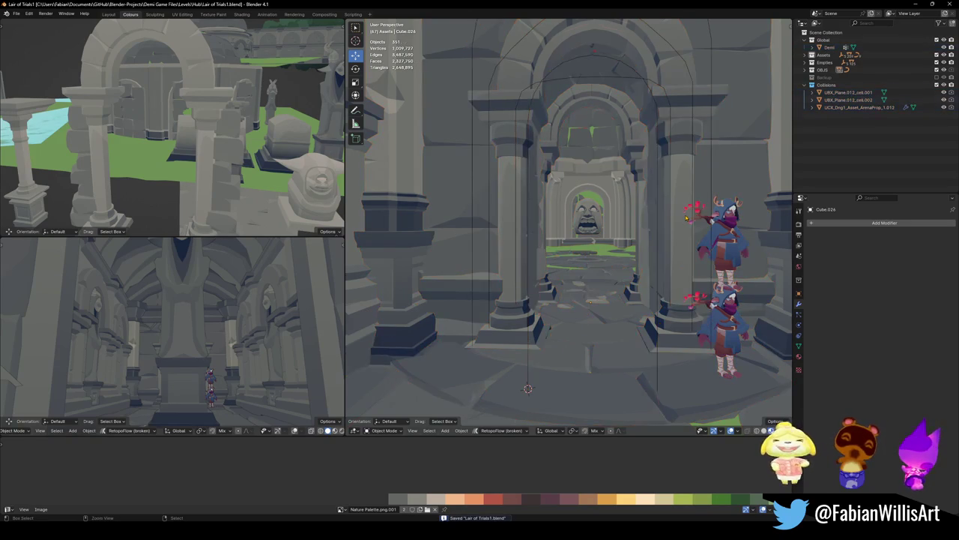
# Rescale the arch trim along X and shift it 0.107 m sideways along X
pyautogui.press('s')
pyautogui.press('x')
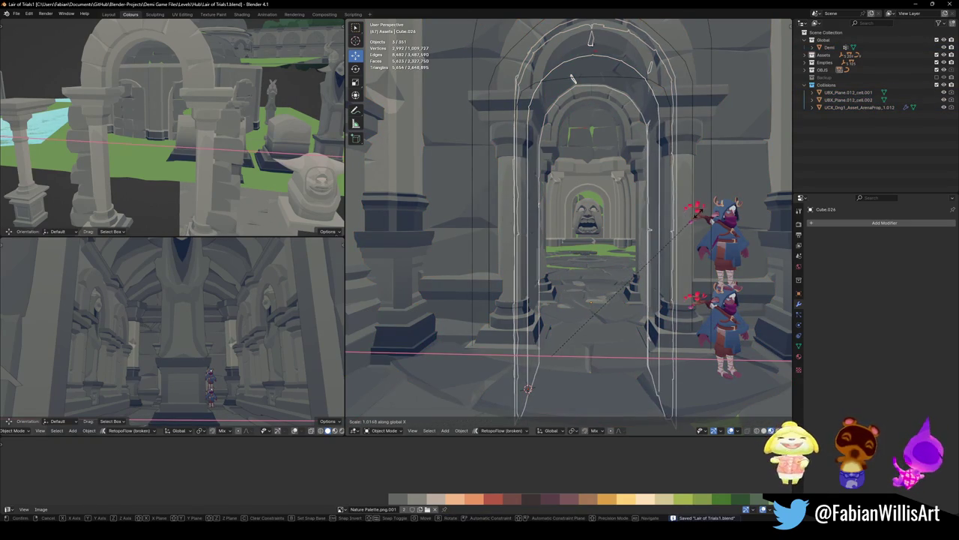
pyautogui.click(683, 215)
pyautogui.press('g')
pyautogui.press('x')
pyautogui.click(679, 216)
pyautogui.press('s')
pyautogui.press('x')
pyautogui.click(697, 216)
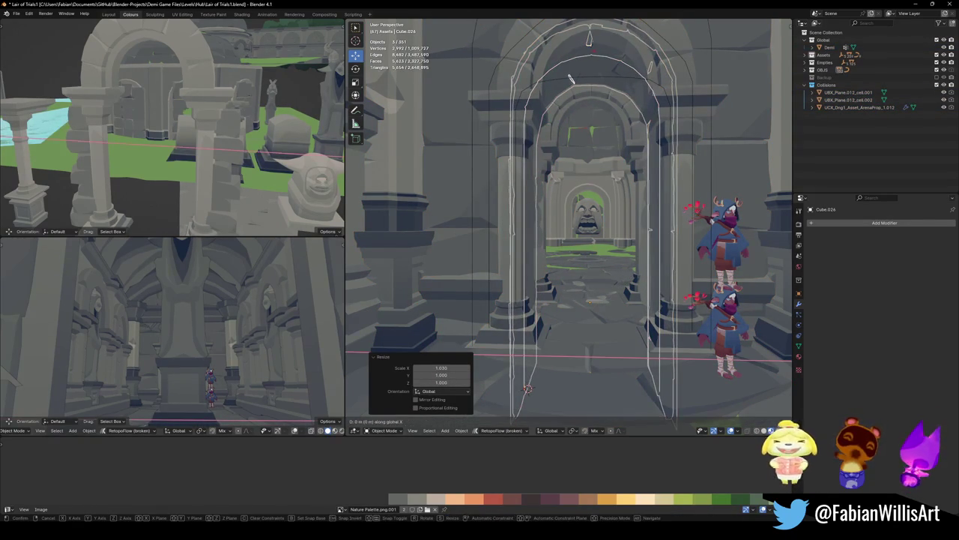
# Clear the selection and save Lair of Trials1.blend
pyautogui.hotkey('alt', 'a')
pyautogui.scroll(4, 690, 219)
pyautogui.moveTo(690, 219)
pyautogui.mouseDown(button='middle')
pyautogui.moveTo(656, 259)
pyautogui.moveTo(650, 253)
pyautogui.mouseUp(button='middle')
pyautogui.hotkey('ctrl', 's')
# Select the curved arch trim array as the active object, cancelling trial vertical moves
pyautogui.scroll(3, 650, 253)
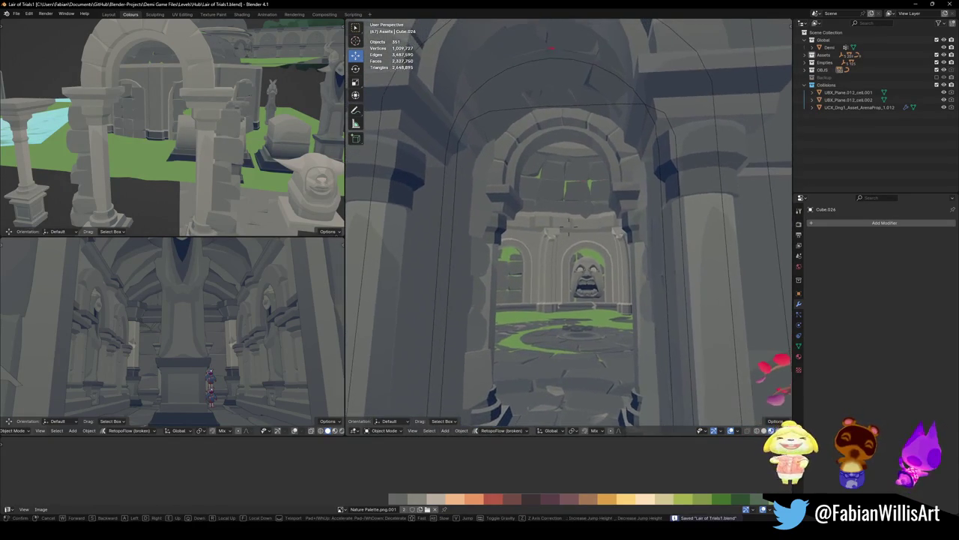
pyautogui.click(651, 321)
pyautogui.press('g')
pyautogui.press('z')
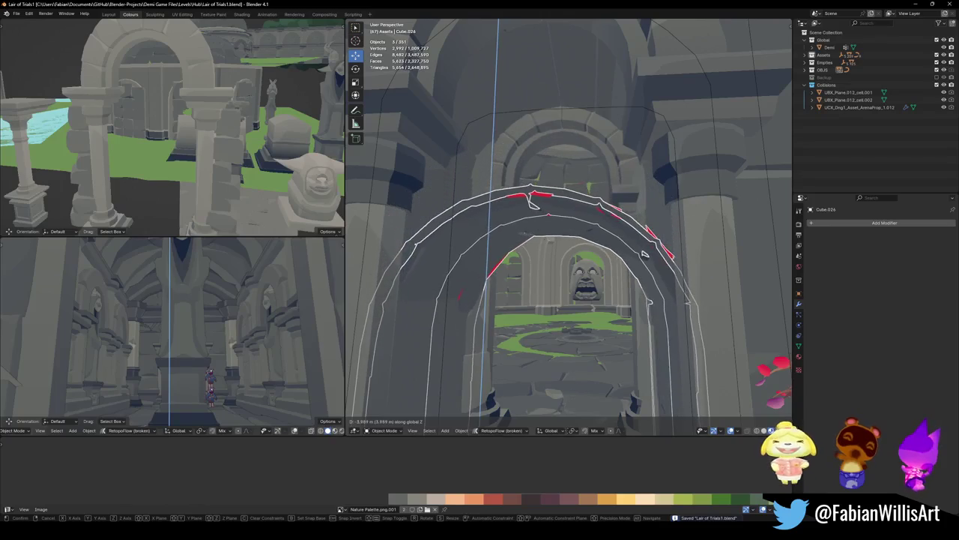
pyautogui.press('Escape')
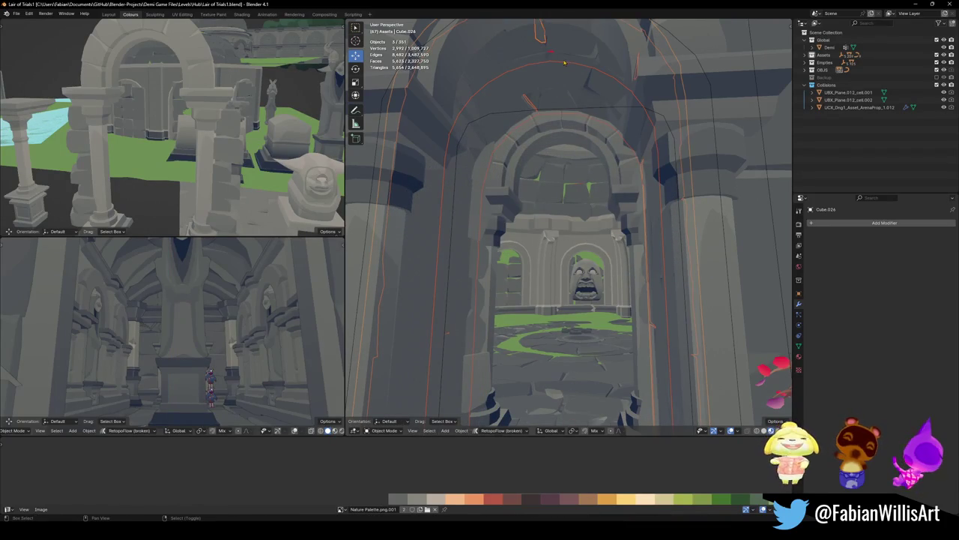
pyautogui.press('g')
pyautogui.press('z')
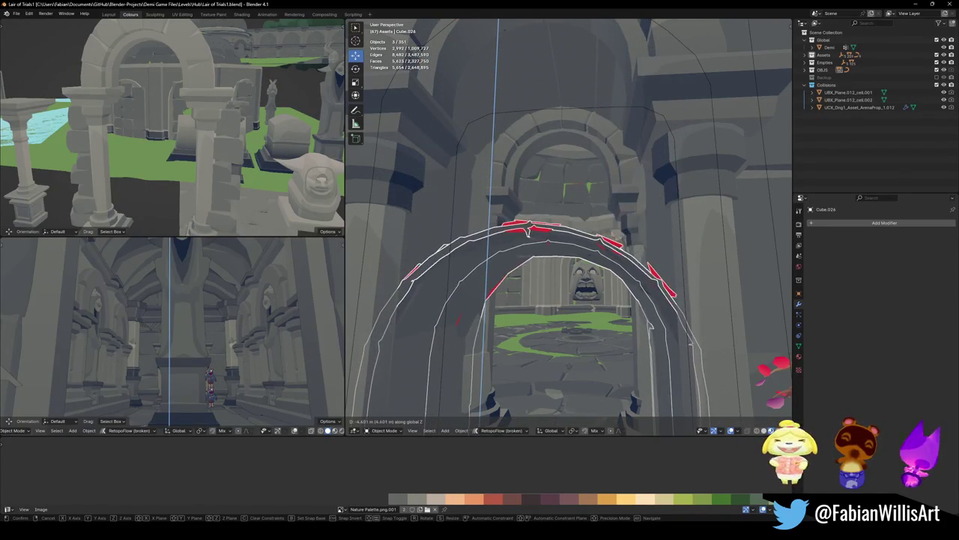
pyautogui.press('Return')
pyautogui.keyDown('shift'); pyautogui.click(554, 47); pyautogui.keyUp('shift')
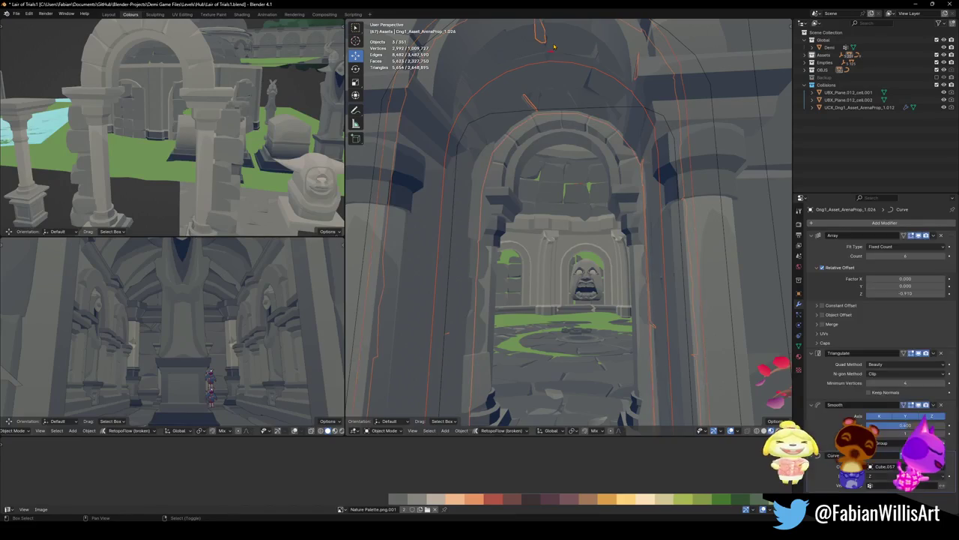
pyautogui.press('g')
pyautogui.press('Escape')
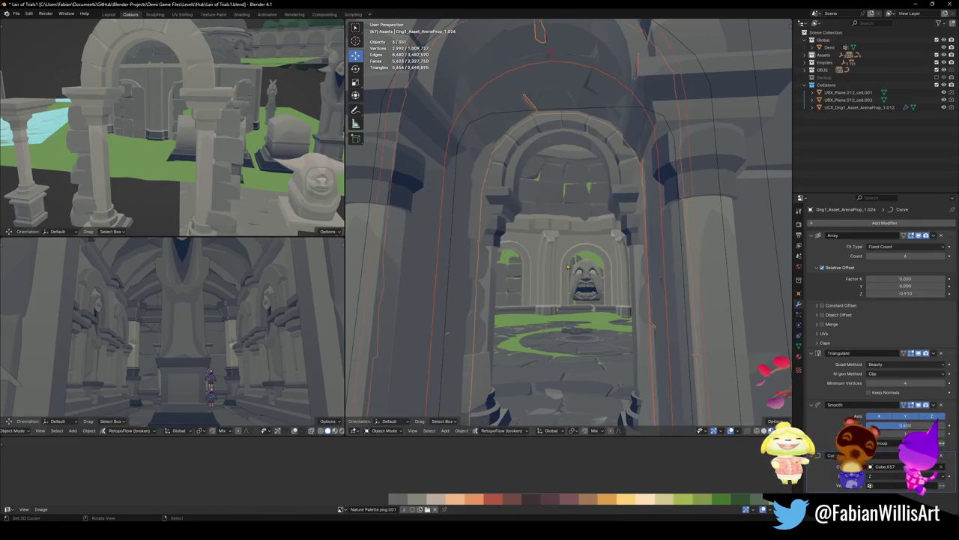
# Inspect the arch up close, then lower the selected trim 0.3457 m
pyautogui.press('w')
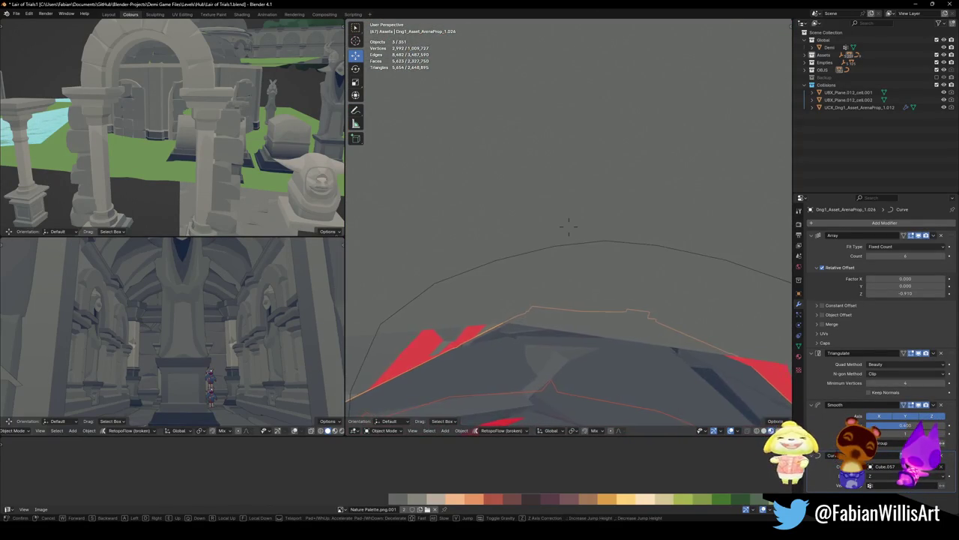
pyautogui.press('s')
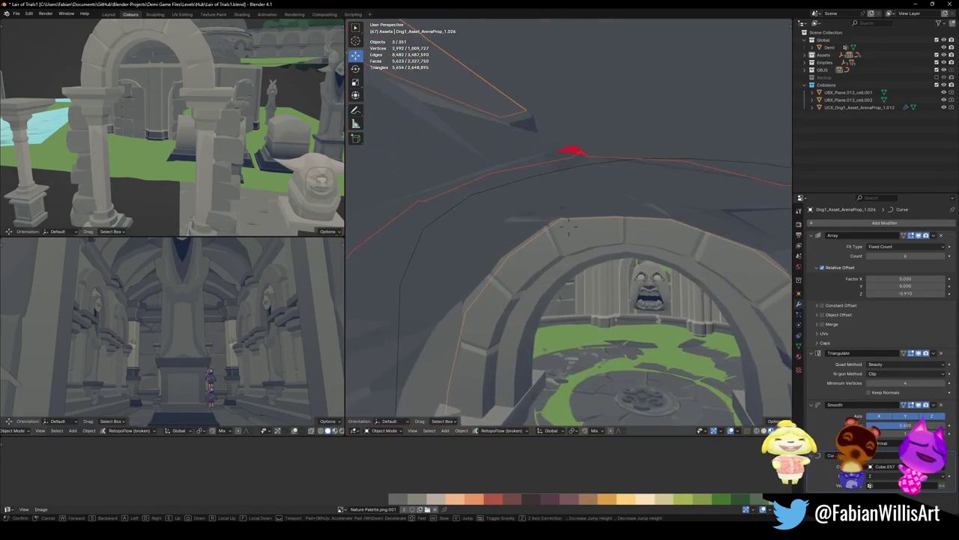
pyautogui.press('w')
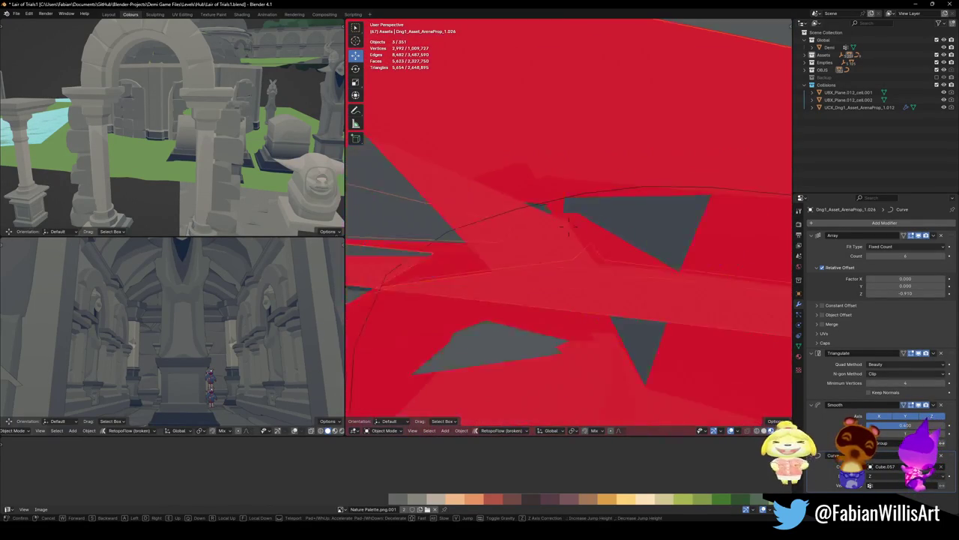
pyautogui.press('s')
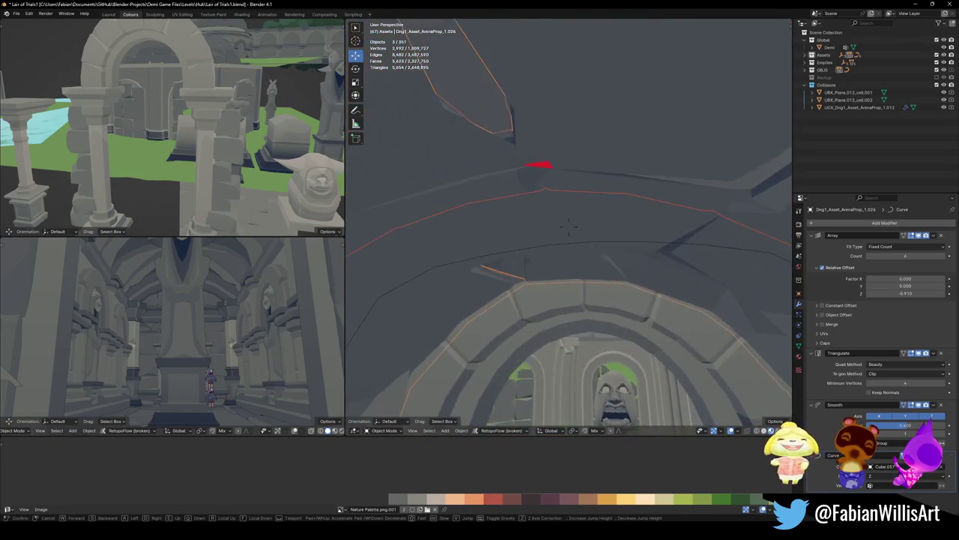
pyautogui.click(569, 225)
pyautogui.press('g')
pyautogui.press('z')
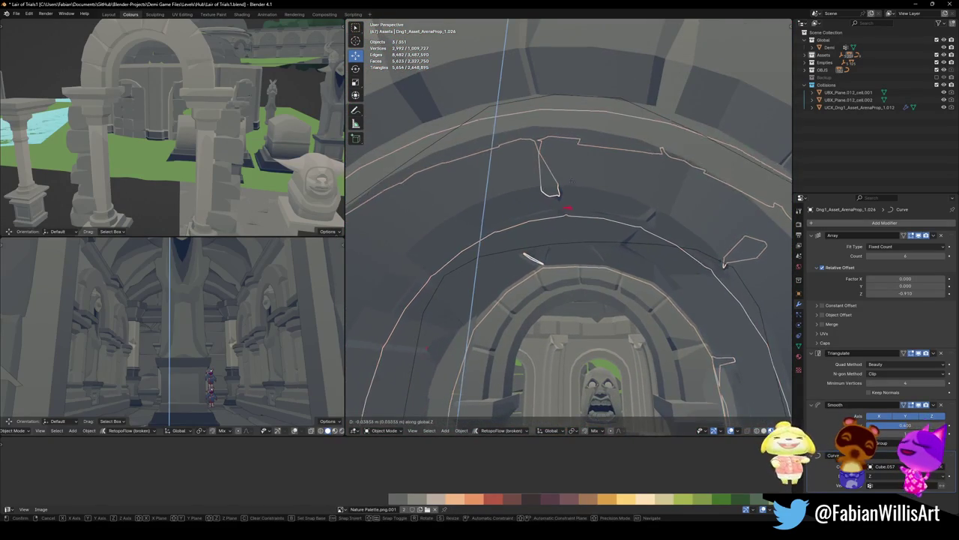
pyautogui.click(580, 228)
pyautogui.press('g')
pyautogui.press('z')
pyautogui.click(592, 206)
# Raise the outer and inner arch pieces together vertically
pyautogui.hotkey('shift', '`')
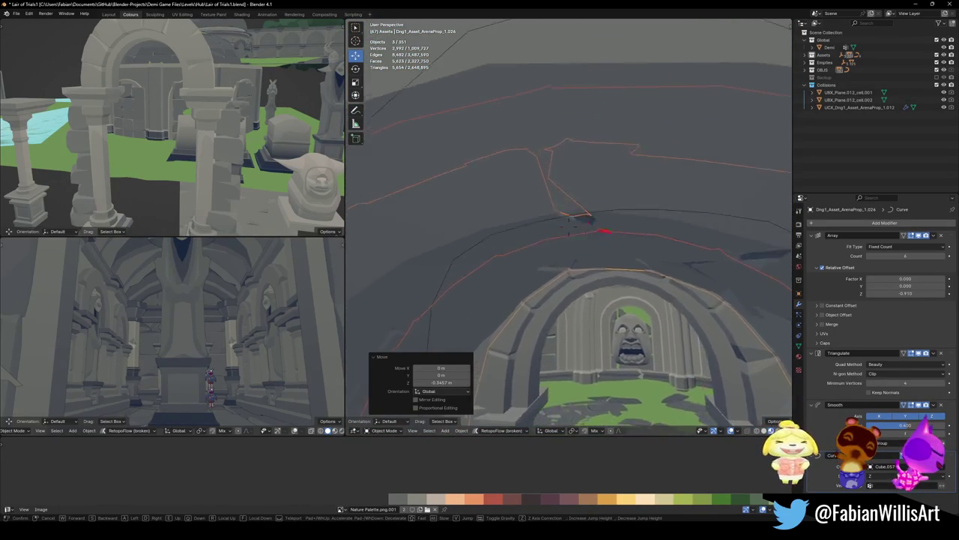
pyautogui.press('w')
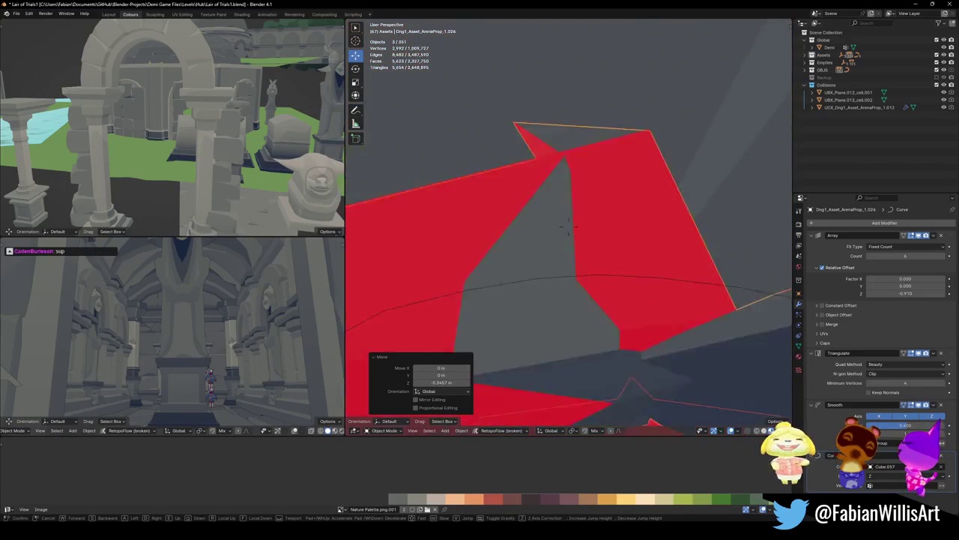
pyautogui.press('w')
pyautogui.press('s')
pyautogui.click(569, 222)
pyautogui.press('g')
pyautogui.press('z')
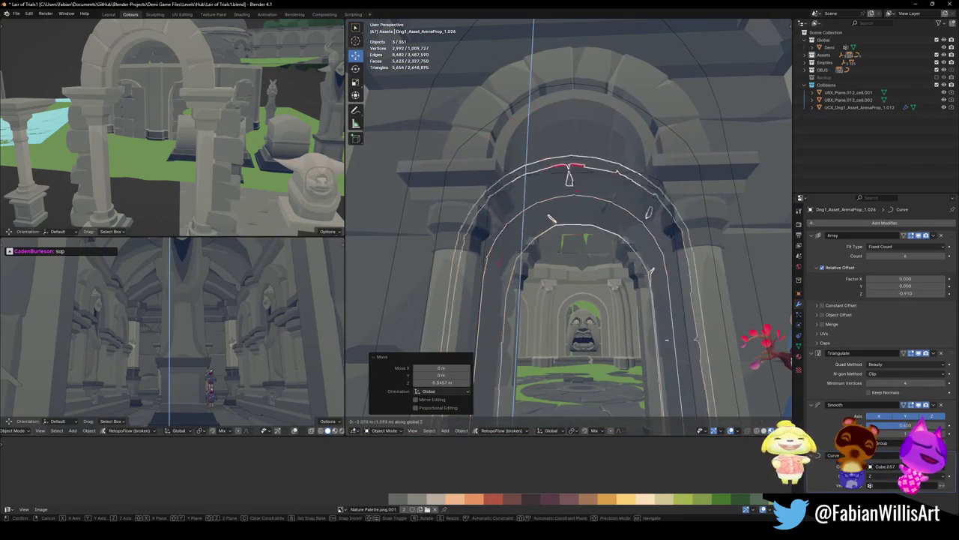
pyautogui.keyDown('shift'); pyautogui.click(666, 358); pyautogui.keyUp('shift')
pyautogui.press('g')
pyautogui.press('z')
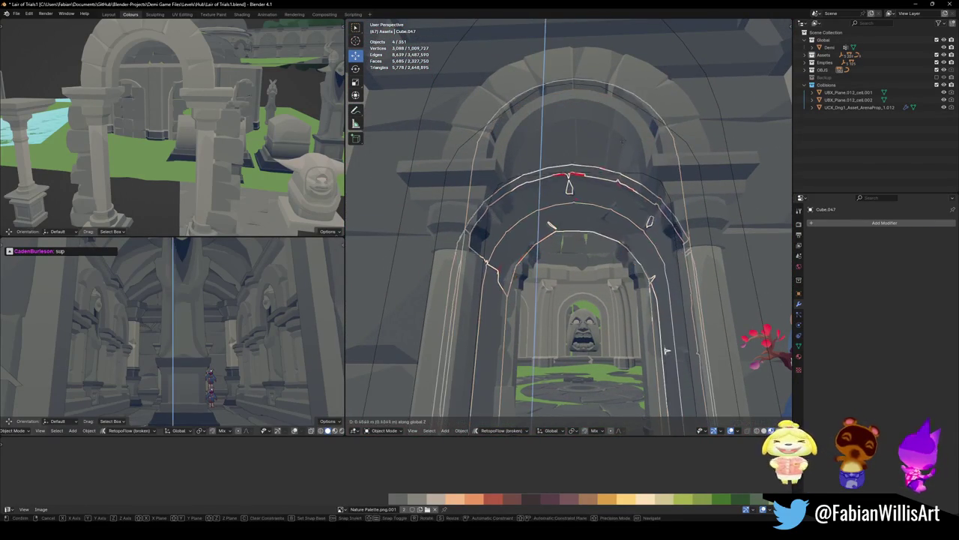
pyautogui.click(664, 327)
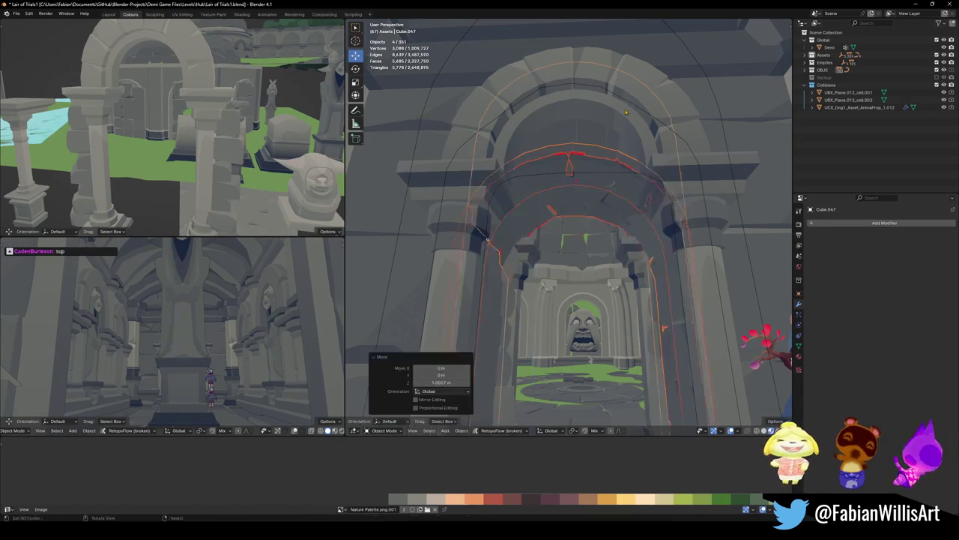
# Readjust the height of one arch trim piece on its own
pyautogui.keyDown('shift'); pyautogui.click(663, 353); pyautogui.keyUp('shift')
pyautogui.press('g')
pyautogui.press('z')
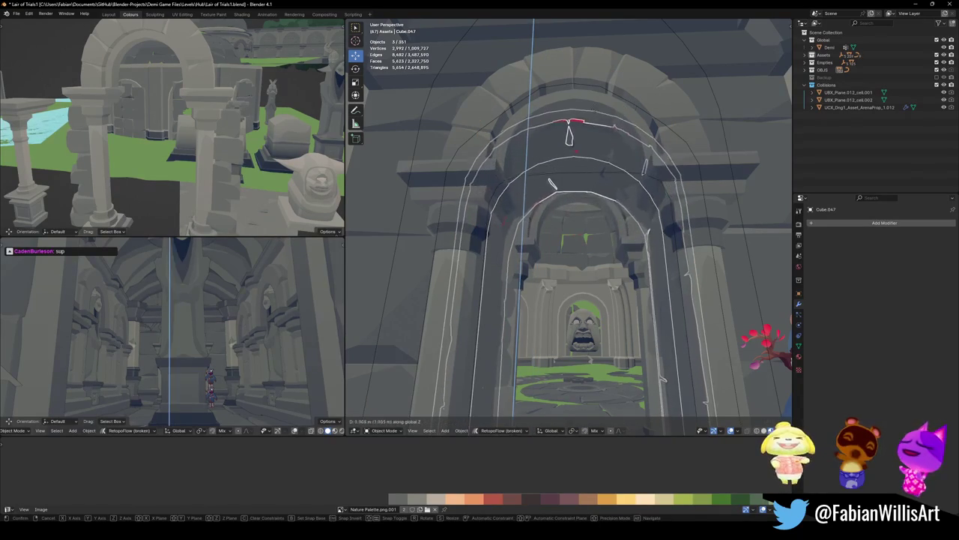
pyautogui.click(598, 65)
# Shift the outer arch piece and curved trim array together along X
pyautogui.hotkey('shift', '`')
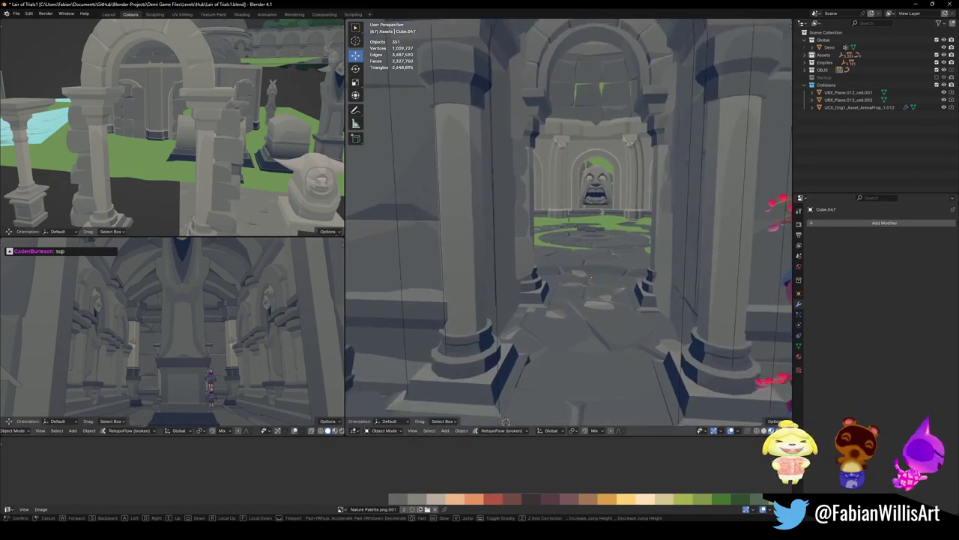
pyautogui.press('w')
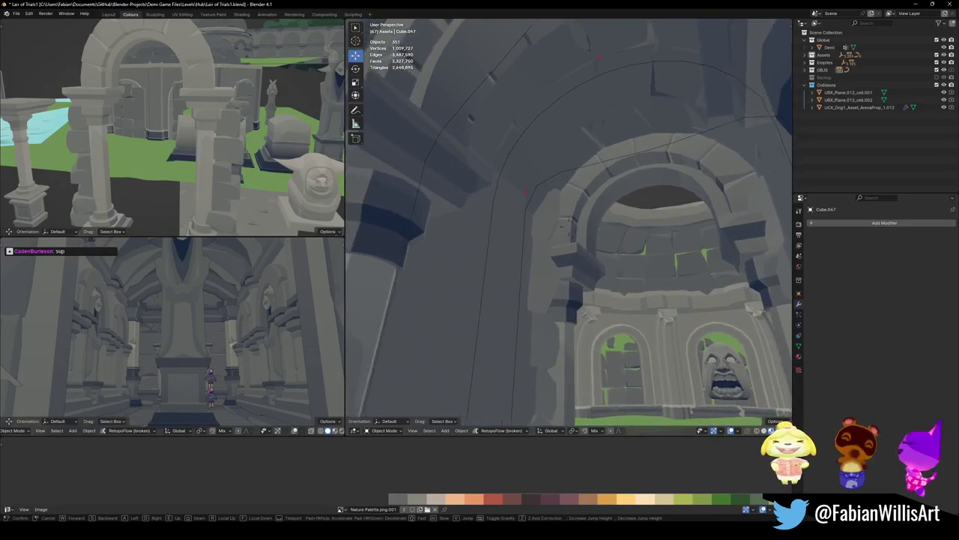
pyautogui.click(599, 71)
pyautogui.click(546, 90)
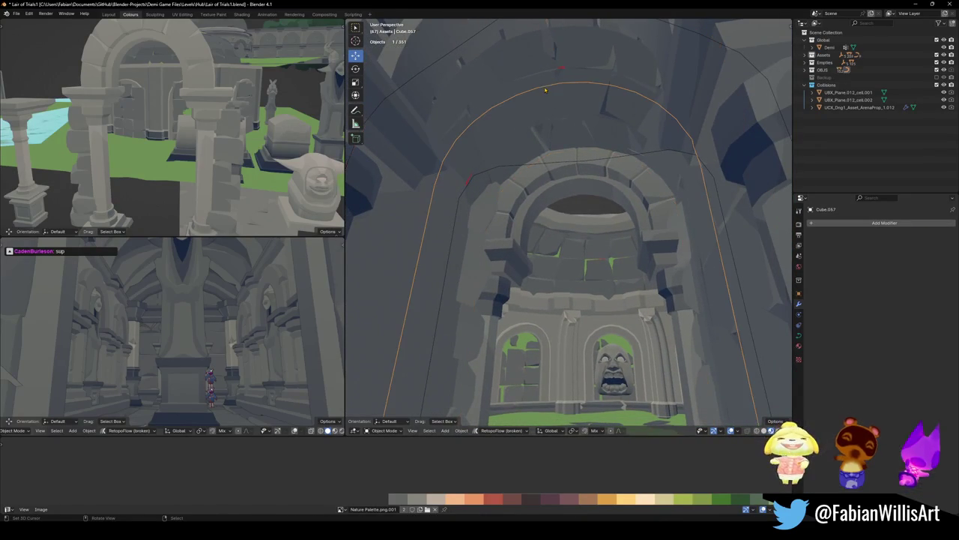
pyautogui.keyDown('shift'); pyautogui.click(527, 122); pyautogui.keyUp('shift')
pyautogui.press('g')
pyautogui.press('x')
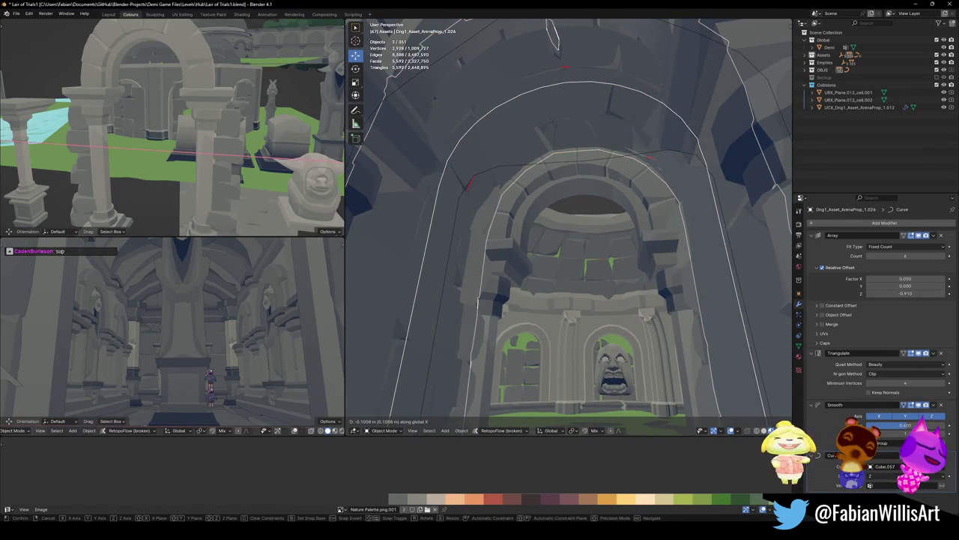
pyautogui.click(553, 121)
# Narrow the arch trim slightly along X
pyautogui.hotkey('shift', '`')
pyautogui.press('w')
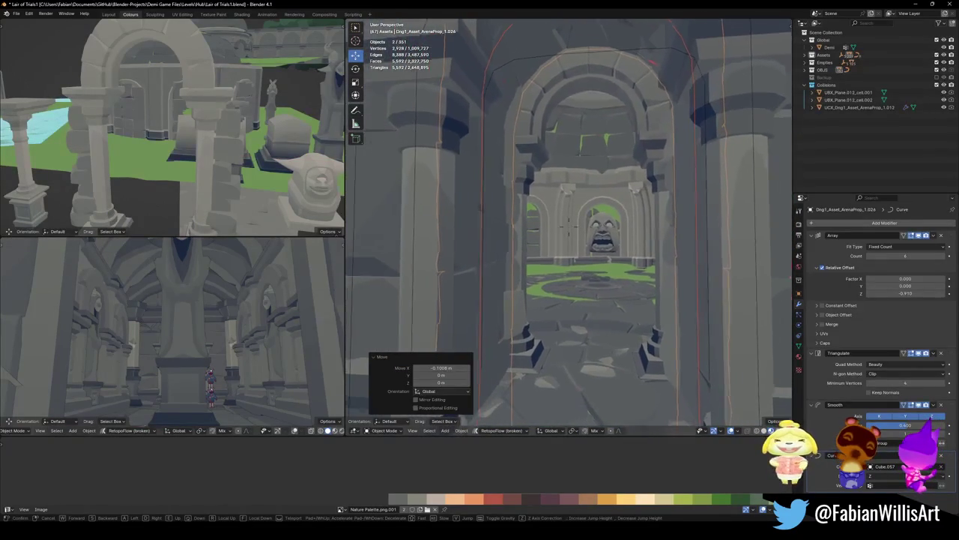
pyautogui.hotkey('alt', 'a')
pyautogui.press('w')
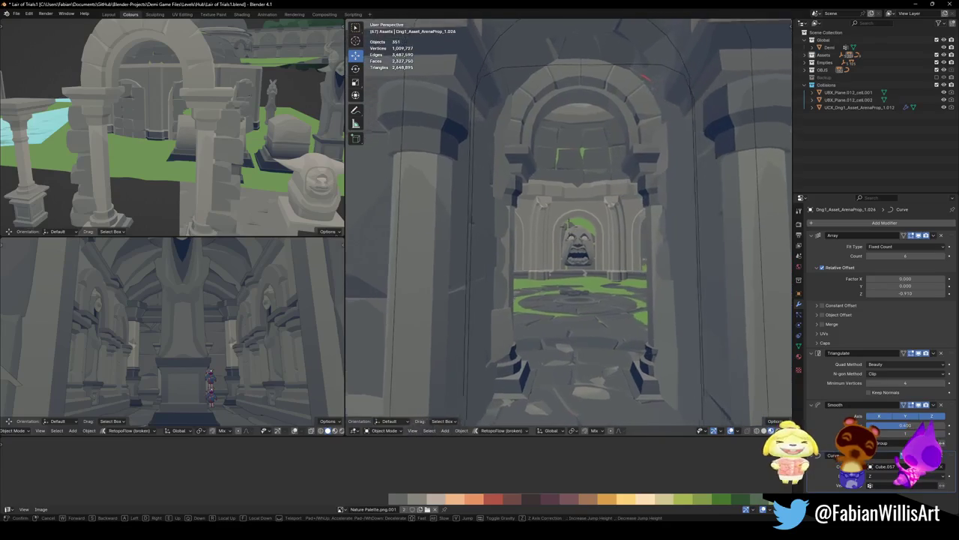
pyautogui.click(570, 117)
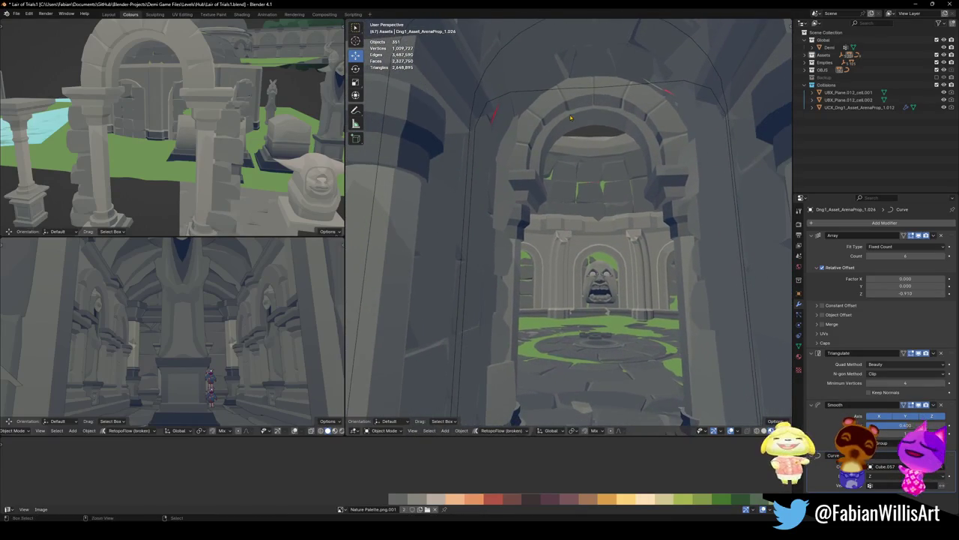
pyautogui.press('g')
pyautogui.press('z')
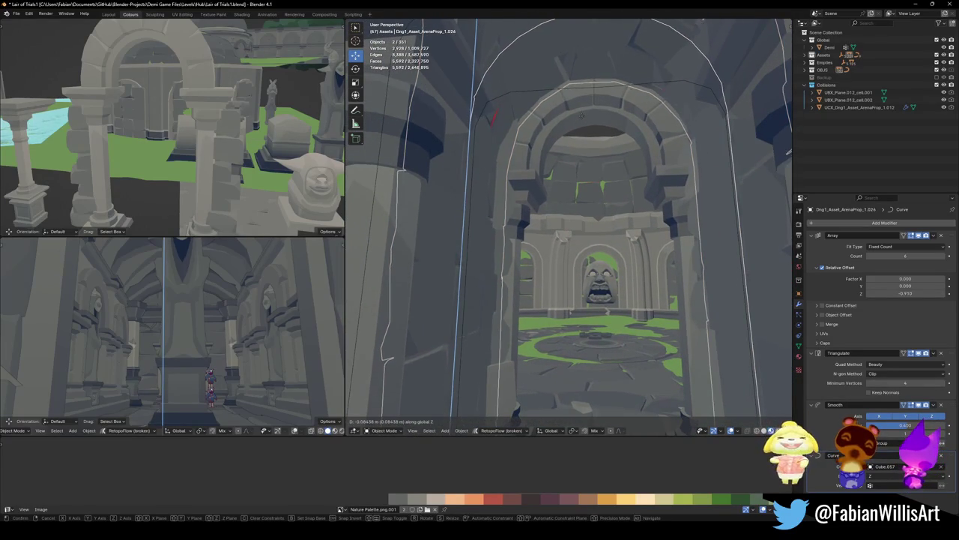
pyautogui.press('s')
pyautogui.press('x')
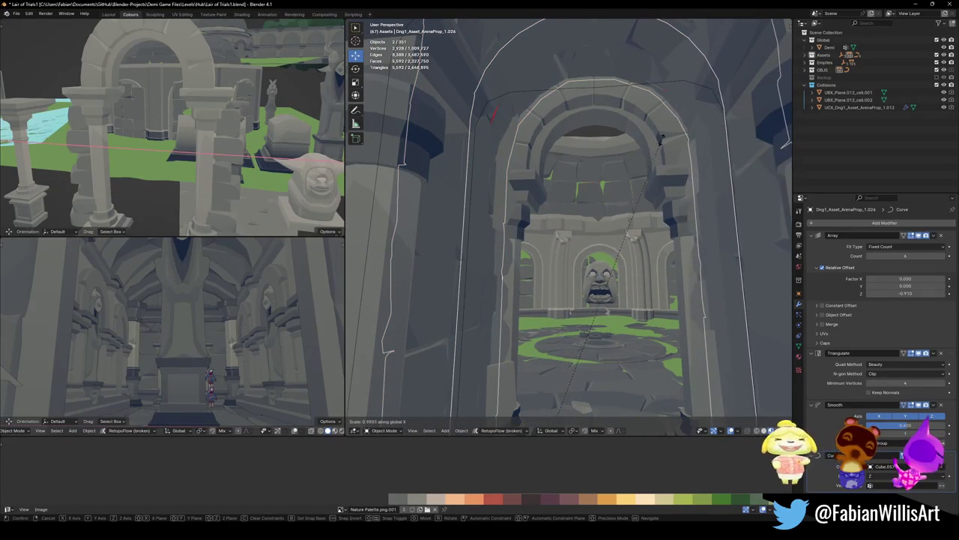
pyautogui.click(638, 141)
# Shift the arch trim sideways along X, discarding the extra resize
pyautogui.press('g')
pyautogui.press('x')
pyautogui.click(714, 147)
pyautogui.press('s')
pyautogui.press('x')
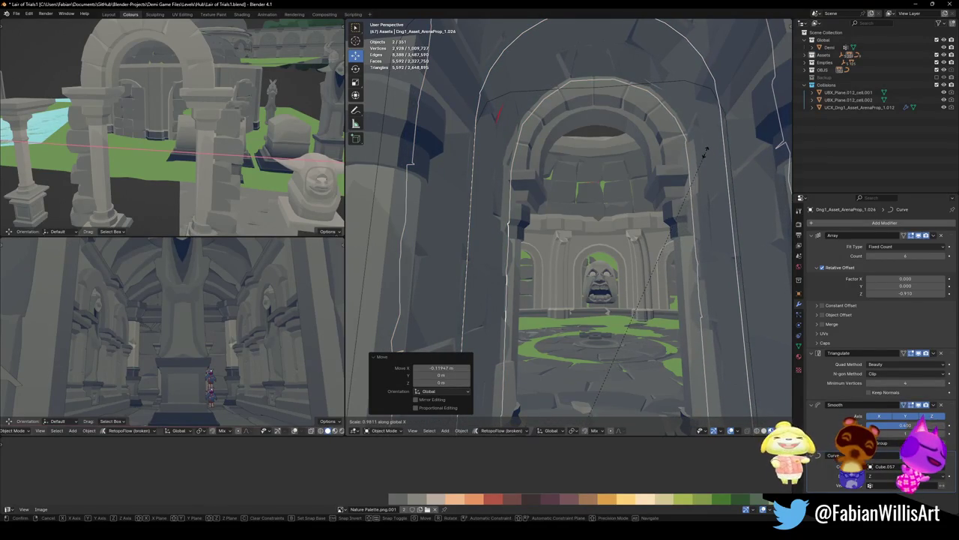
pyautogui.click(706, 154)
# Nudge both arch trim objects a small distance along X
pyautogui.press('w')
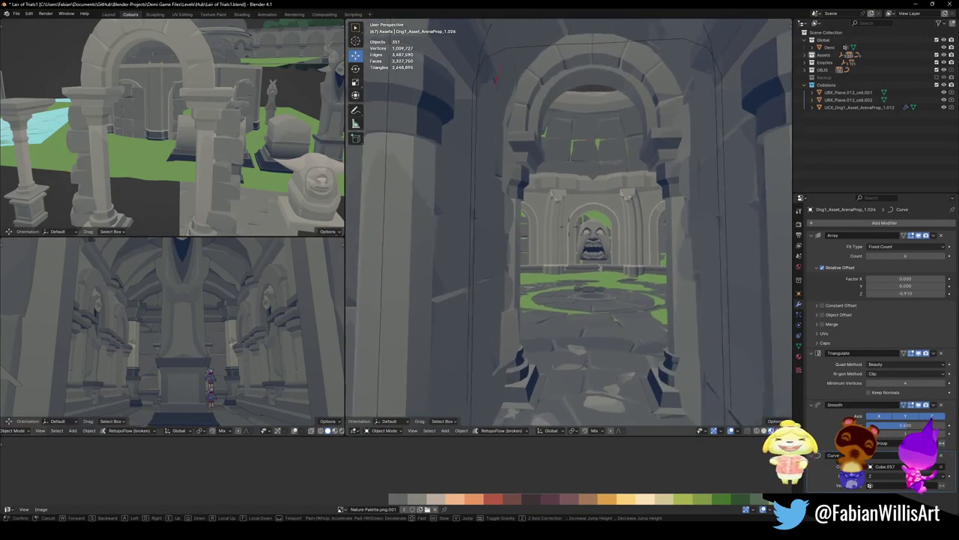
pyautogui.click(641, 144)
pyautogui.click(641, 144)
pyautogui.press('g')
pyautogui.press('x')
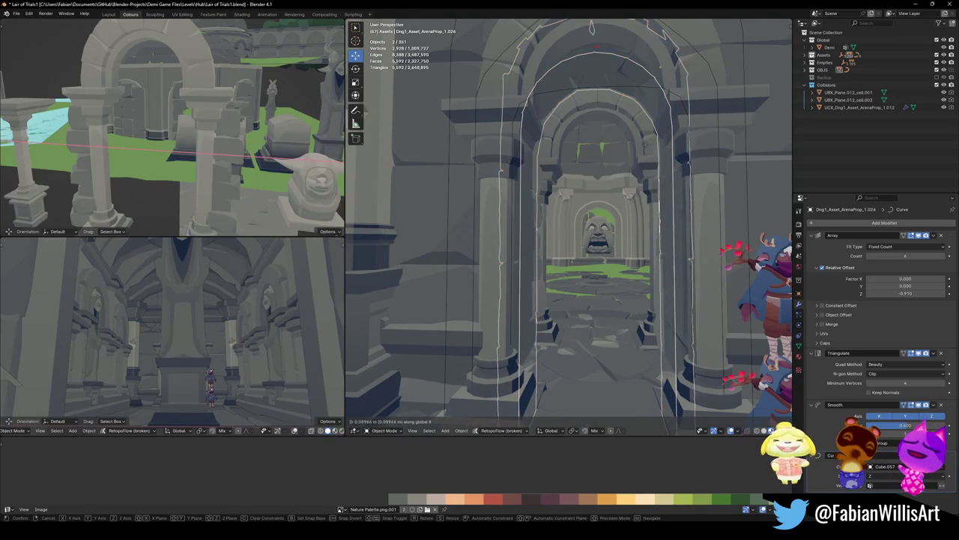
pyautogui.click(646, 144)
pyautogui.press('s')
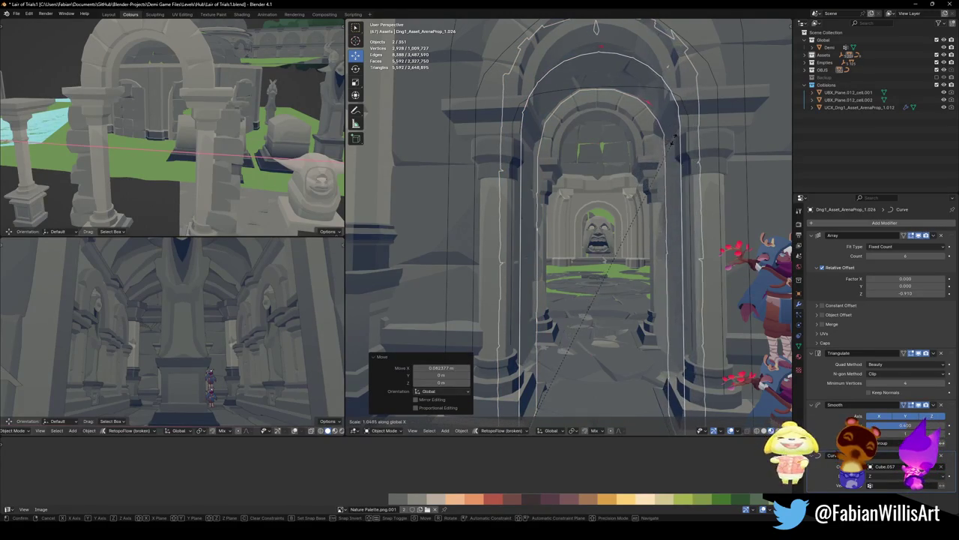
pyautogui.rightClick(654, 140)
pyautogui.click(654, 144)
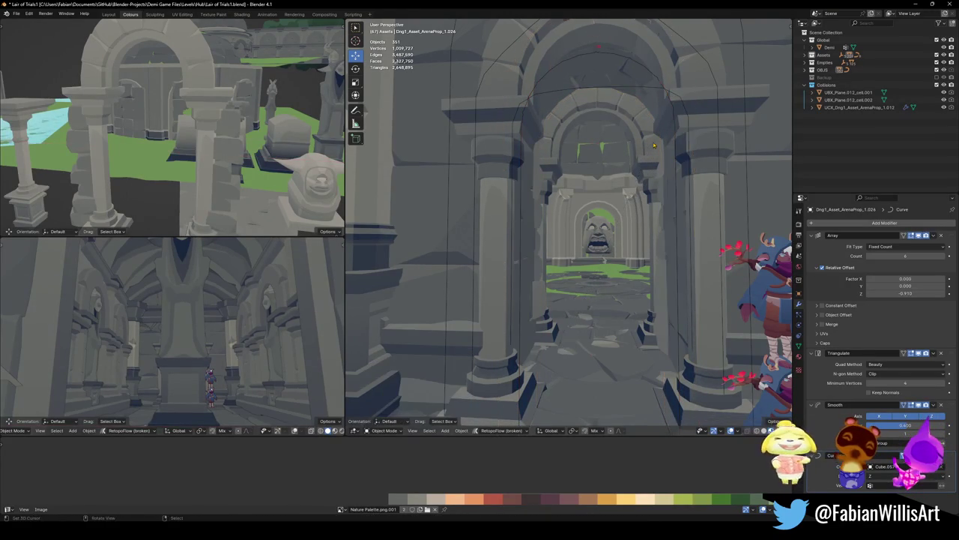
# Save Lair of Trials1.blend again
pyautogui.hotkey('ctrl', 's')
pyautogui.hotkey('shift', '`')
pyautogui.press('w')
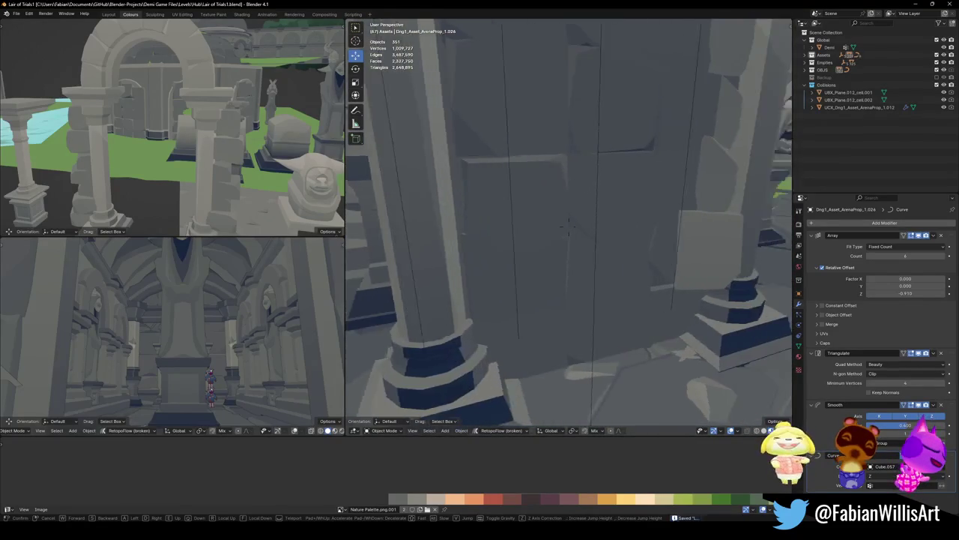
# Duplicate the floor trim, rotate it 90° on Z, set it at the pillar base, scale Y to 0.838
pyautogui.click(655, 146)
pyautogui.click(514, 234)
pyautogui.hotkey('shift', 'd')
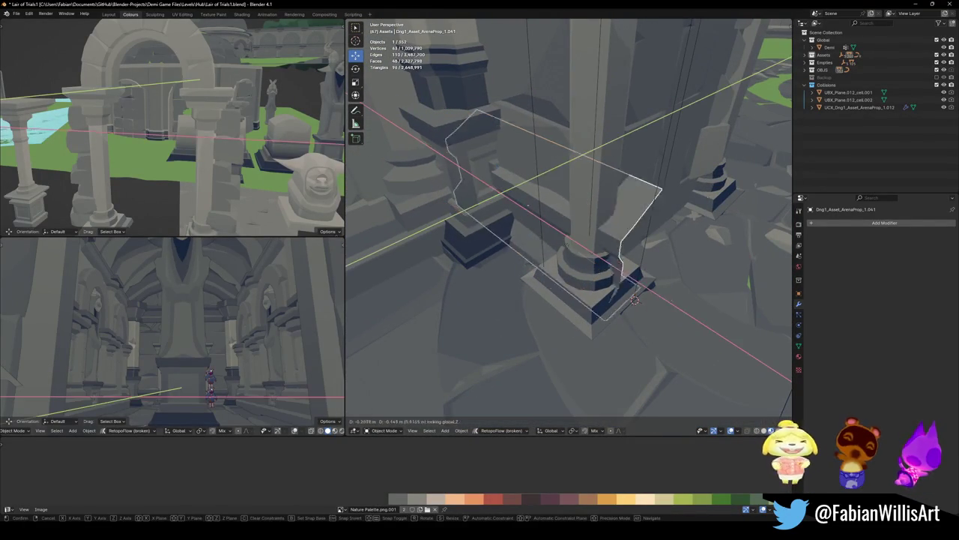
pyautogui.click(644, 252)
pyautogui.write('rz90')
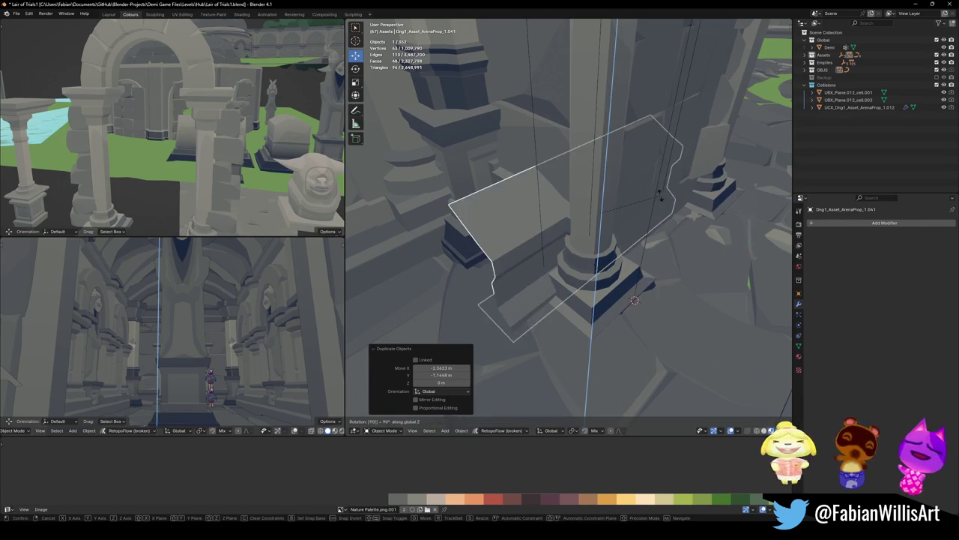
pyautogui.press('Return')
pyautogui.press('g')
pyautogui.hotkey('shift', 'z')
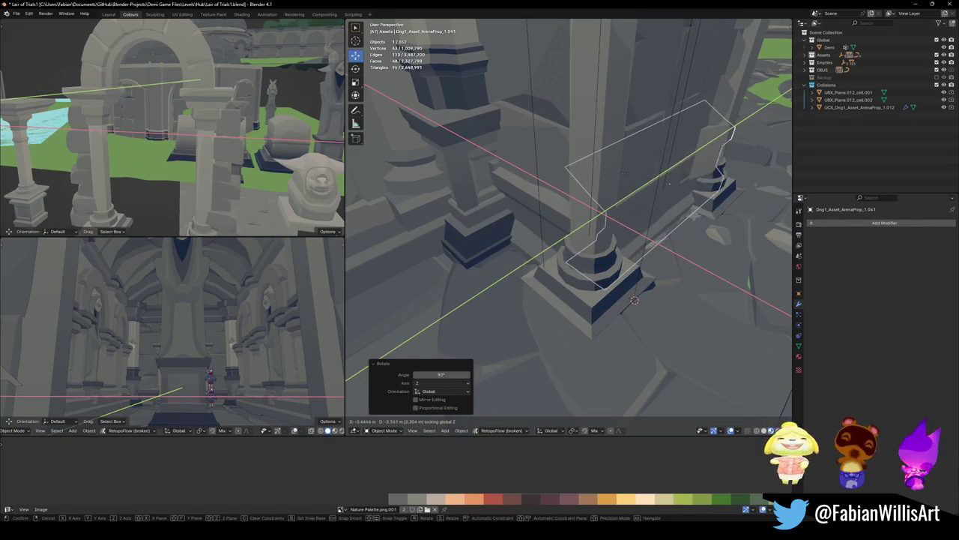
pyautogui.click(618, 184)
pyautogui.press('s')
pyautogui.press('y')
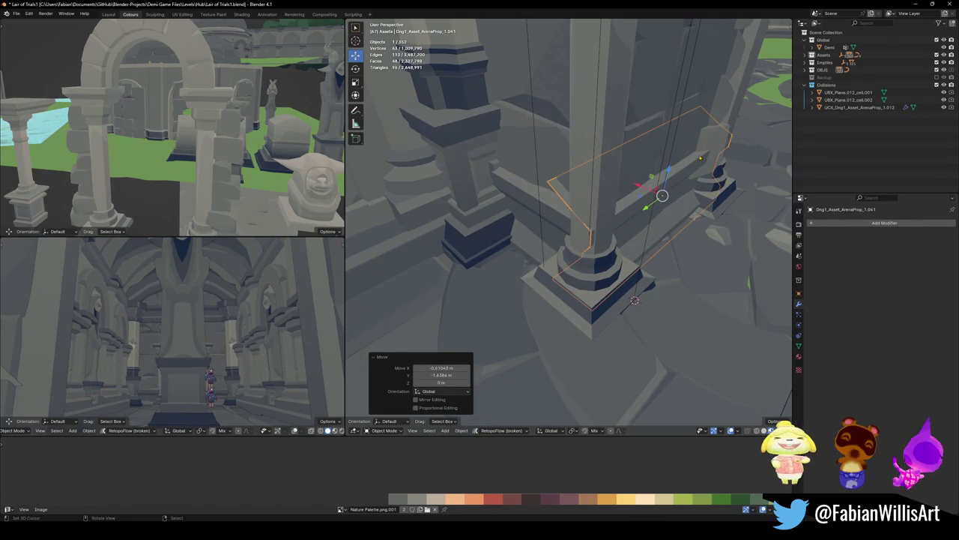
pyautogui.click(690, 161)
pyautogui.press('KP_Decimal')
pyautogui.moveTo(674, 180)
pyautogui.mouseDown(button='middle')
pyautogui.moveTo(657, 202)
pyautogui.moveTo(664, 207)
pyautogui.moveTo(616, 211)
pyautogui.moveTo(599, 248)
pyautogui.moveTo(569, 225)
pyautogui.mouseUp(button='middle')
# Copy the trim, mirror it on X, and move it -2.6587 m to the opposite pillar
pyautogui.hotkey('shift', 'd')
pyautogui.press('x')
pyautogui.click(540, 214)
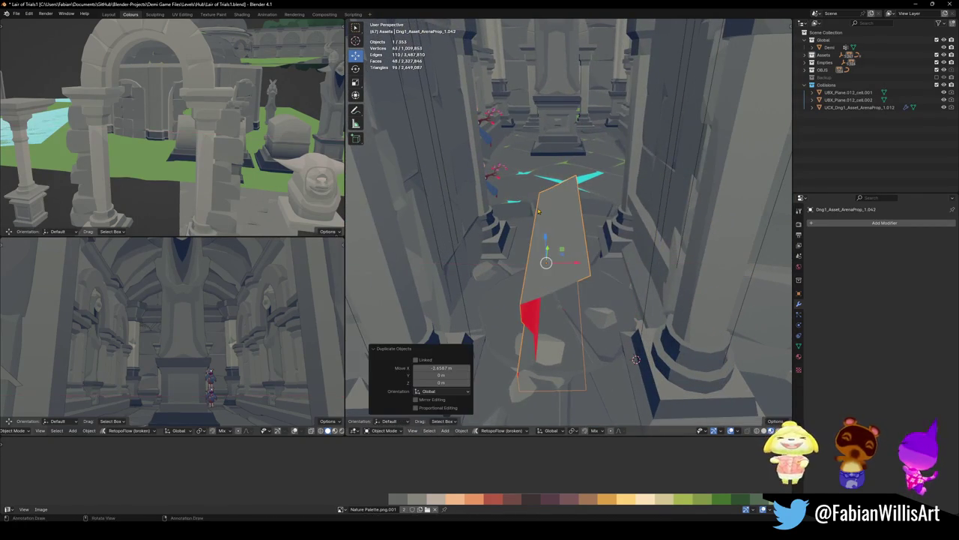
pyautogui.hotkey('ctrl', 'm')
pyautogui.press('x')
pyautogui.click(538, 211)
pyautogui.press('g')
pyautogui.press('x')
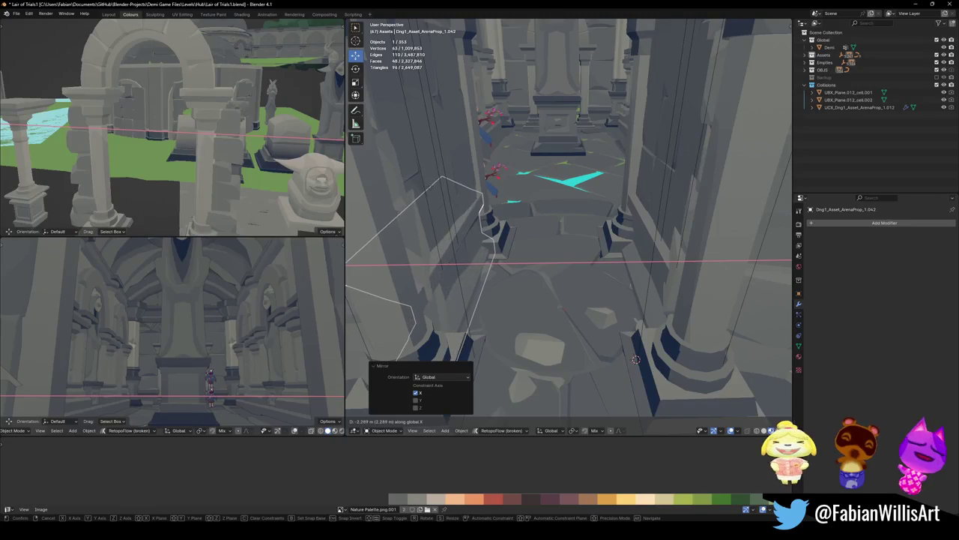
pyautogui.click(453, 264)
pyautogui.click(453, 264)
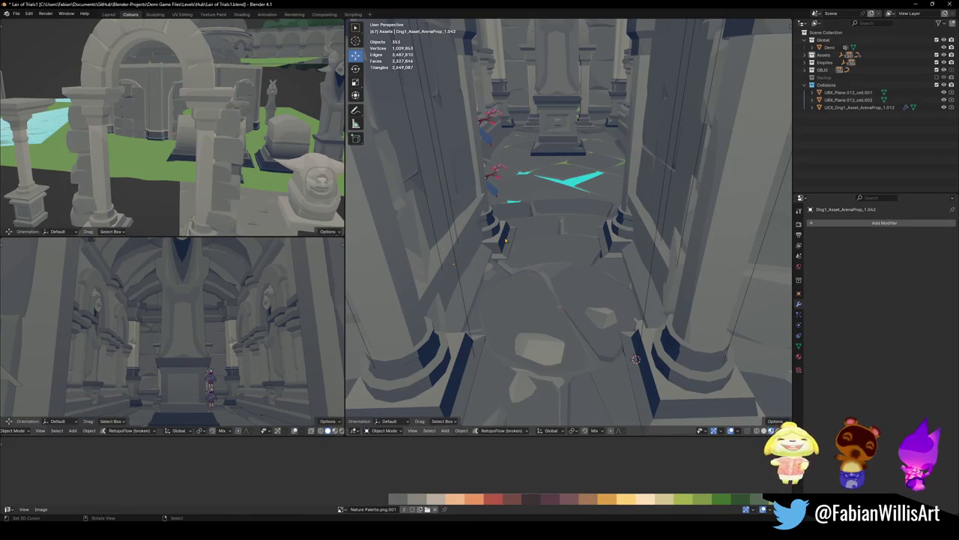
pyautogui.hotkey('shift', '`')
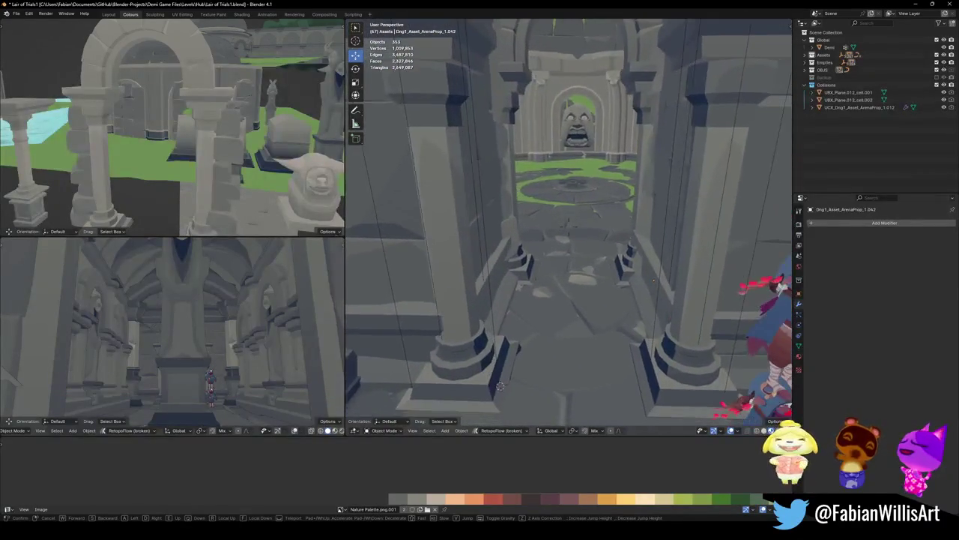
# Delete the statue prop from the corridor
pyautogui.click(481, 386)
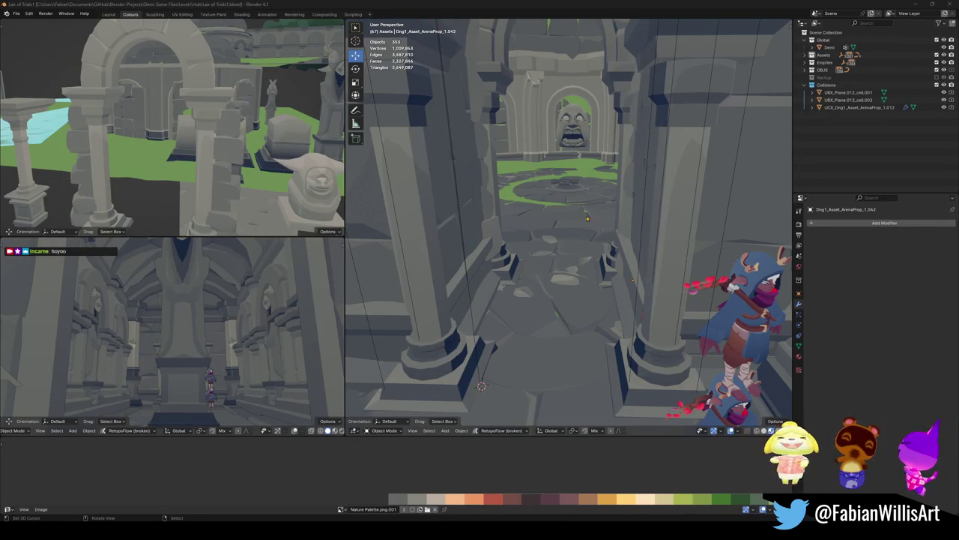
pyautogui.hotkey('shift', '`')
pyautogui.press('s')
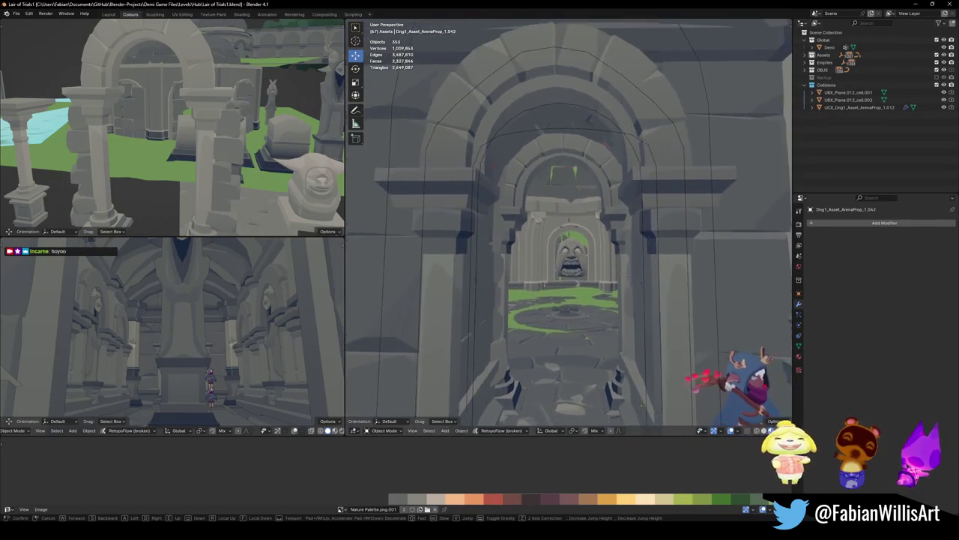
pyautogui.press('w')
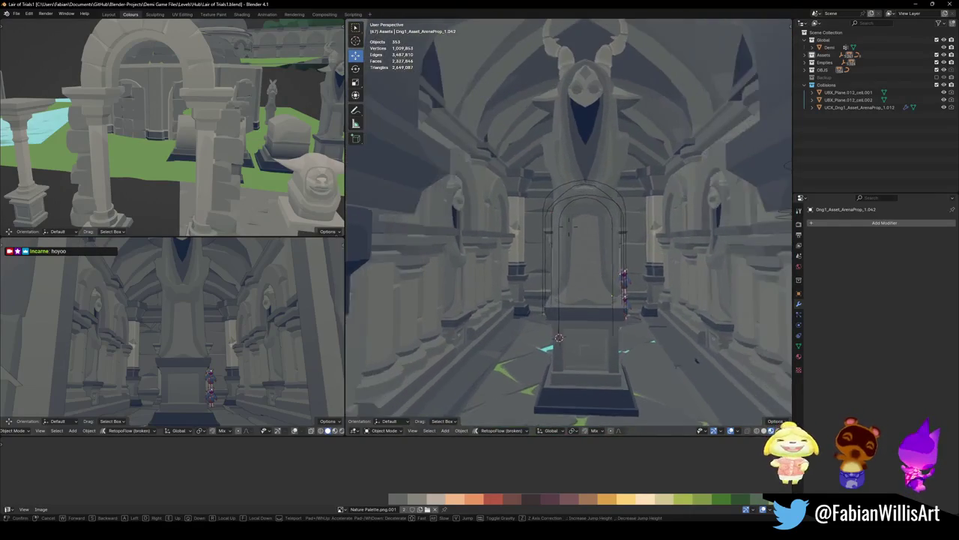
pyautogui.press('Delete')
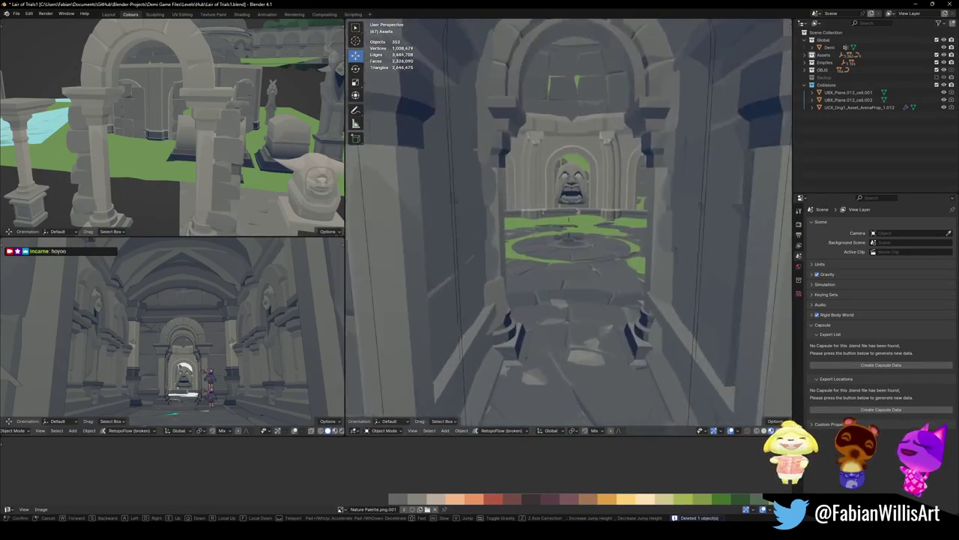
# Delete the stray floor disk, leaving 351 objects
pyautogui.click(568, 226)
pyautogui.click(610, 332)
pyautogui.press('Delete')
pyautogui.hotkey('shift', '`')
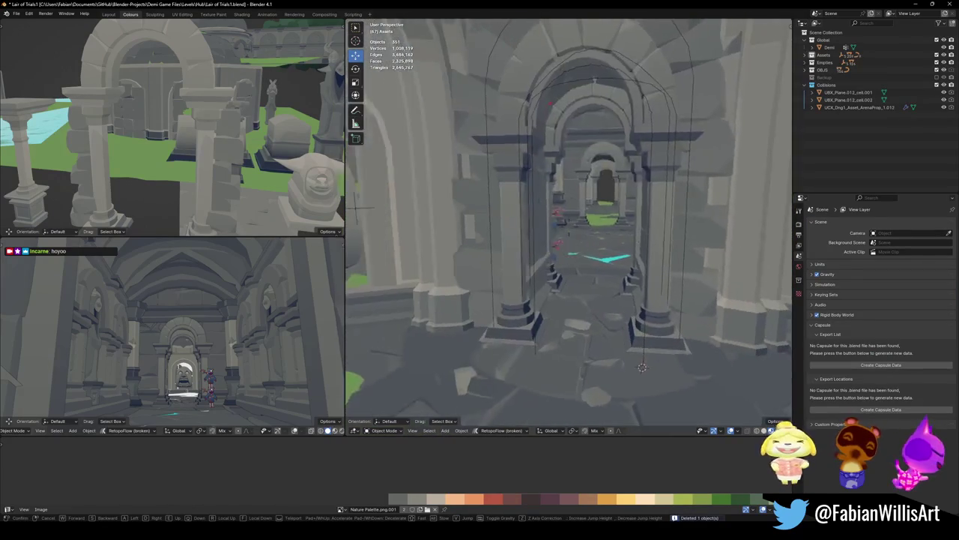
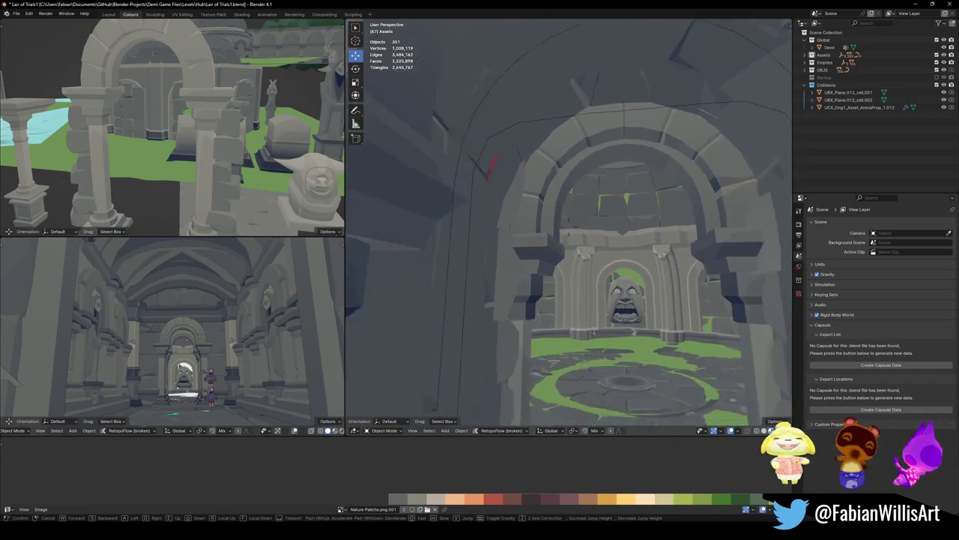
# Move the corridor arch ArenaProp_1.026 and the curve Cube.057 together along Z
pyautogui.press('s')
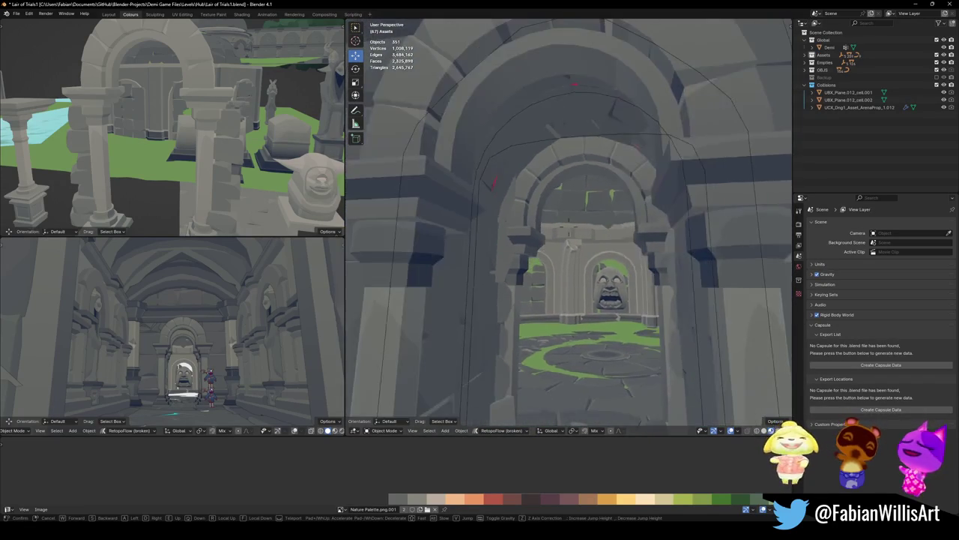
pyautogui.click(608, 217)
pyautogui.click(580, 140)
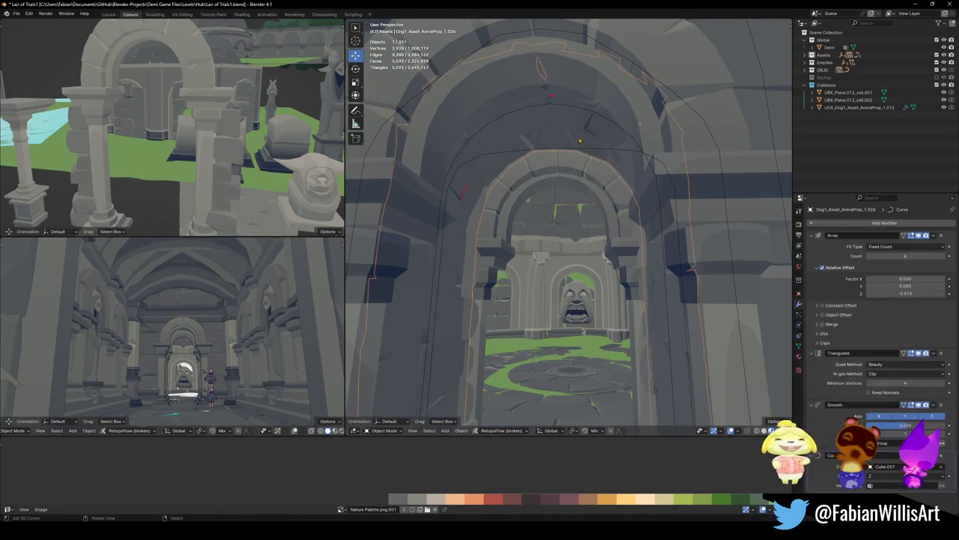
pyautogui.click(601, 120)
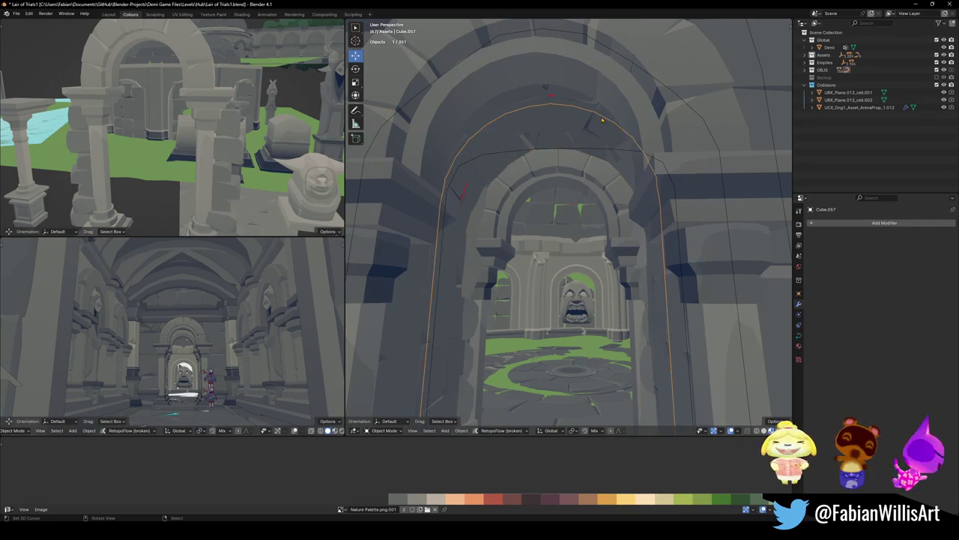
pyautogui.keyDown('shift'); pyautogui.click(584, 125); pyautogui.keyUp('shift')
pyautogui.press('g')
pyautogui.press('z')
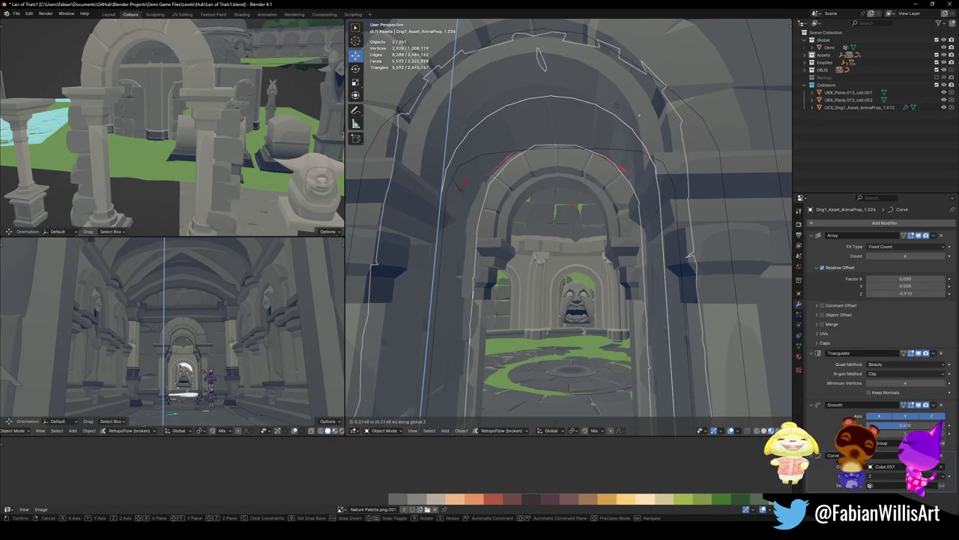
pyautogui.press('Return')
# Shift the ArenaProp_1.042 wall piece along X to close the wall gap
pyautogui.hotkey('alt', 'a')
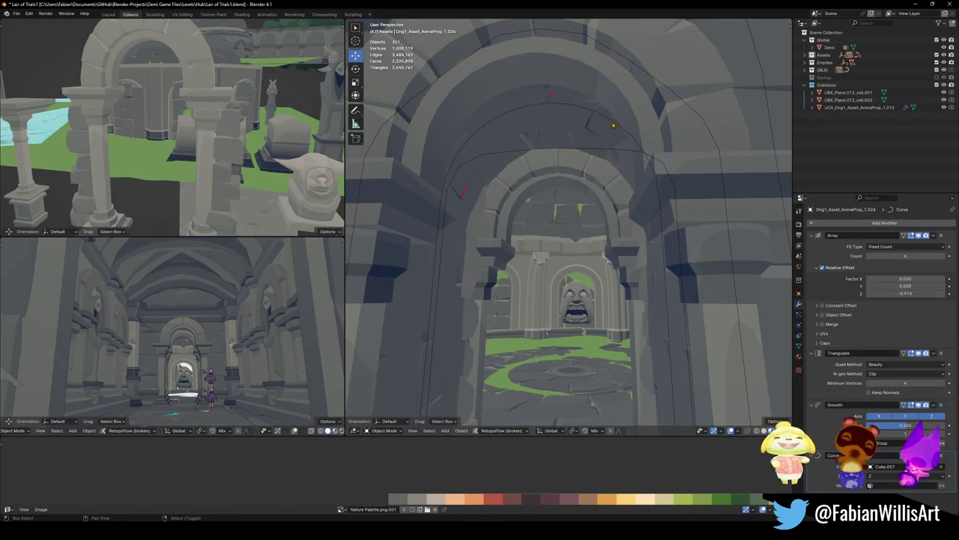
pyautogui.hotkey('shift', '`')
pyautogui.press('w')
pyautogui.press('w')
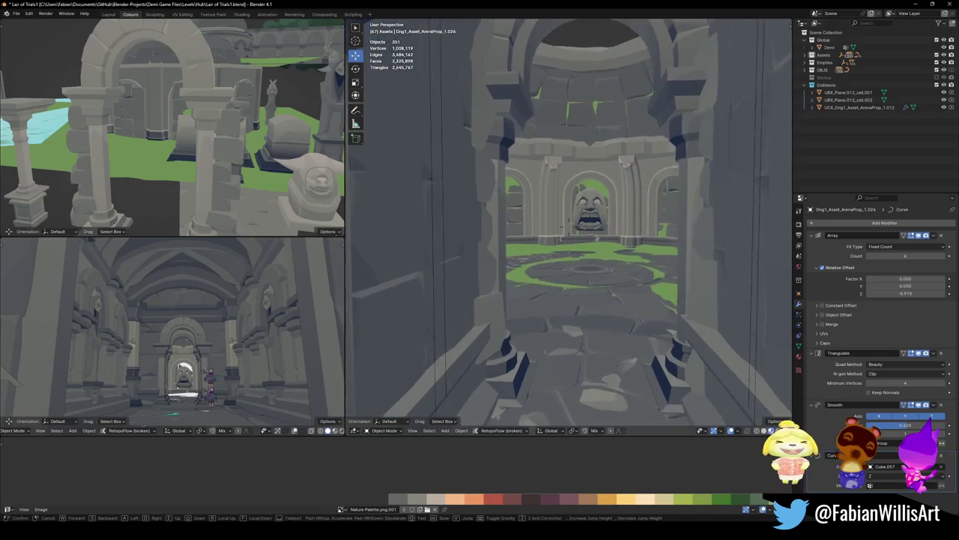
pyautogui.press('Return')
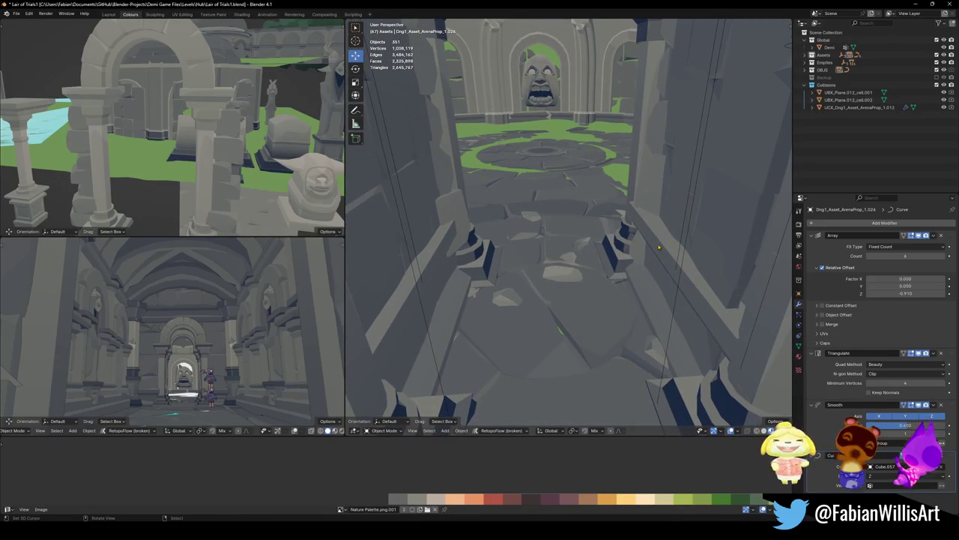
pyautogui.click(659, 247)
pyautogui.press('g')
pyautogui.press('x')
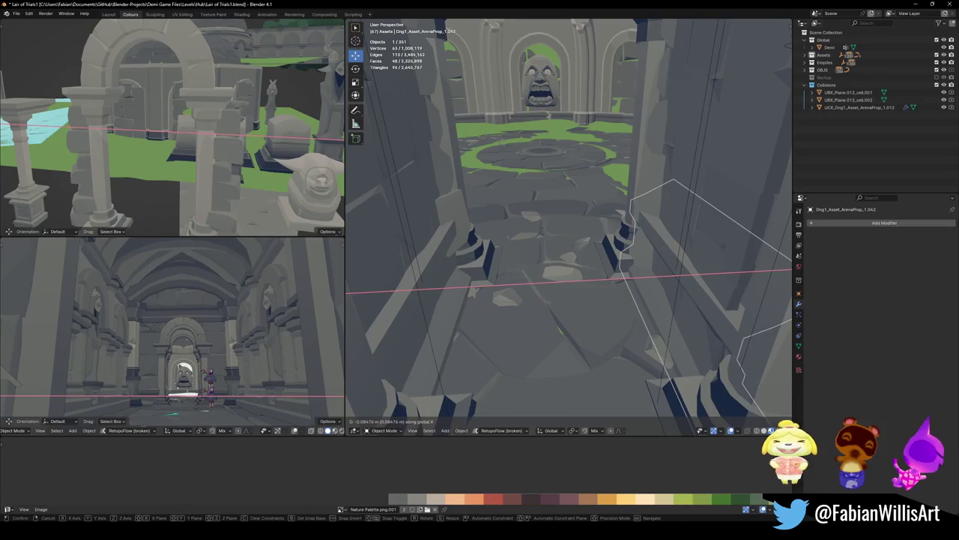
pyautogui.press('Escape')
pyautogui.hotkey('alt', 'a')
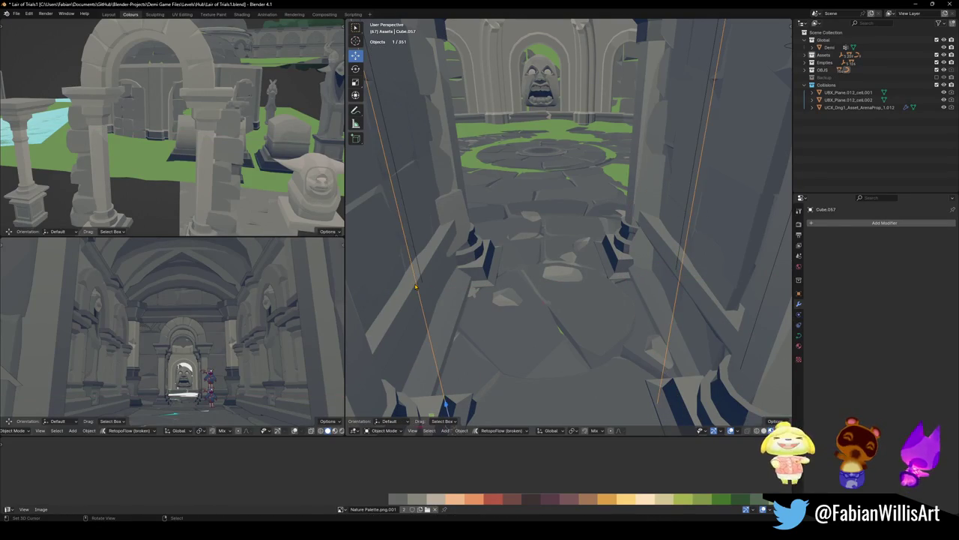
# Widen the ArenaProp_1.026 arch along X and check it in walk mode
pyautogui.click(390, 265)
pyautogui.press('s')
pyautogui.press('x')
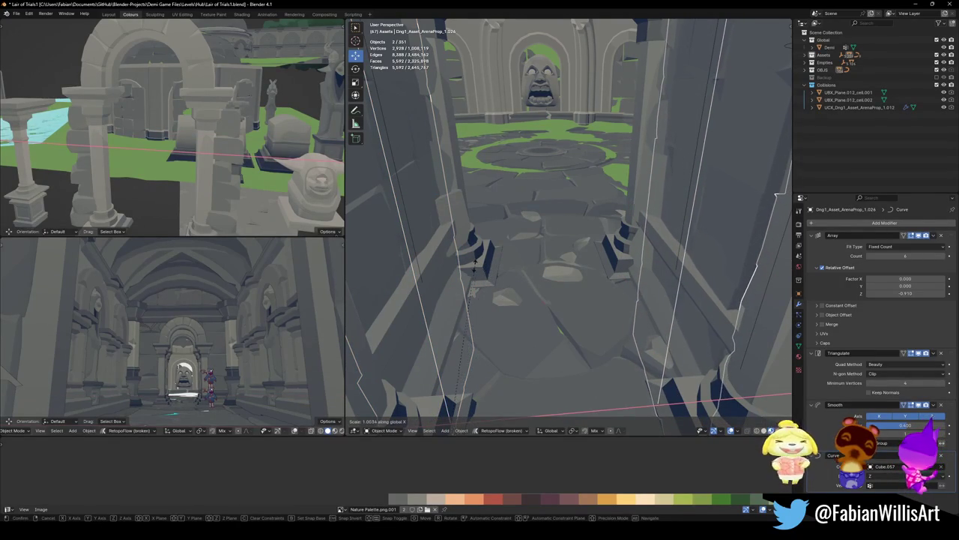
pyautogui.press('Escape')
pyautogui.hotkey('alt', 'a')
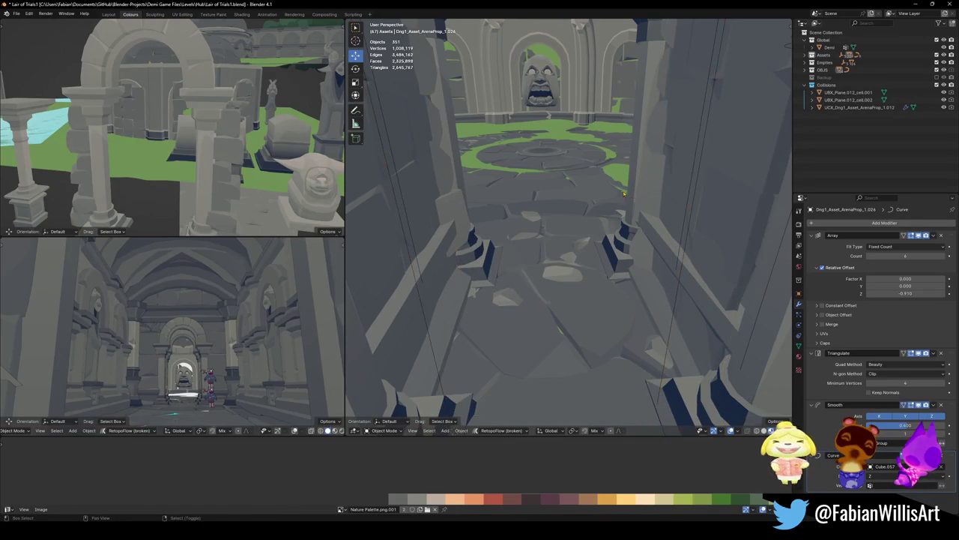
pyautogui.hotkey('shift', '`')
# Back out of the corridor and move Cube_23_1.001 vertically along Z
pyautogui.press('w')
pyautogui.press('s')
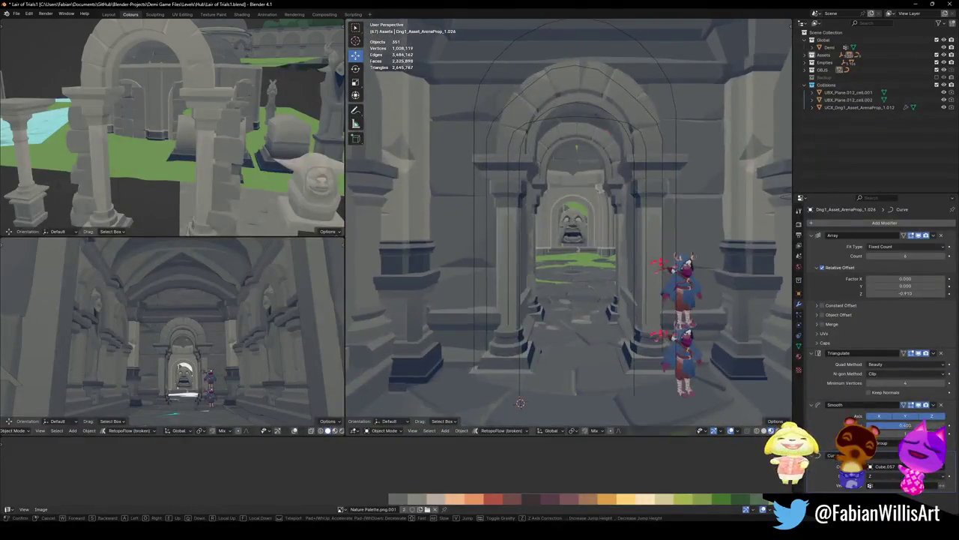
pyautogui.press('s')
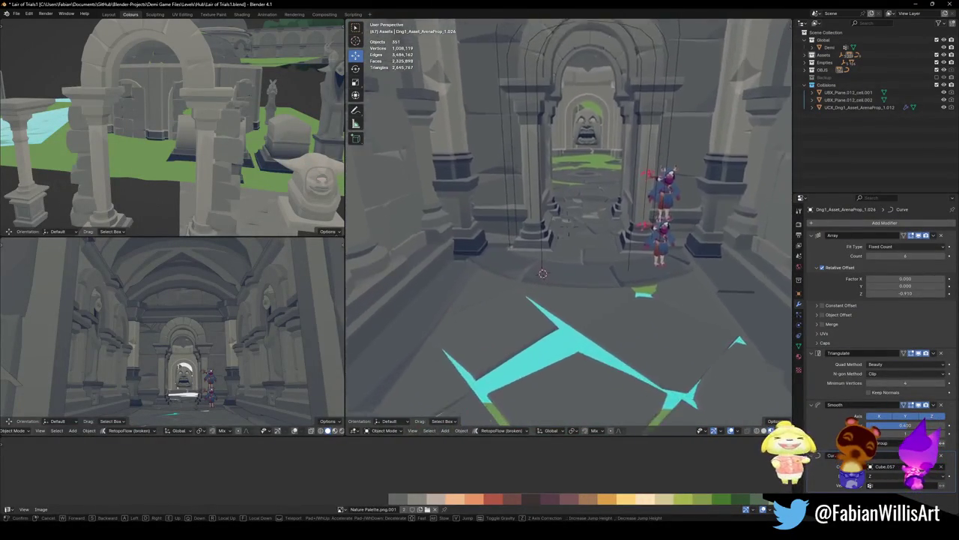
pyautogui.click(561, 274)
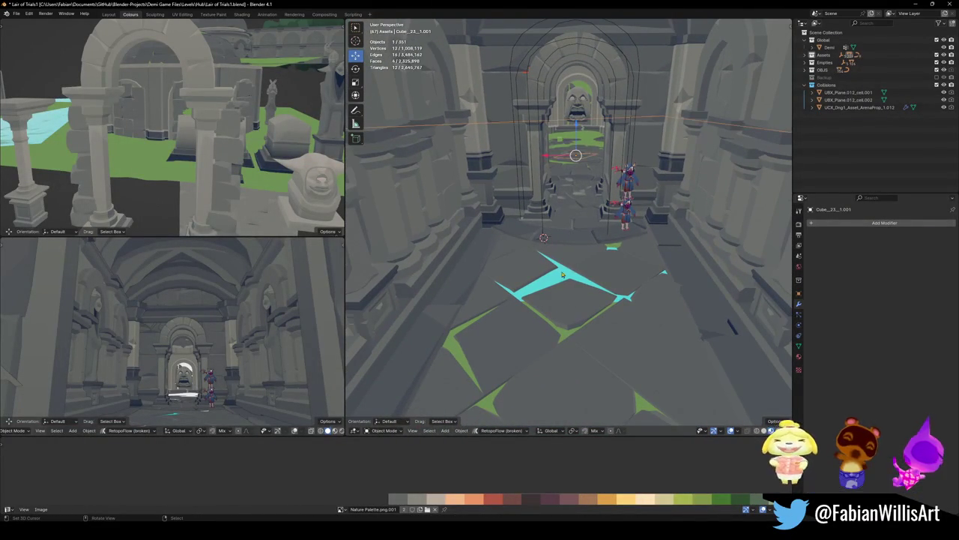
pyautogui.press('z')
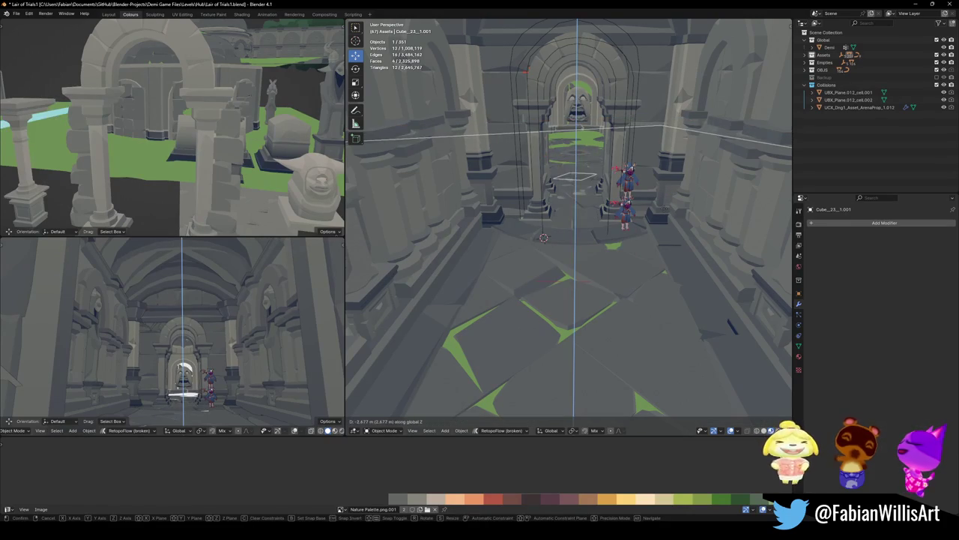
pyautogui.click(664, 217)
# Fine-tune Cube_23_1.001's height along Z from a view toward the round chamber
pyautogui.keyDown('ctrl'); pyautogui.moveTo(575, 181); pyautogui.dragTo(593, 208, button='middle'); pyautogui.keyUp('ctrl')
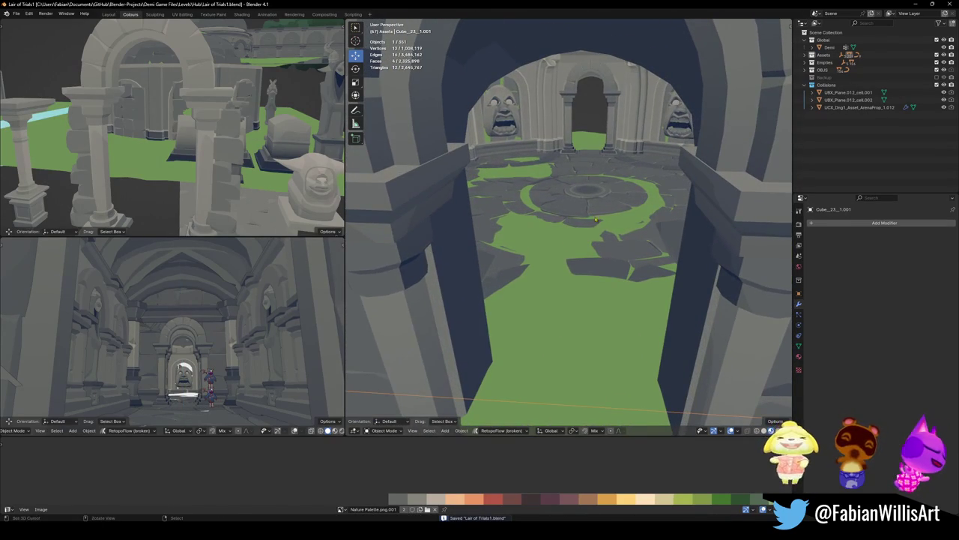
pyautogui.hotkey('shift', '`')
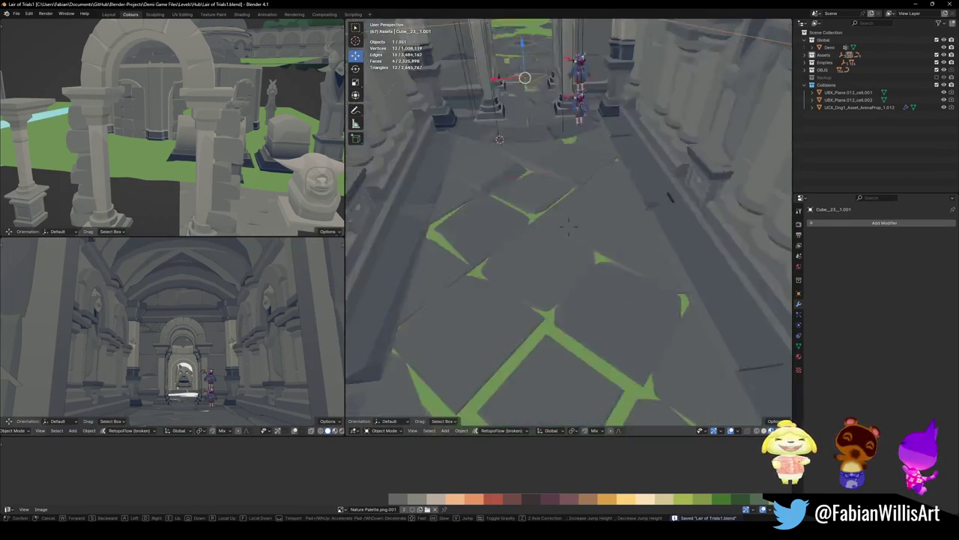
pyautogui.click(568, 227)
pyautogui.press('g')
pyautogui.press('z')
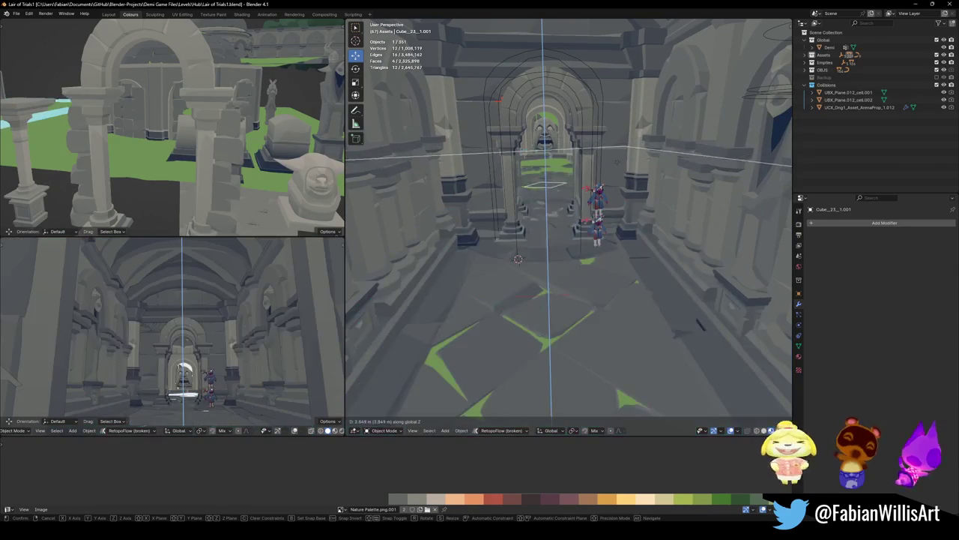
pyautogui.click(614, 175)
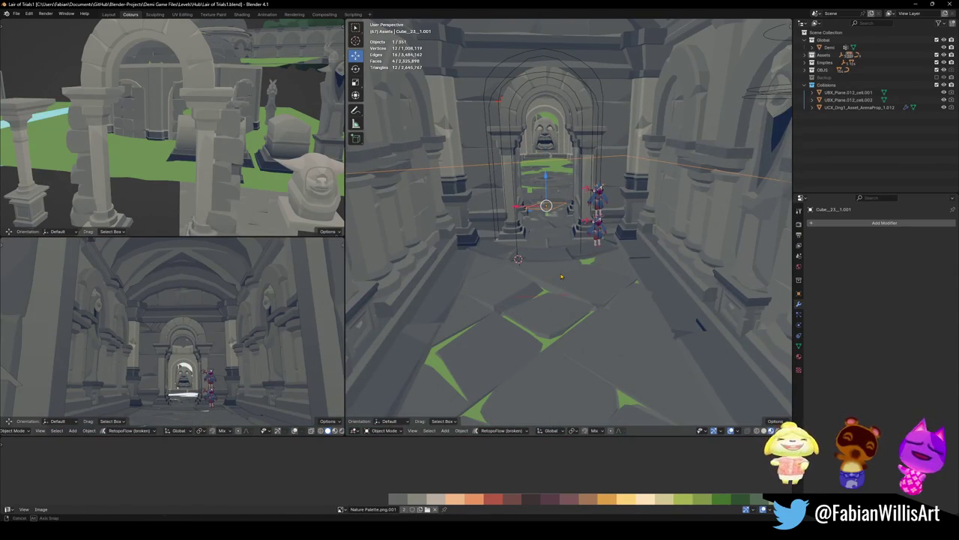
# Walk through the corridor to inspect the chamber floor
pyautogui.scroll(3, 561, 278)
pyautogui.scroll(3, 561, 266)
pyautogui.scroll(2, 561, 255)
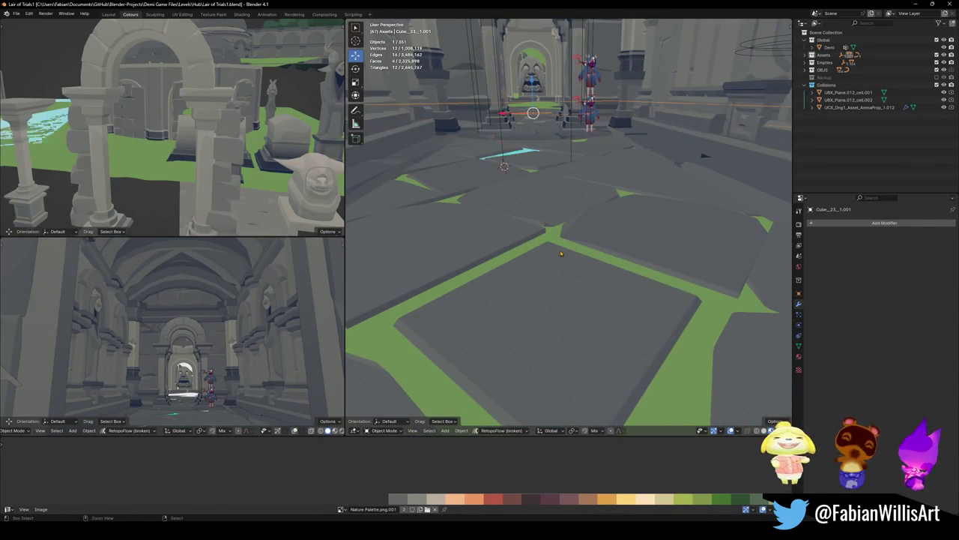
pyautogui.hotkey('shift', '`')
pyautogui.press('s')
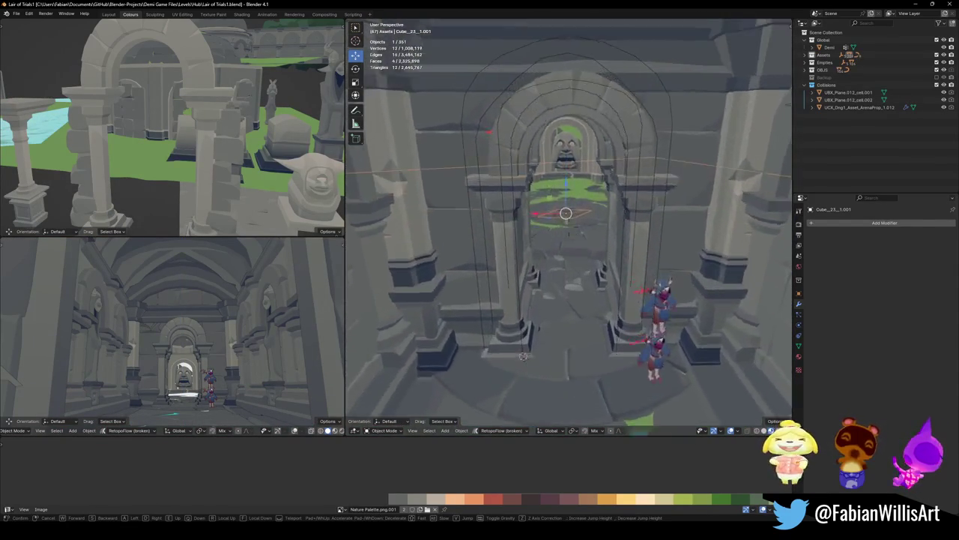
pyautogui.press('w')
pyautogui.click(570, 237)
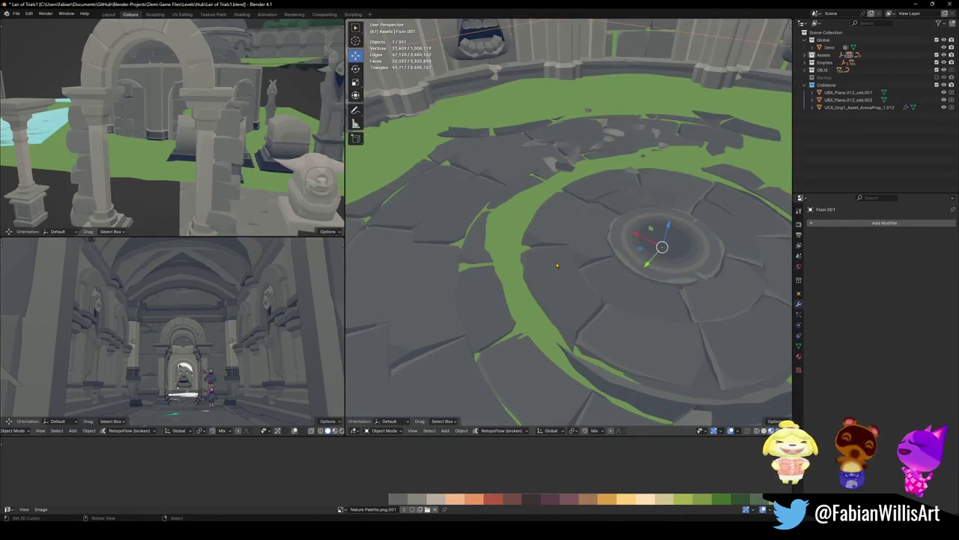
# Toggle the central floor piece hidden and visible to check beneath it
pyautogui.press('h')
pyautogui.hotkey('alt', 'h')
pyautogui.press('h')
pyautogui.hotkey('alt', 'h')
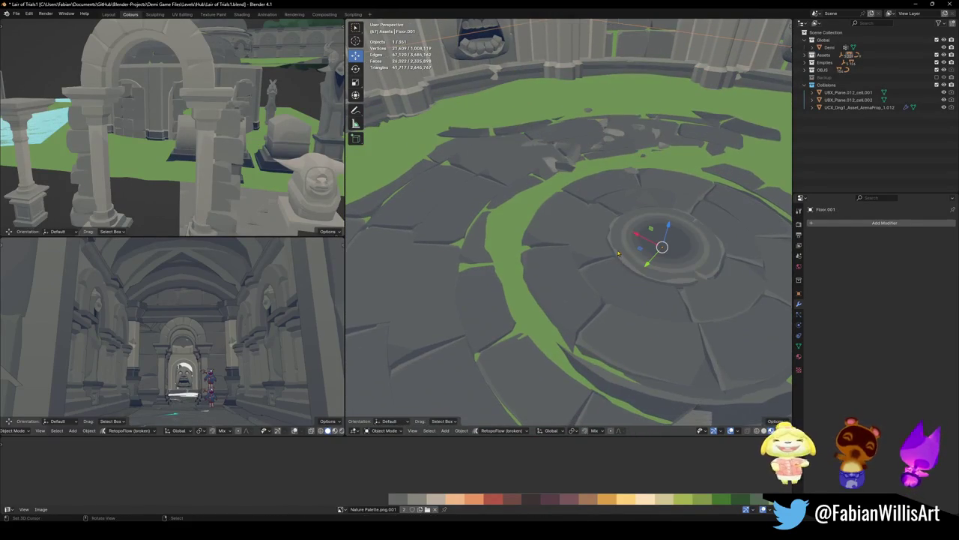
pyautogui.press('h')
pyautogui.hotkey('alt', 'h')
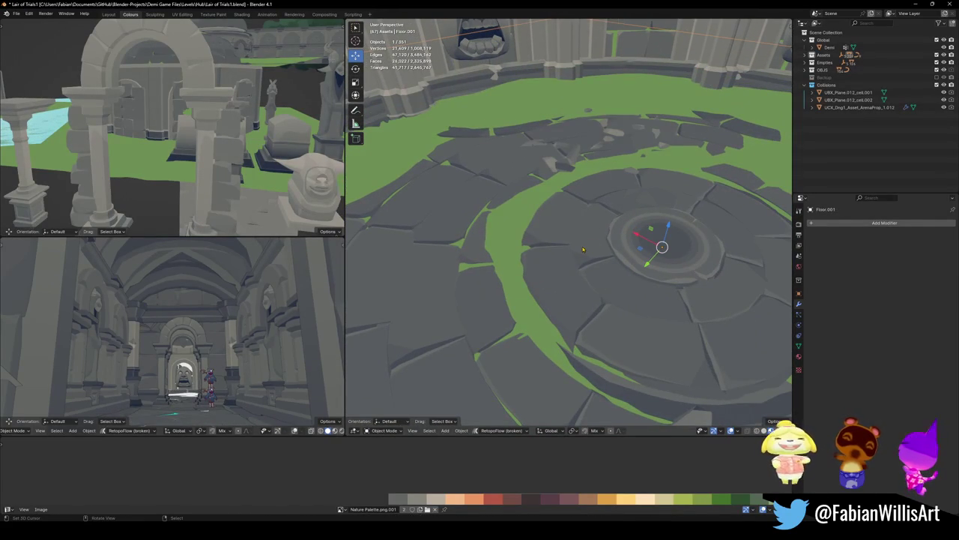
pyautogui.press('h')
pyautogui.hotkey('alt', 'h')
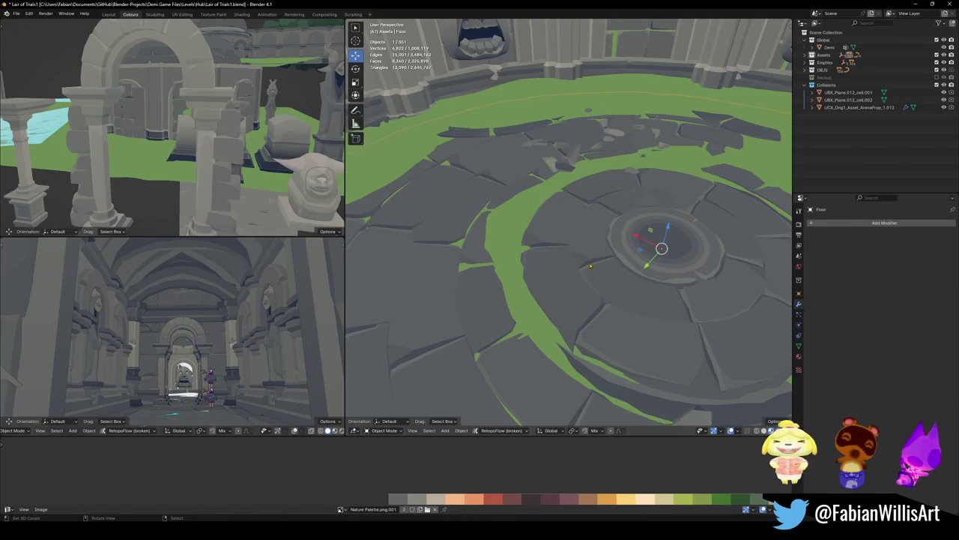
# Walk past the pillars through the hall and into the corridor's archway
pyautogui.hotkey('shift', '`')
pyautogui.press('w')
pyautogui.click(733, 231)
pyautogui.press('h')
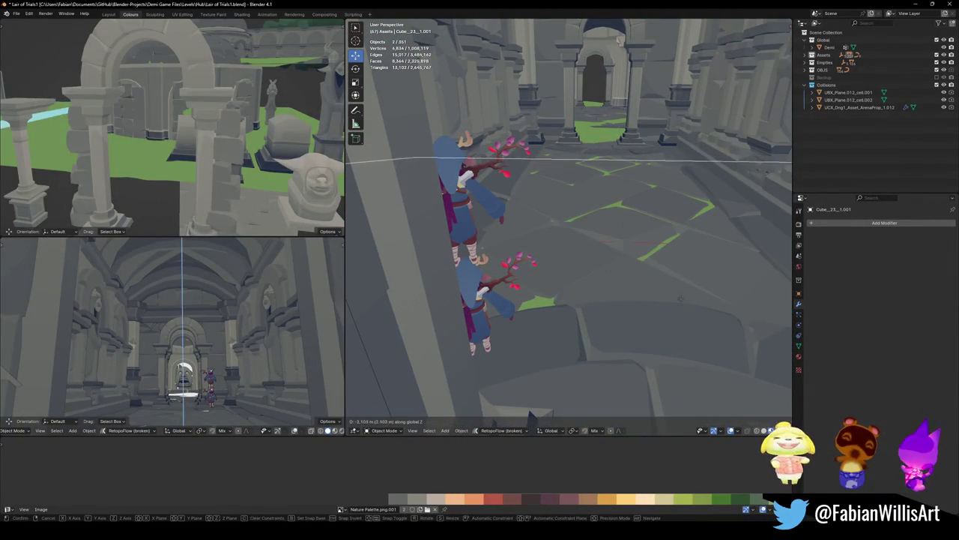
pyautogui.hotkey('shift', '`')
pyautogui.press('w')
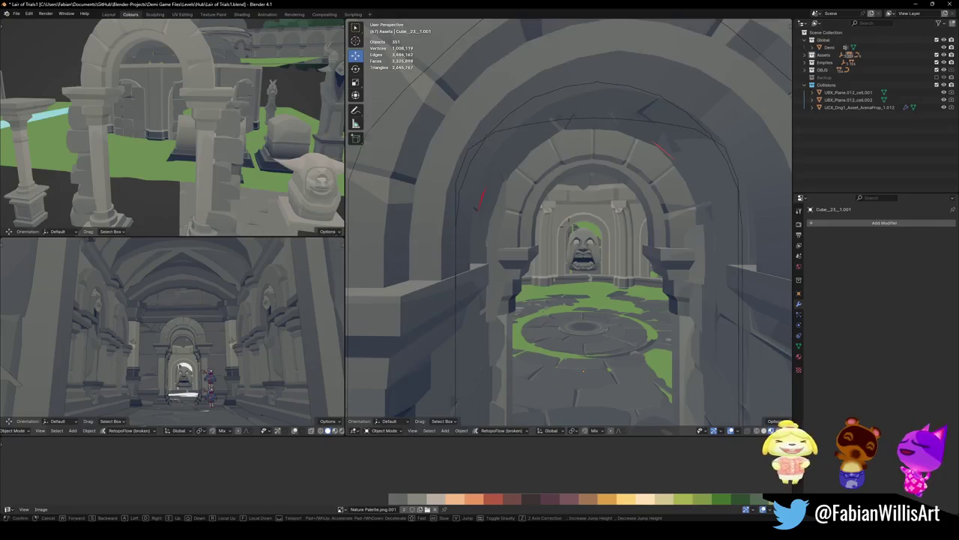
pyautogui.click(676, 261)
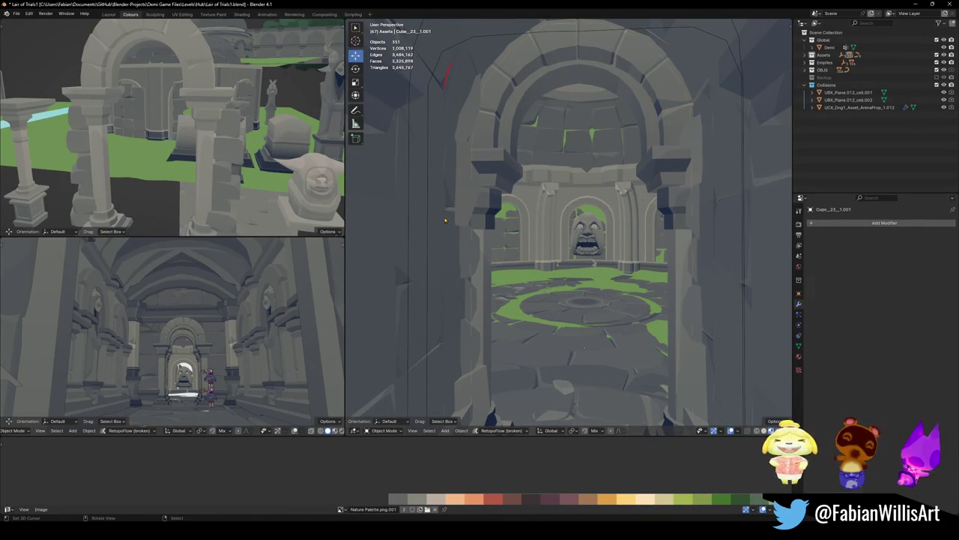
# Isolate the arch and Cube.057 in Local View and save the file
pyautogui.click(446, 219)
pyautogui.moveTo(445, 220); pyautogui.dragTo(558, 248, button='middle')
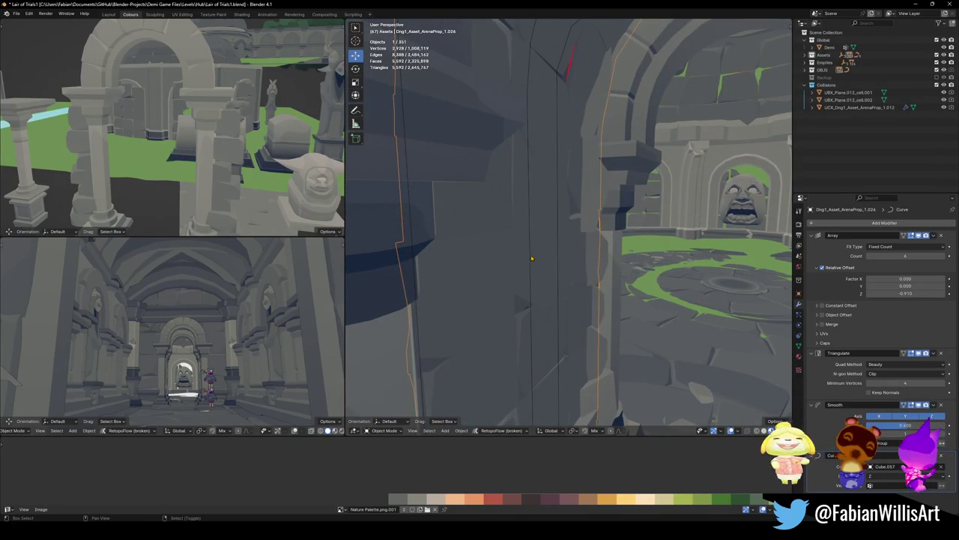
pyautogui.keyDown('shift'); pyautogui.click(532, 258); pyautogui.keyUp('shift')
pyautogui.press('KP_Divide')
pyautogui.moveTo(525, 315); pyautogui.dragTo(570, 225, button='middle')
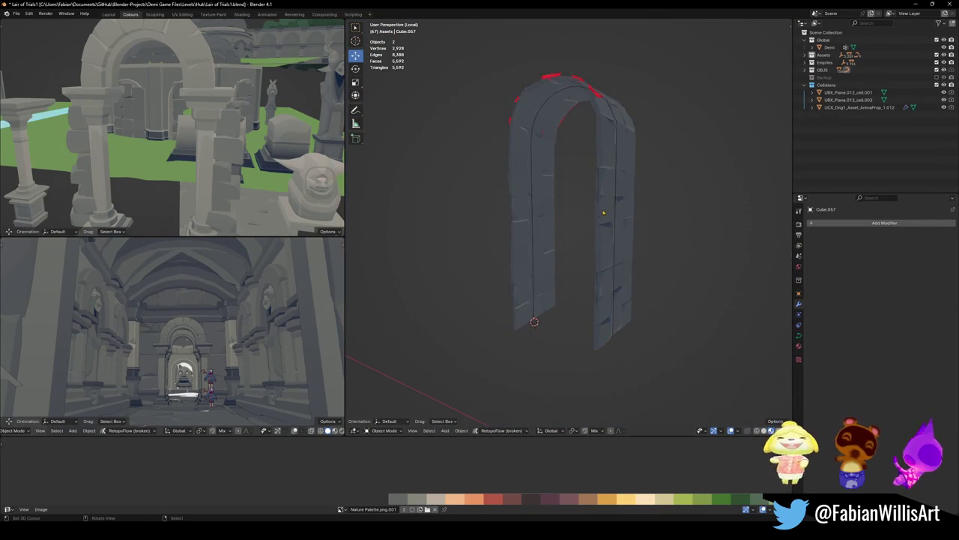
pyautogui.scroll(3, 569, 221)
pyautogui.scroll(2, 671, 302)
pyautogui.hotkey('ctrl', 's')
# In Edit Mode, widen one stone block of the arch along X
pyautogui.moveTo(671, 302); pyautogui.dragTo(658, 283, button='middle')
pyautogui.click(662, 280)
pyautogui.press('Tab')
pyautogui.hotkey('alt', 'a')
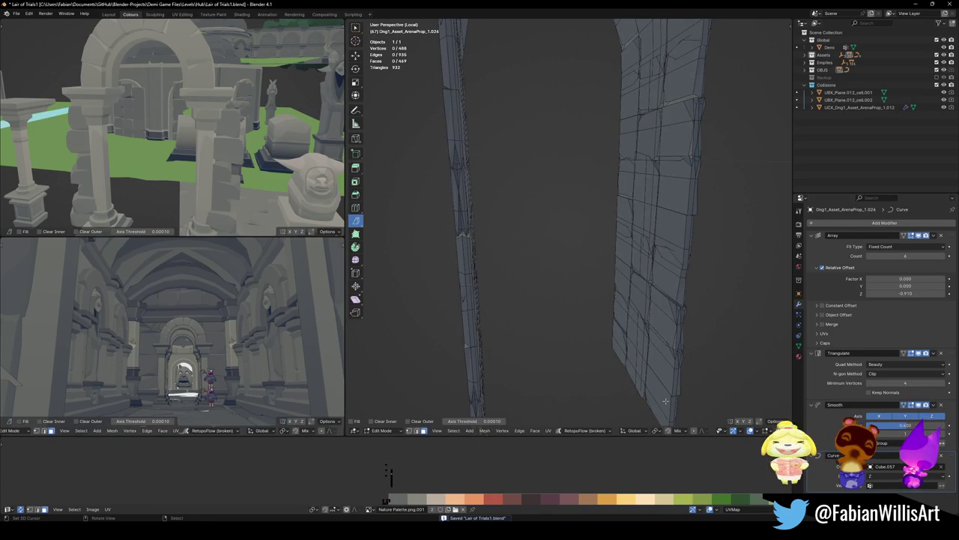
pyautogui.press('l')
pyautogui.press('s')
pyautogui.press('x')
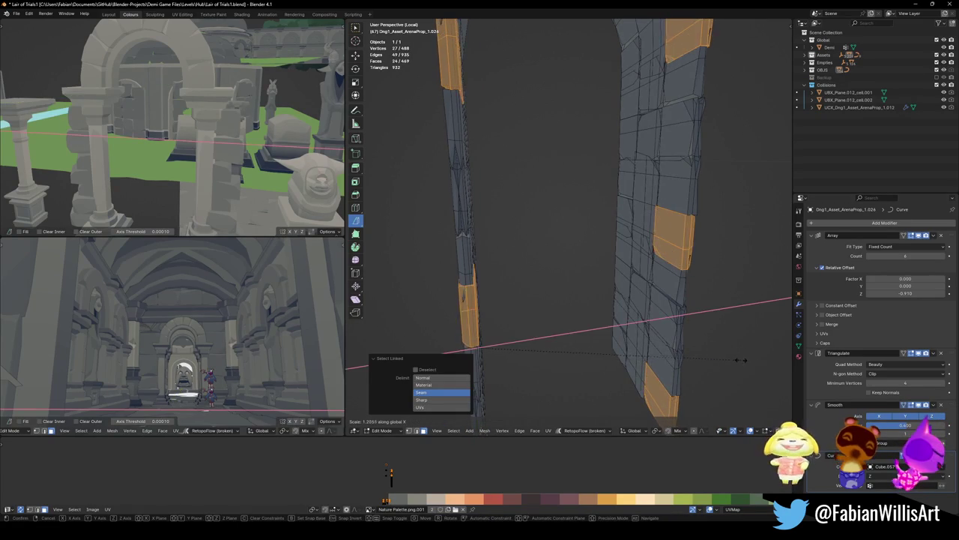
pyautogui.click(544, 350)
pyautogui.hotkey('alt', 'a')
# Widen a second stone block of the arch along X
pyautogui.moveTo(645, 315)
pyautogui.mouseDown(button='middle')
pyautogui.moveTo(586, 302)
pyautogui.moveTo(573, 216)
pyautogui.moveTo(626, 253)
pyautogui.moveTo(590, 309)
pyautogui.mouseUp(button='middle')
pyautogui.press('l')
pyautogui.press('s')
pyautogui.click(649, 265)
pyautogui.hotkey('alt', 'a')
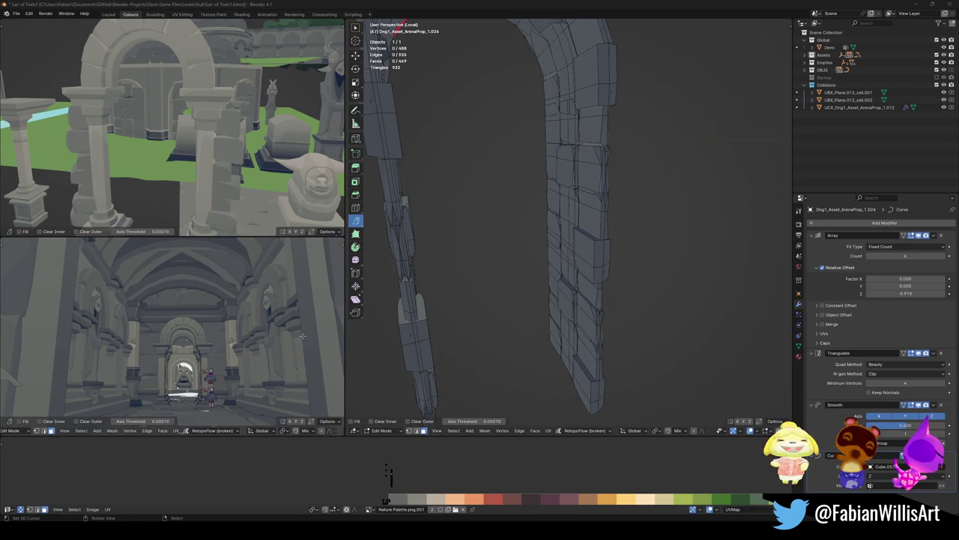
# Widen more arch stones along X, about 2.44 times, and return to Object Mode
pyautogui.moveTo(480, 275)
pyautogui.mouseDown(button='middle')
pyautogui.moveTo(517, 285)
pyautogui.moveTo(570, 277)
pyautogui.mouseUp(button='middle')
pyautogui.scroll(3, 615, 263)
pyautogui.press('a')
pyautogui.press('Tab')
pyautogui.moveTo(653, 262)
pyautogui.mouseDown(button='middle')
pyautogui.moveTo(609, 275)
pyautogui.moveTo(637, 337)
pyautogui.mouseUp(button='middle')
pyautogui.hotkey('alt', 'a')
pyautogui.press('Tab')
pyautogui.hotkey('alt', 'a')
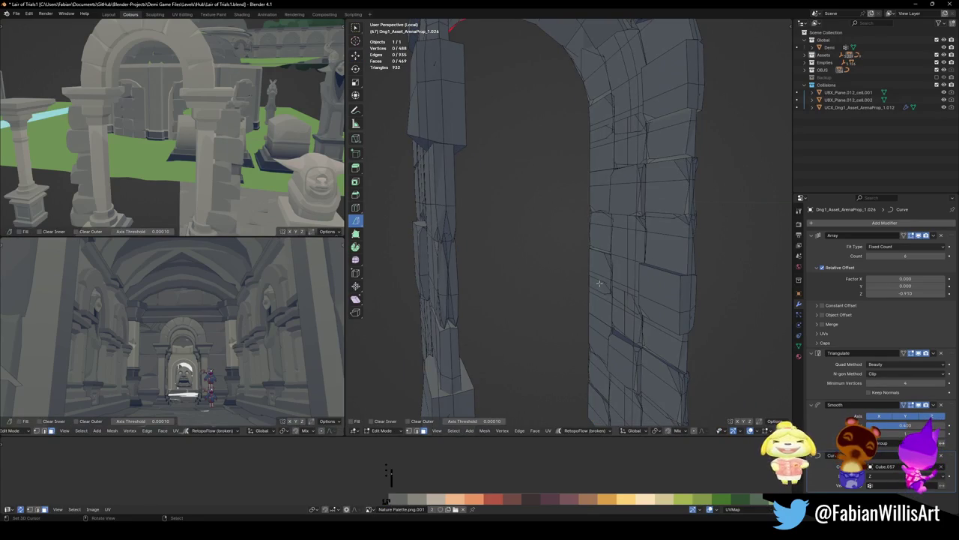
pyautogui.press('l')
pyautogui.moveTo(600, 283); pyautogui.dragTo(648, 284, button='middle')
pyautogui.press('s')
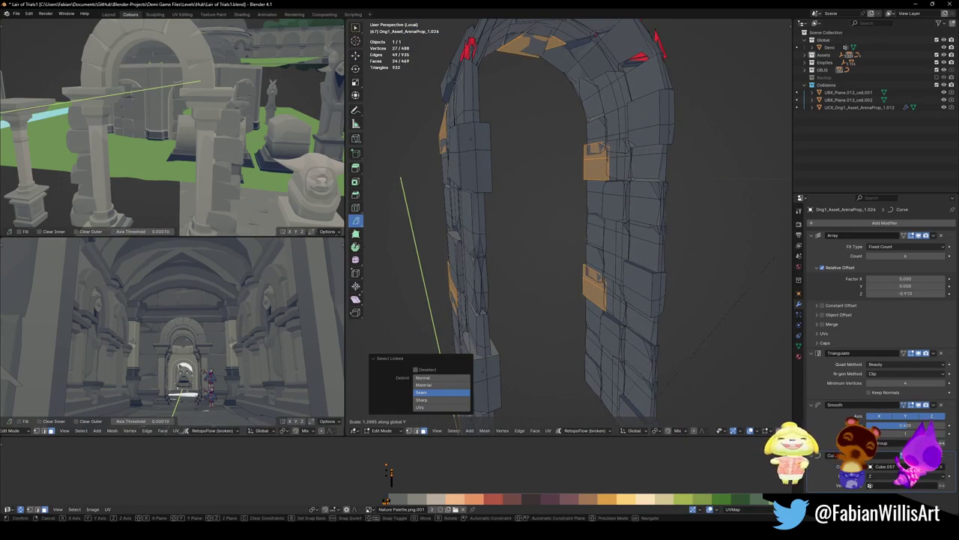
pyautogui.click(422, 190)
pyautogui.press('Tab')
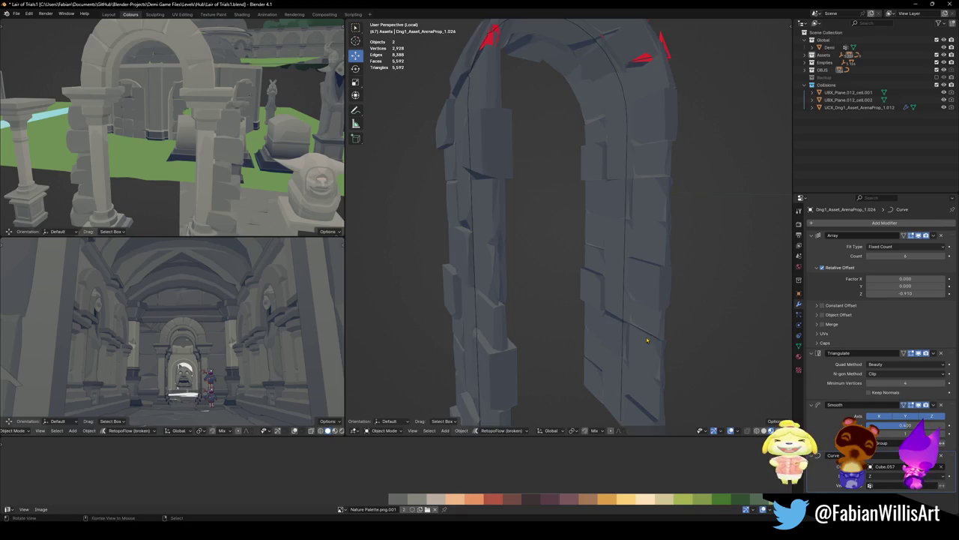
# Save Lair of Trials1.blend and exit Local View to restore the full temple scene
pyautogui.hotkey('ctrl', 's')
pyautogui.scroll(3, 625, 310)
pyautogui.moveTo(625, 310)
pyautogui.mouseDown(button='middle')
pyautogui.moveTo(586, 286)
pyautogui.moveTo(615, 272)
pyautogui.moveTo(652, 306)
pyautogui.moveTo(574, 297)
pyautogui.moveTo(567, 275)
pyautogui.moveTo(592, 258)
pyautogui.moveTo(733, 300)
pyautogui.moveTo(540, 282)
pyautogui.moveTo(616, 277)
pyautogui.mouseUp(button='middle')
pyautogui.scroll(-3, 614, 271)
pyautogui.scroll(5, 651, 306)
pyautogui.press('KP_Divide')
pyautogui.hotkey('ctrl', 's')
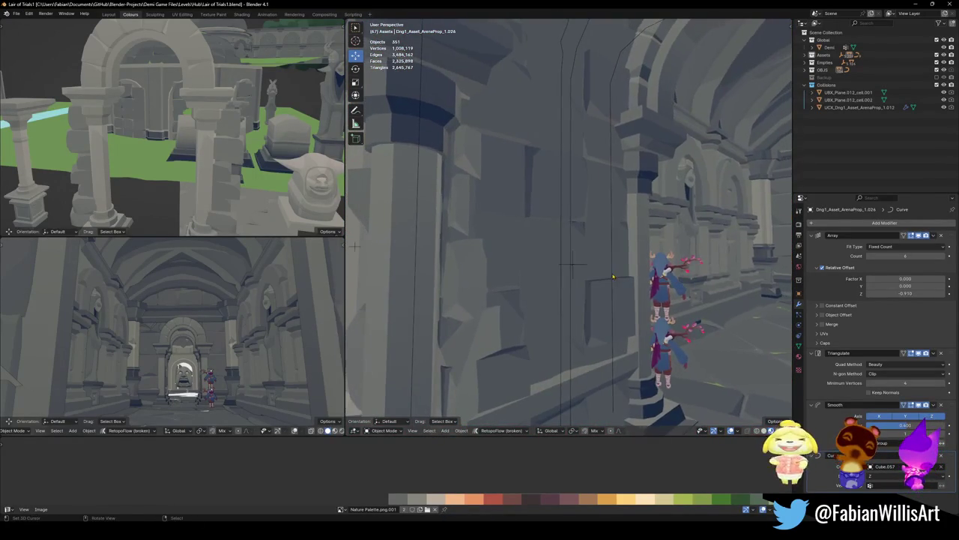
# Walk down the arched corridor to inspect the widened arch blocks
pyautogui.hotkey('shift', '`')
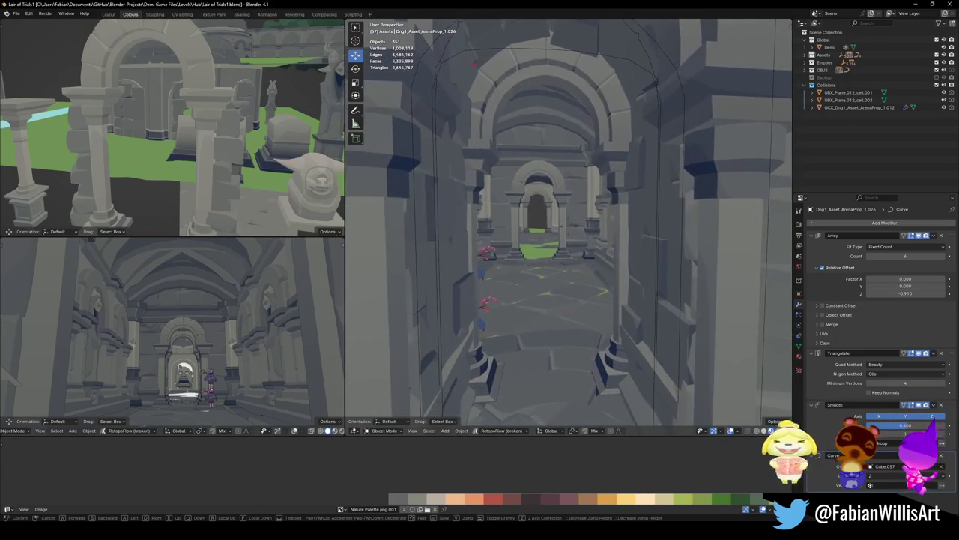
pyautogui.hotkey('shift', '`')
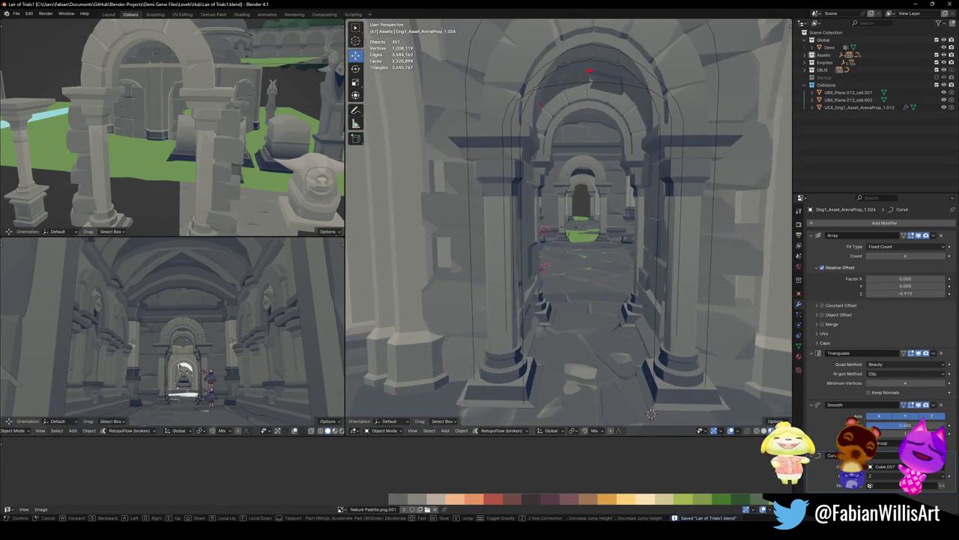
pyautogui.click(547, 297)
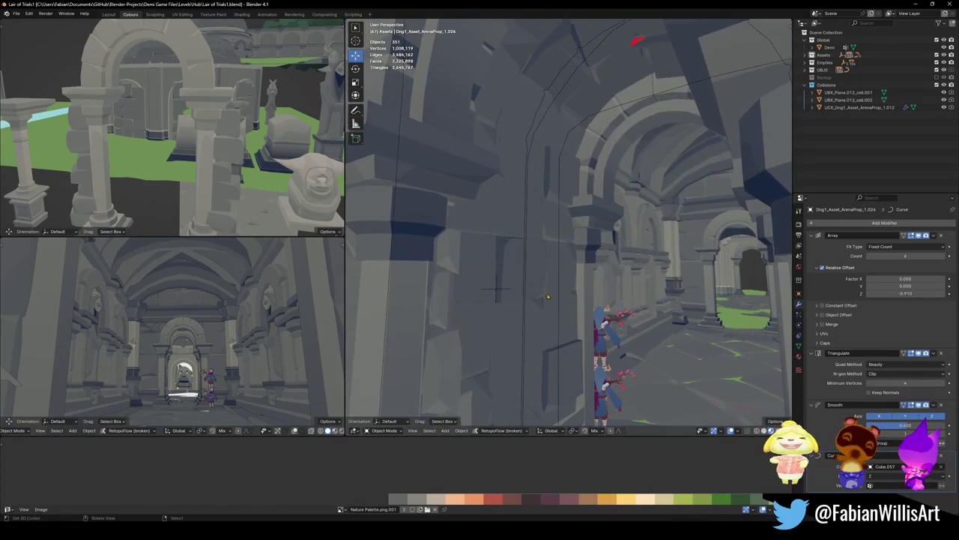
# Convert the arch and the pillar Cube.065 into plain meshes
pyautogui.press('q')
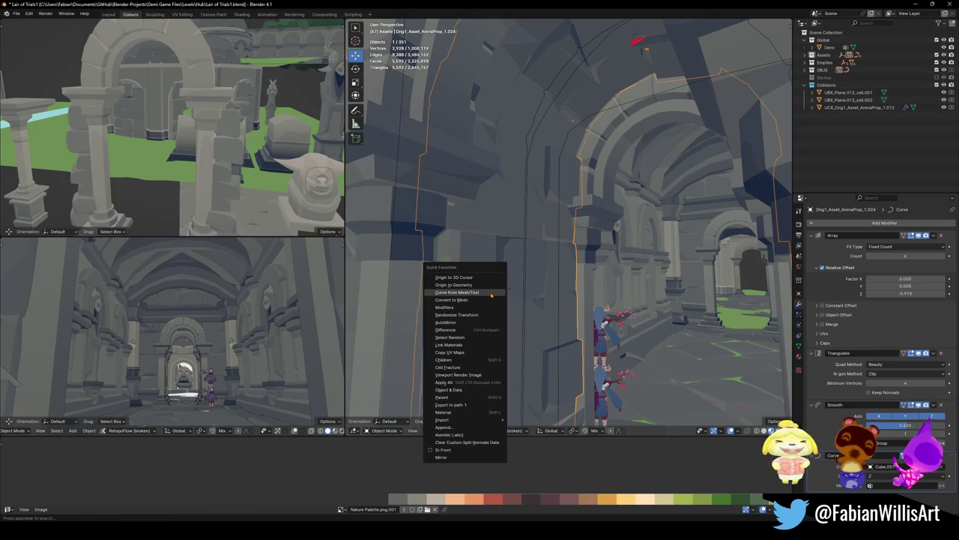
pyautogui.click(480, 303)
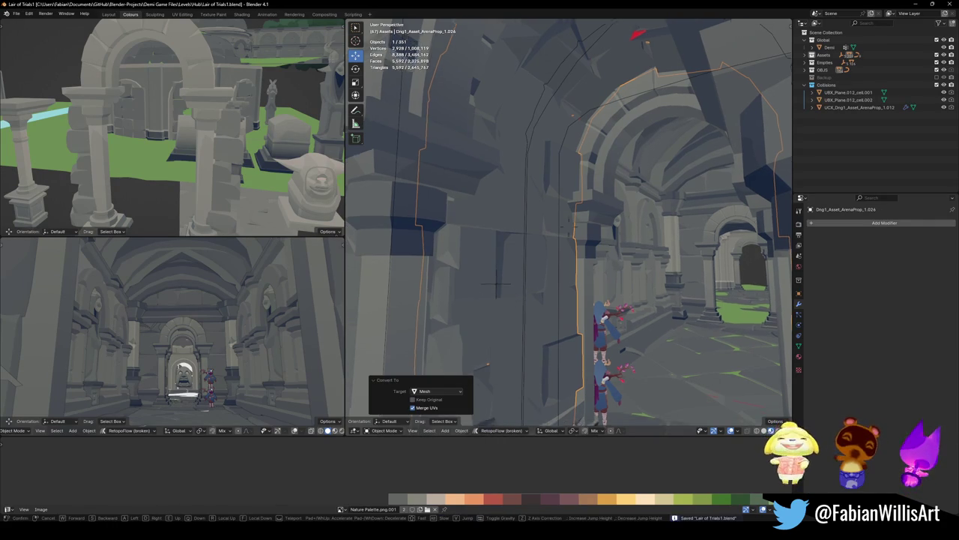
pyautogui.click(486, 293)
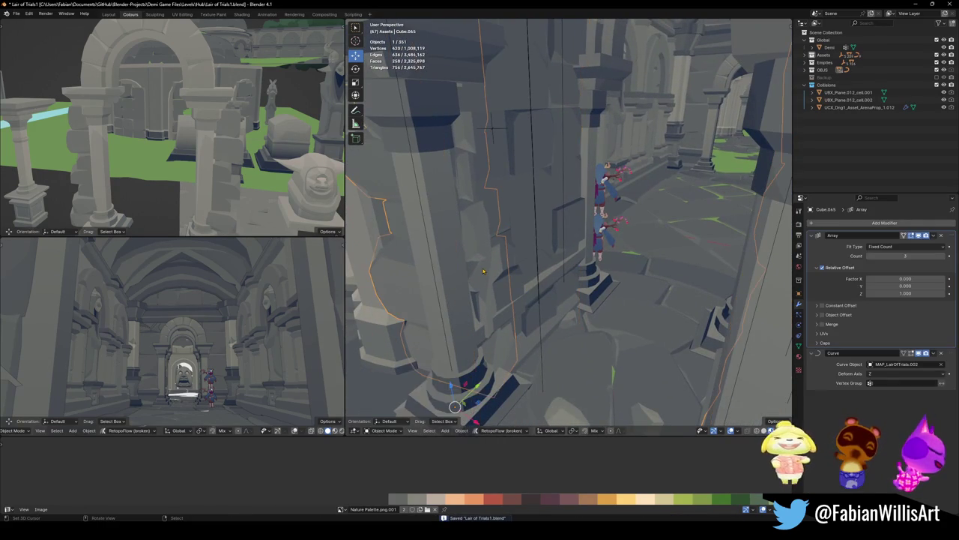
pyautogui.press('q')
pyautogui.click(483, 268)
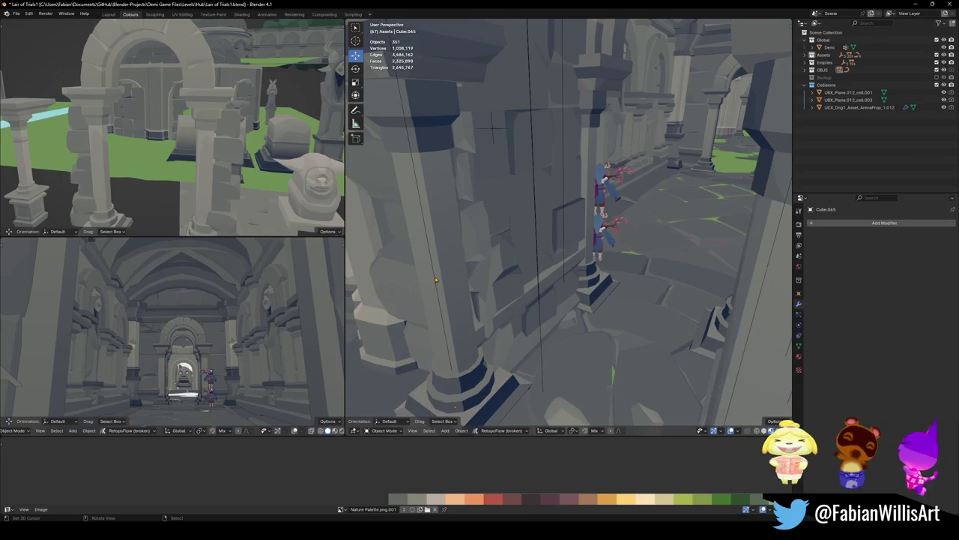
# Delete the leftover object and select the guide curve MAP_LairOfTrials.004
pyautogui.press('Delete')
pyautogui.click(463, 280)
pyautogui.press('g')
pyautogui.press('Return')
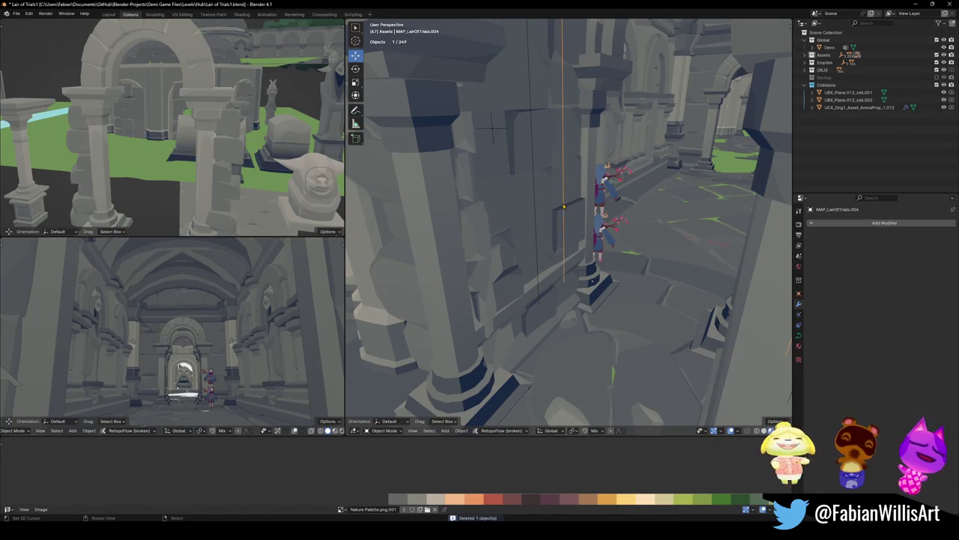
pyautogui.click(562, 216)
pyautogui.hotkey('shift', '`')
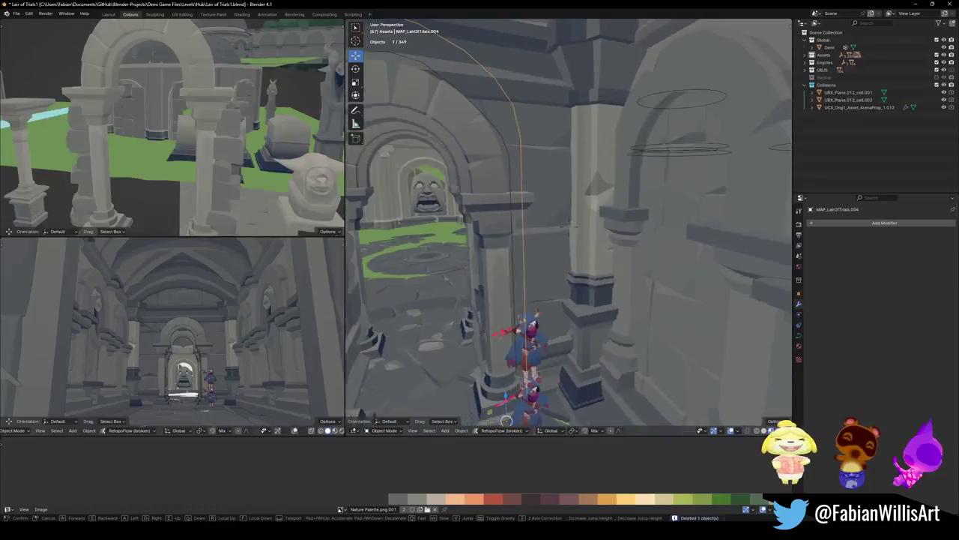
# Delete the guide curves MAP_LairOfTrials.004 and MAP_LairOfTrials.003, then inspect the wall
pyautogui.press('Return')
pyautogui.press('Delete')
pyautogui.click(557, 237)
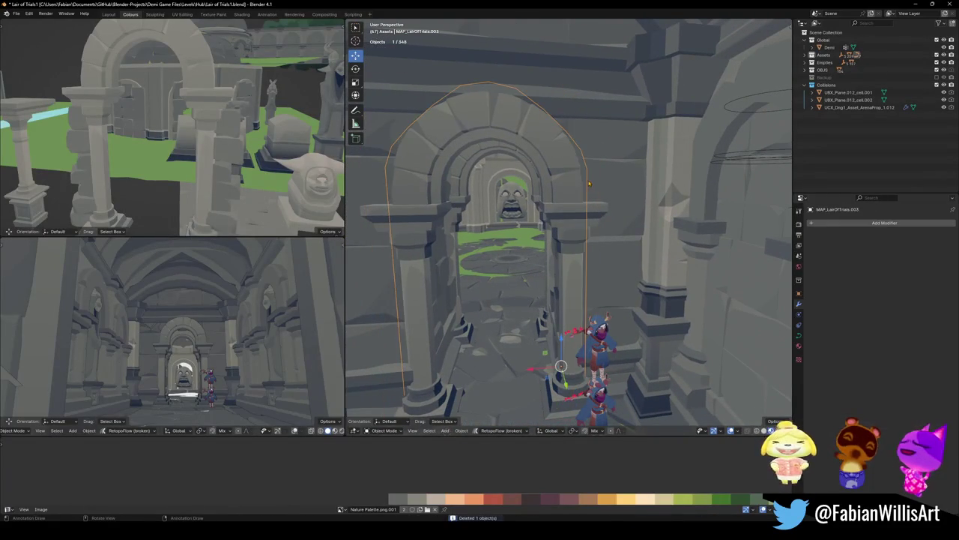
pyautogui.press('Delete')
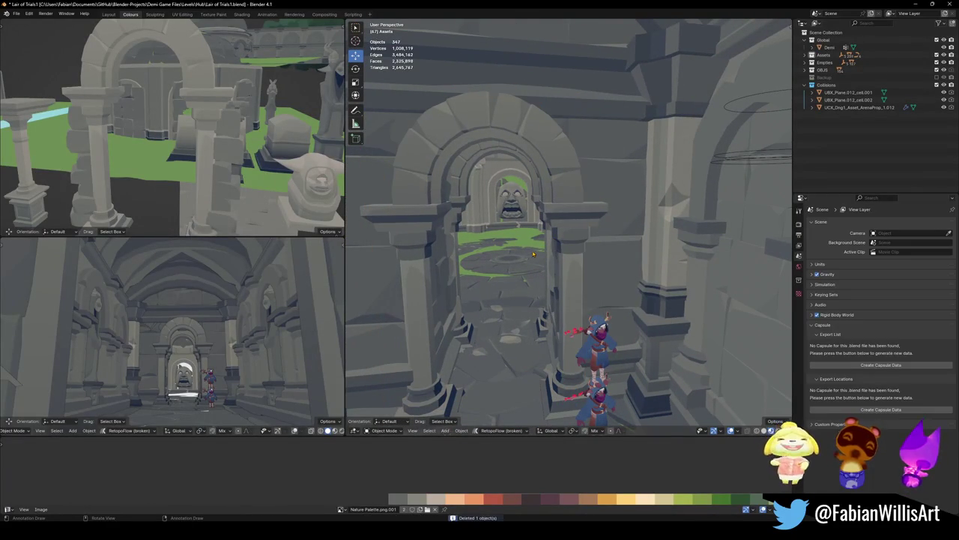
pyautogui.hotkey('shift', '`')
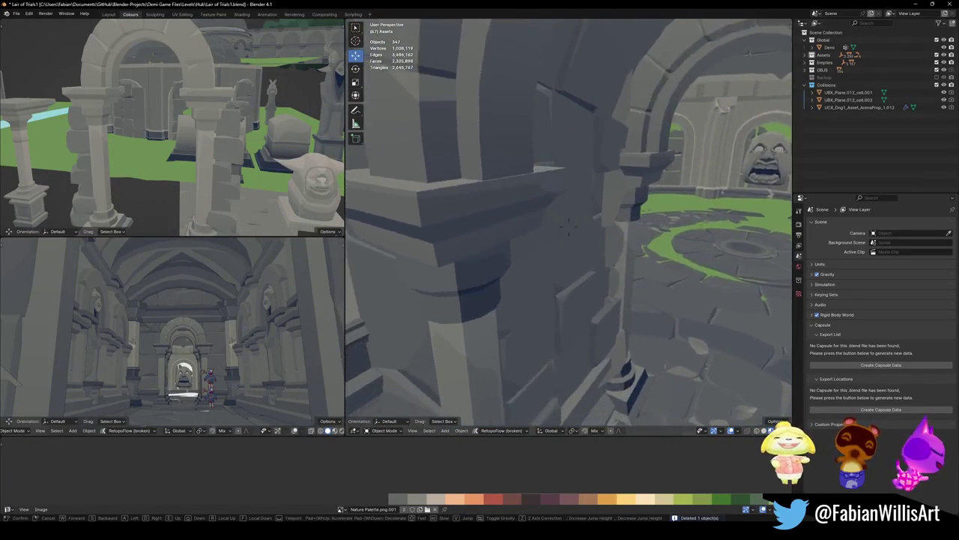
pyautogui.press('s')
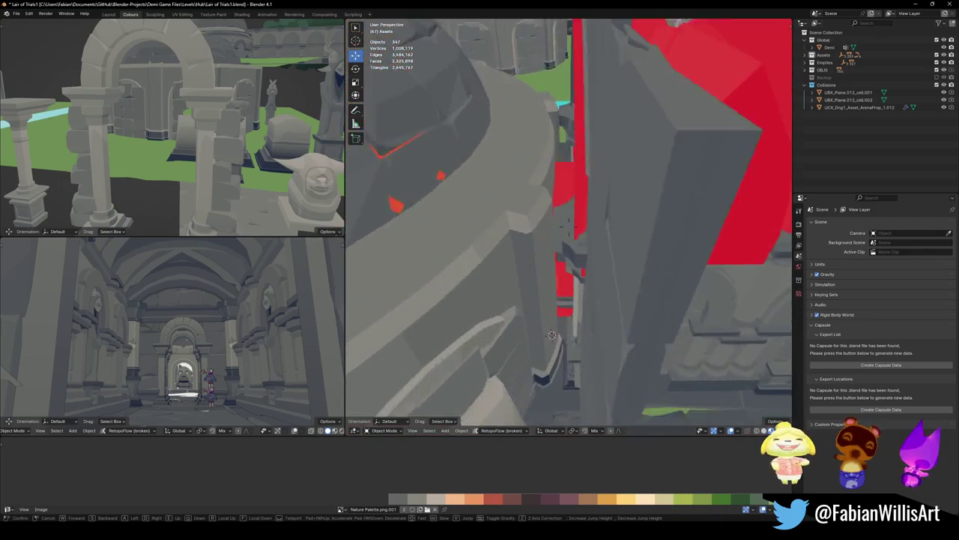
pyautogui.click(560, 251)
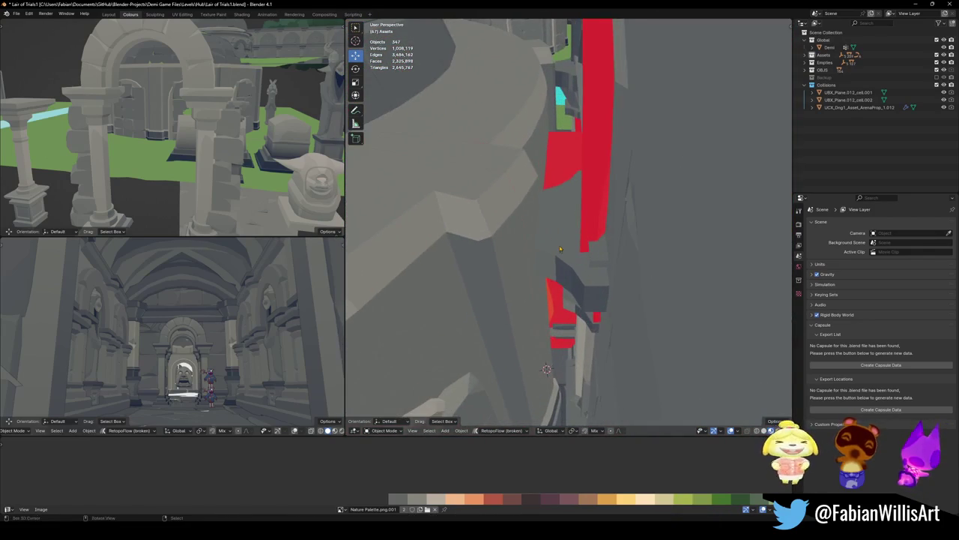
# Delete the stray block Cube.047 from the corridor
pyautogui.click(560, 178)
pyautogui.hotkey('shift', '`')
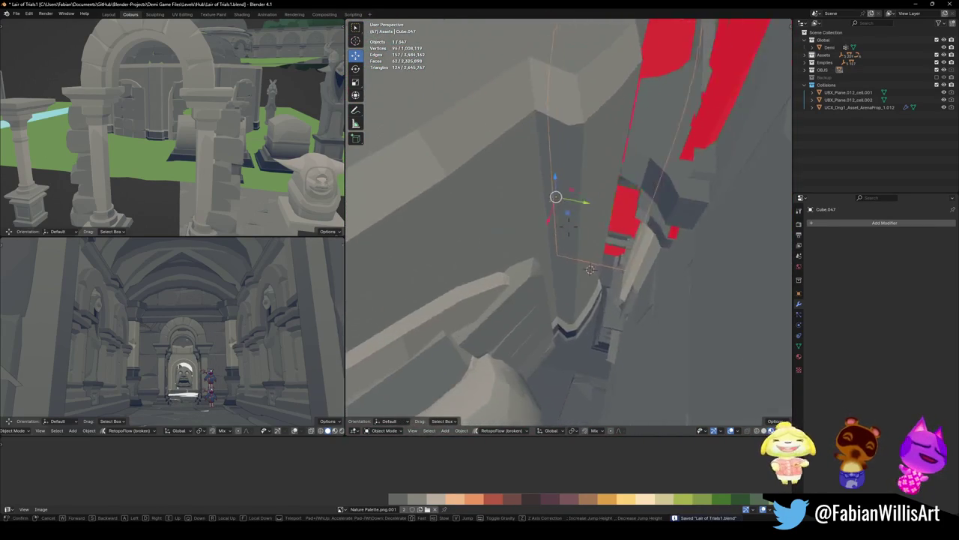
pyautogui.click(426, 177)
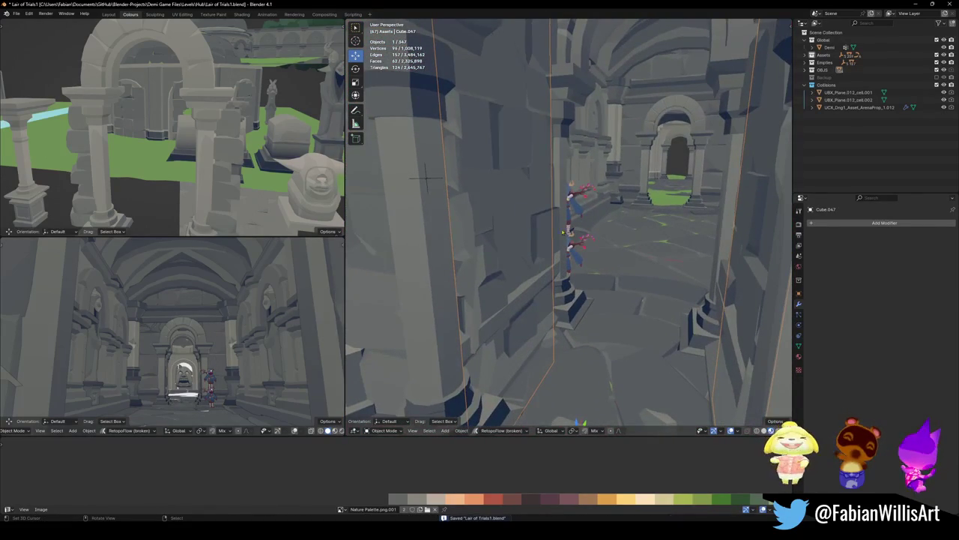
pyautogui.press('Delete')
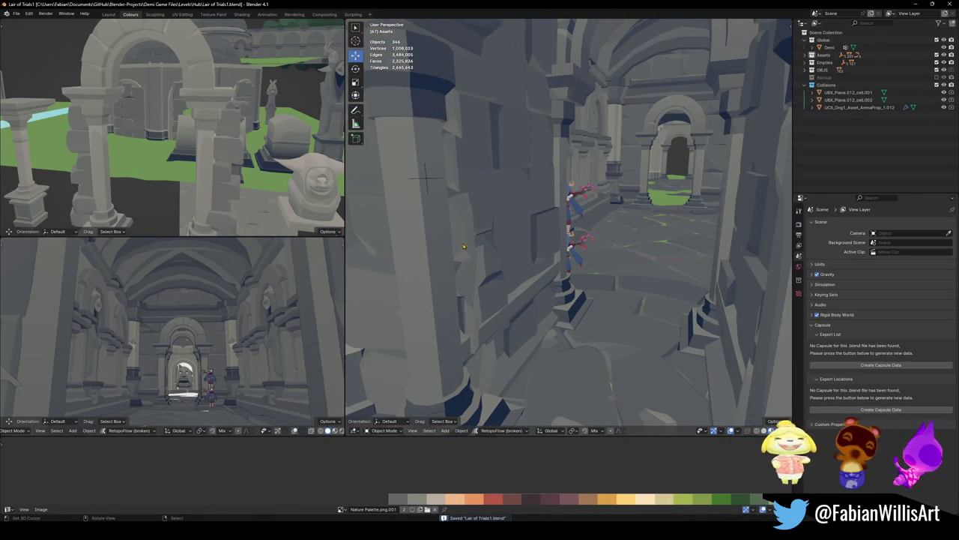
# Select the pillar Cube.065 and enter Edit Mode on it
pyautogui.click(464, 246)
pyautogui.moveTo(463, 246)
pyautogui.mouseDown(button='middle')
pyautogui.moveTo(516, 297)
pyautogui.moveTo(526, 328)
pyautogui.moveTo(517, 329)
pyautogui.moveTo(589, 290)
pyautogui.mouseUp(button='middle')
pyautogui.press('Tab')
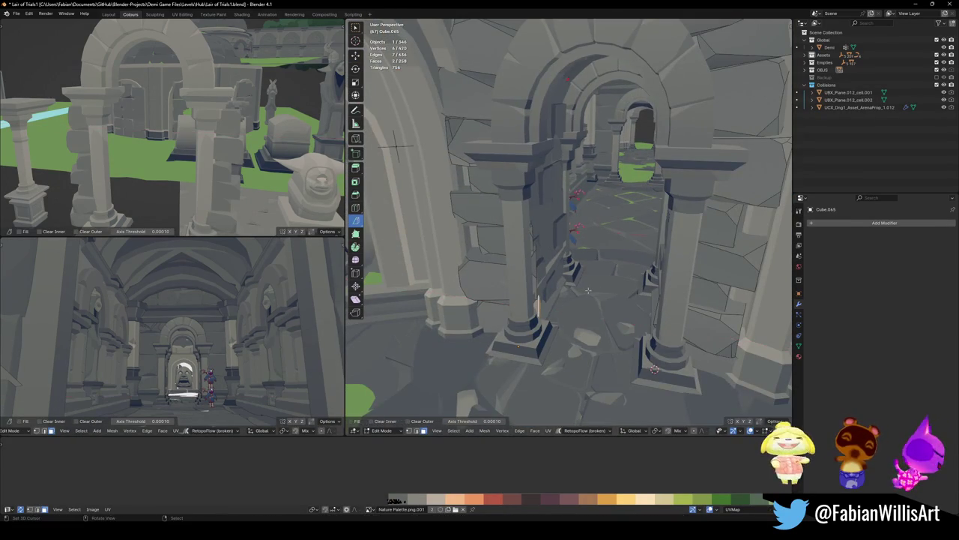
# Slide the wall face next to the corridor pillar along X toward the pillar
pyautogui.moveTo(529, 264); pyautogui.dragTo(604, 285, button='middle')
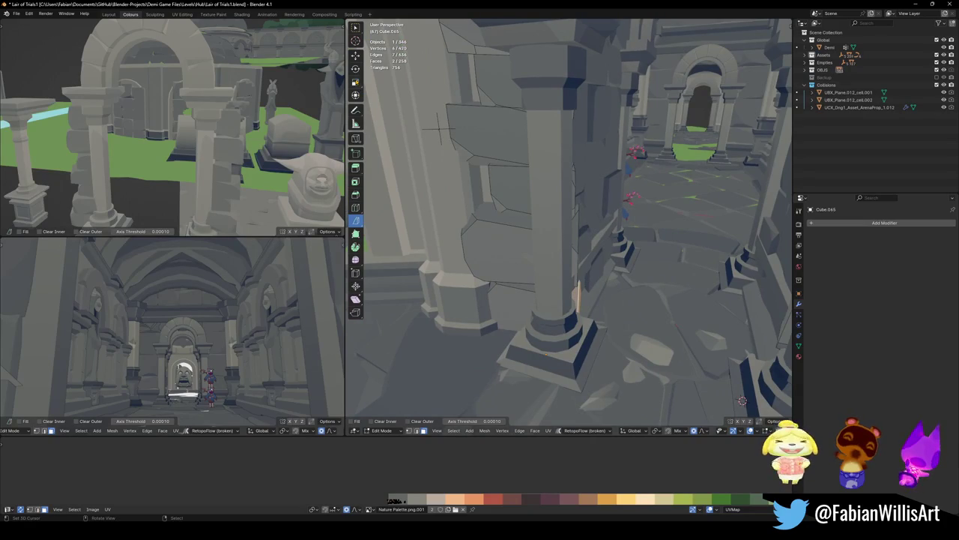
pyautogui.moveTo(742, 401); pyautogui.dragTo(730, 403, button='middle')
pyautogui.press('g')
pyautogui.press('x')
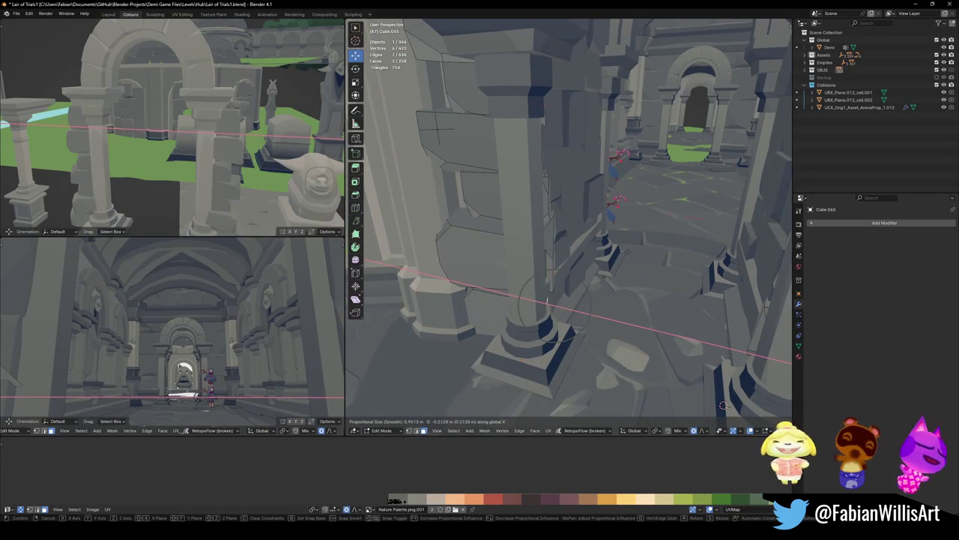
pyautogui.press('Escape')
pyautogui.click(488, 250)
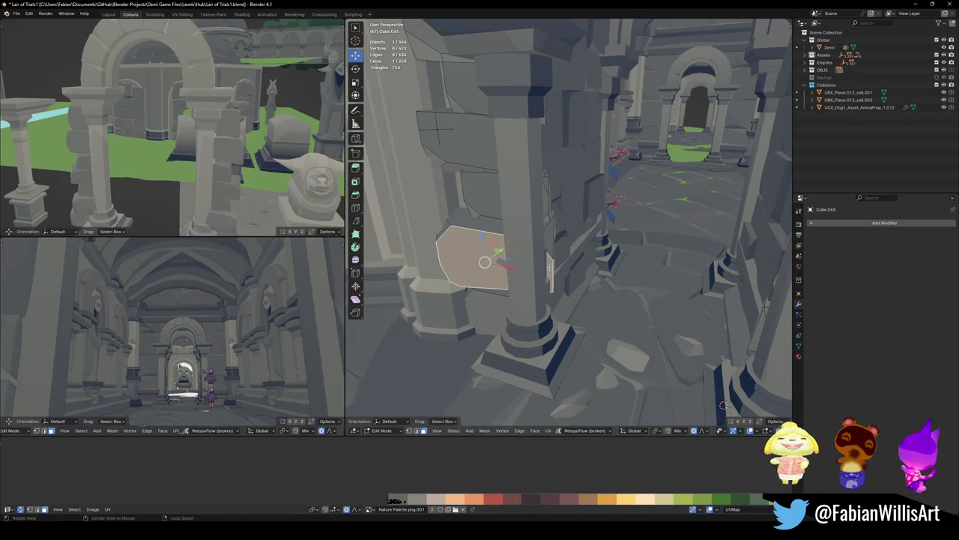
pyautogui.scroll(3, 488, 251)
pyautogui.moveTo(492, 215)
pyautogui.mouseDown(button='middle')
pyautogui.moveTo(549, 254)
pyautogui.moveTo(556, 165)
pyautogui.mouseUp(button='middle')
pyautogui.click(588, 245)
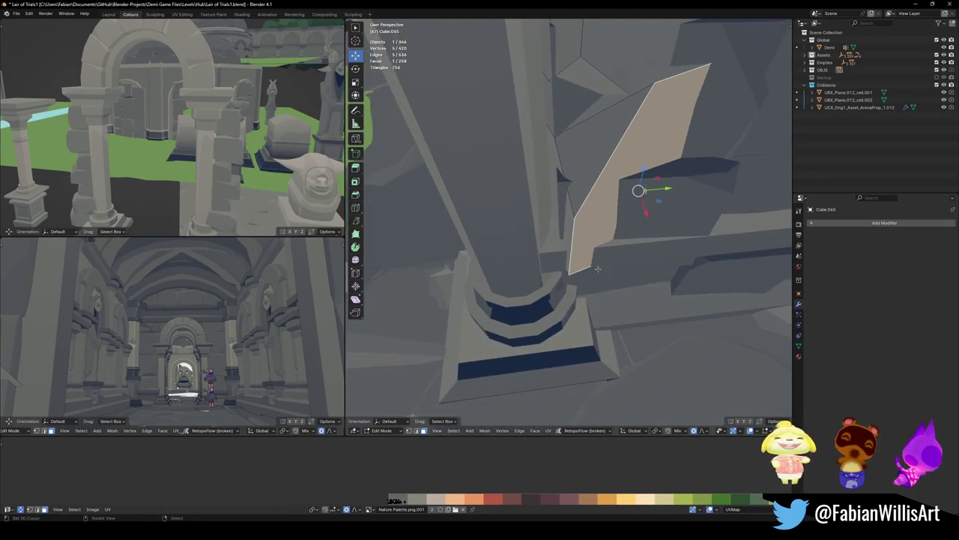
pyautogui.press('g')
pyautogui.press('x')
pyautogui.click(590, 241)
# Move a second face near the pillar along X to close its gap
pyautogui.moveTo(591, 240)
pyautogui.mouseDown(button='middle')
pyautogui.moveTo(598, 203)
pyautogui.moveTo(570, 188)
pyautogui.moveTo(519, 212)
pyautogui.mouseUp(button='middle')
pyautogui.click(559, 184)
pyautogui.press('g')
pyautogui.press('x')
pyautogui.click(549, 181)
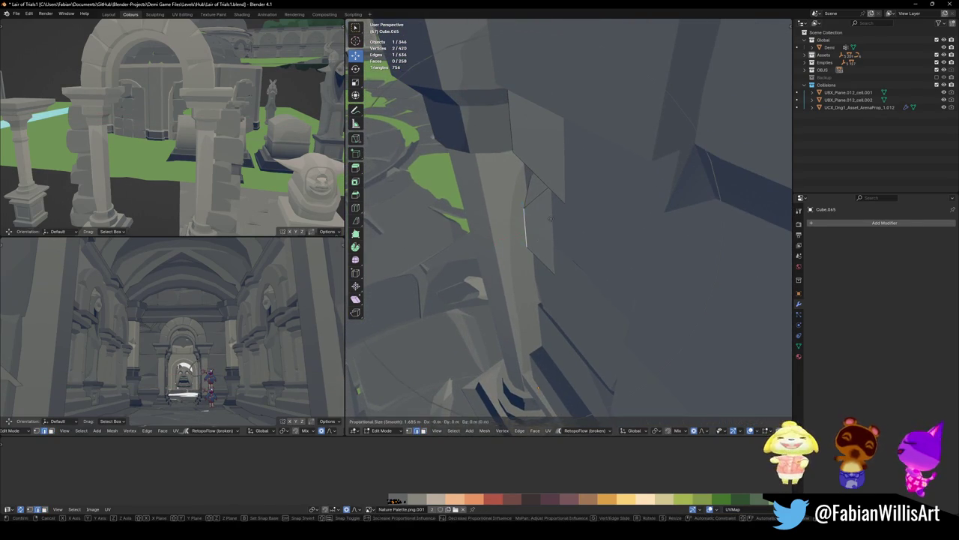
# Try an X move on the upper piece, cancel it, and clear the selection
pyautogui.press('x')
pyautogui.press('Escape')
pyautogui.keyDown('shift'); pyautogui.click(547, 150); pyautogui.keyUp('shift')
pyautogui.press('g')
pyautogui.press('x')
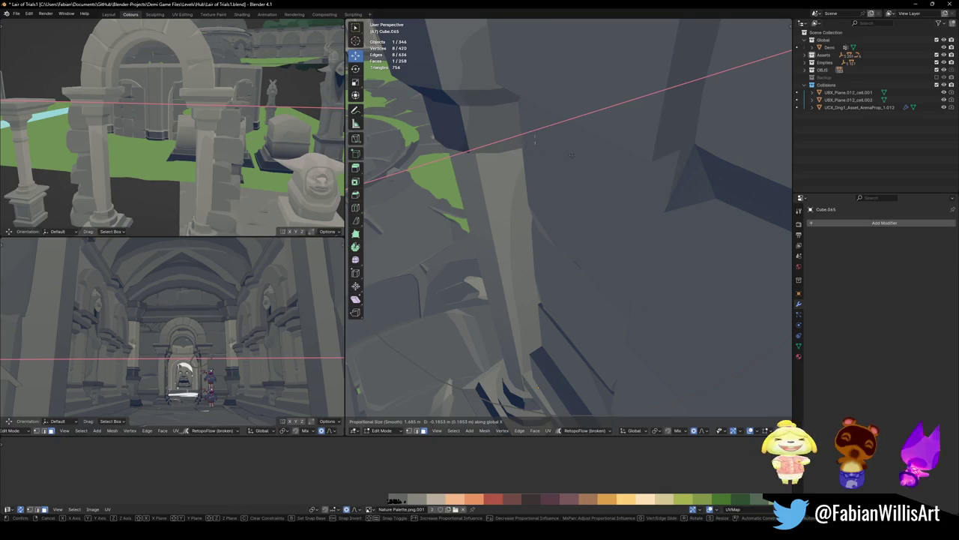
pyautogui.press('Escape')
pyautogui.hotkey('alt', 'a')
pyautogui.moveTo(570, 155)
pyautogui.mouseDown(button='middle')
pyautogui.moveTo(574, 249)
pyautogui.moveTo(627, 234)
pyautogui.moveTo(554, 259)
pyautogui.mouseUp(button='middle')
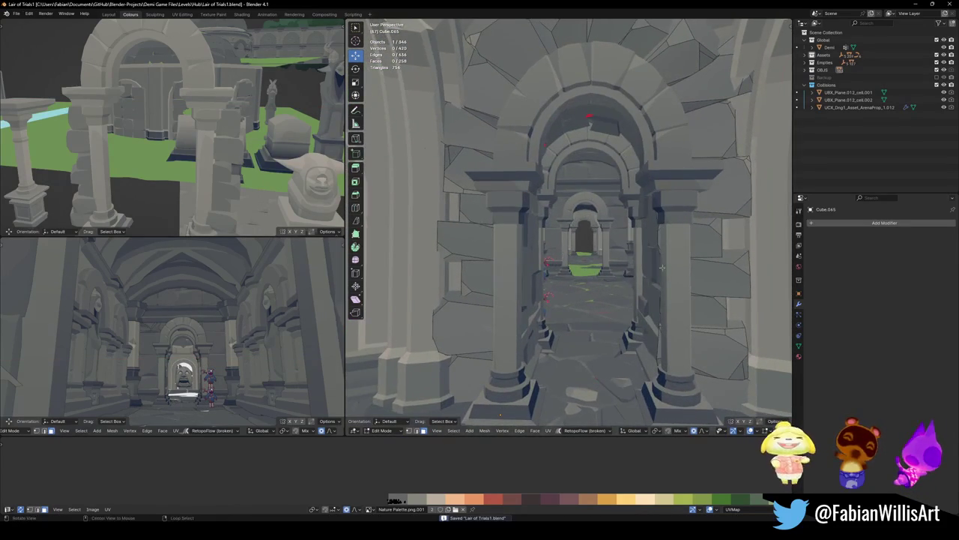
# Shift the face at the pillar base along X and save the file
pyautogui.moveTo(662, 267); pyautogui.dragTo(583, 324, button='middle')
pyautogui.click(583, 323)
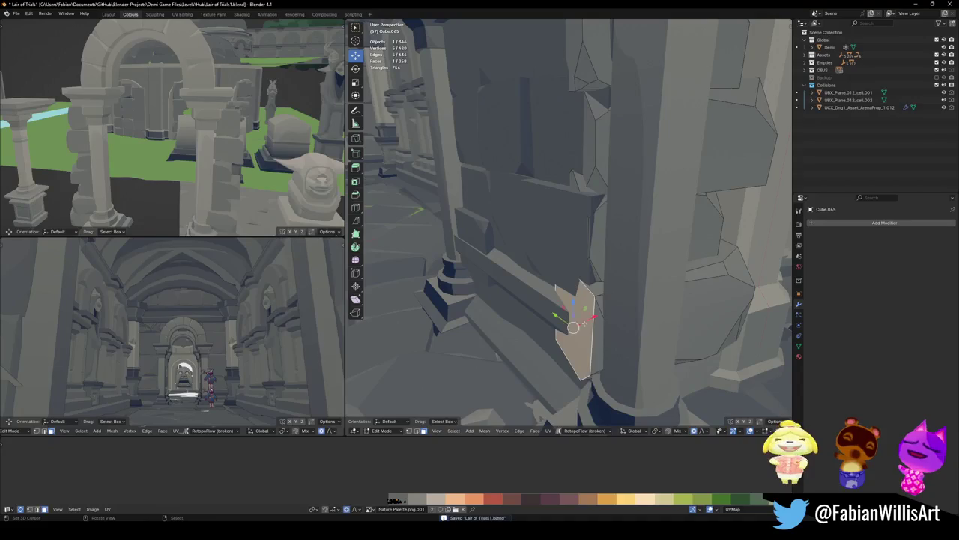
pyautogui.press('g')
pyautogui.press('x')
pyautogui.click(631, 302)
pyautogui.click(605, 256)
pyautogui.hotkey('ctrl', 's')
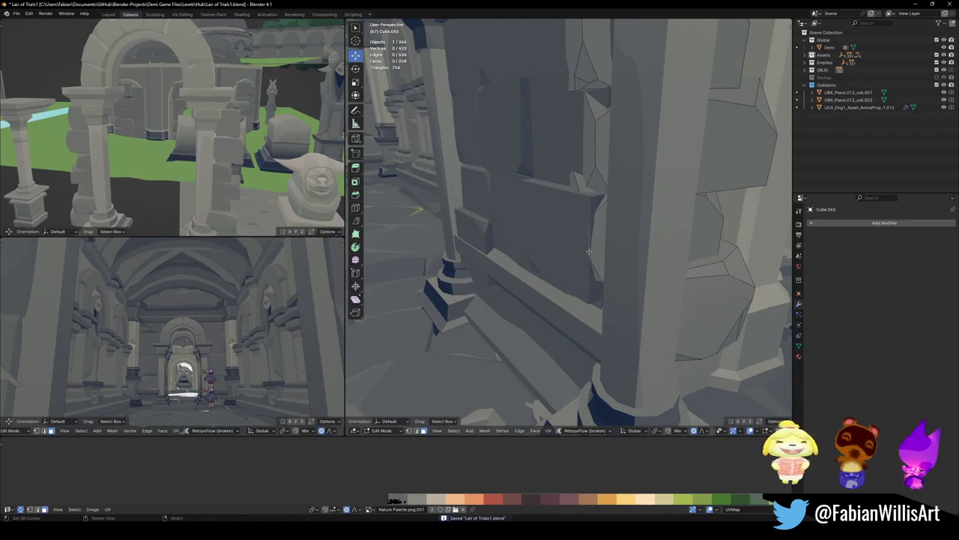
pyautogui.hotkey('alt', 'a')
# Slide the two vertices along the wall edge along X toward the pillar
pyautogui.moveTo(649, 238); pyautogui.dragTo(626, 252, button='middle')
pyautogui.moveTo(568, 223); pyautogui.dragTo(602, 226, button='middle')
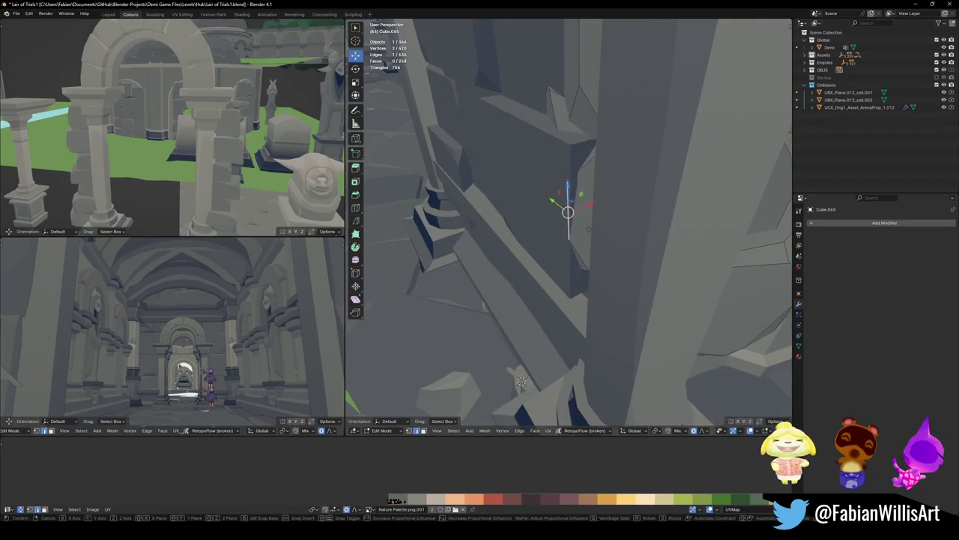
pyautogui.press('g')
pyautogui.press('x')
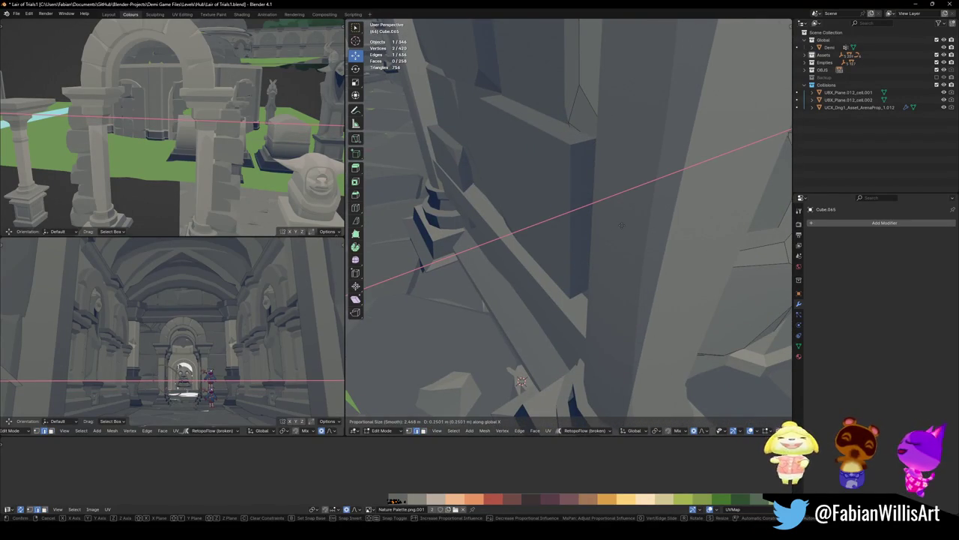
pyautogui.click(622, 225)
pyautogui.hotkey('alt', 'a')
# Move the selected vertices 0.25694 m along X to close the gap
pyautogui.moveTo(610, 222); pyautogui.dragTo(588, 277, button='middle')
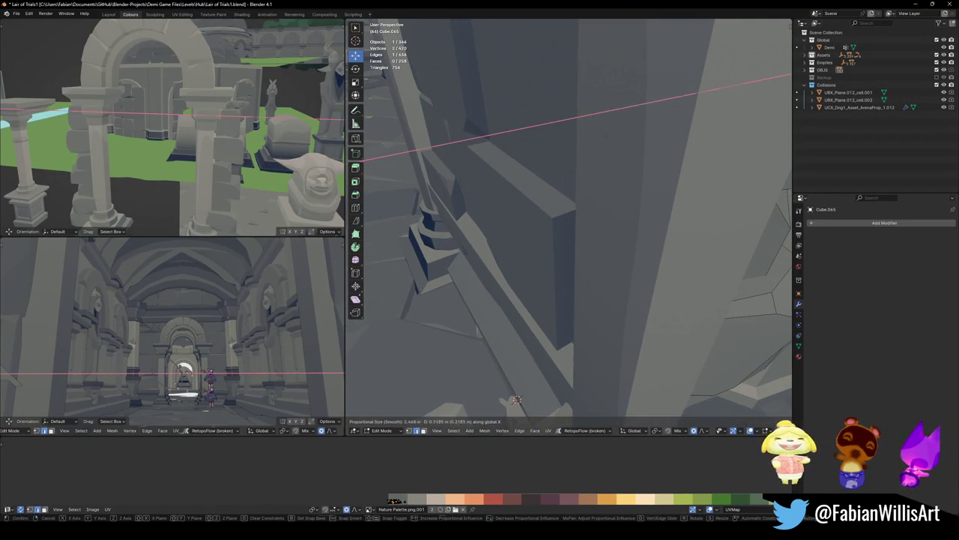
pyautogui.moveTo(559, 150)
pyautogui.mouseDown(button='middle')
pyautogui.moveTo(541, 257)
pyautogui.moveTo(568, 209)
pyautogui.moveTo(559, 233)
pyautogui.mouseUp(button='middle')
pyautogui.press('g')
pyautogui.press('x')
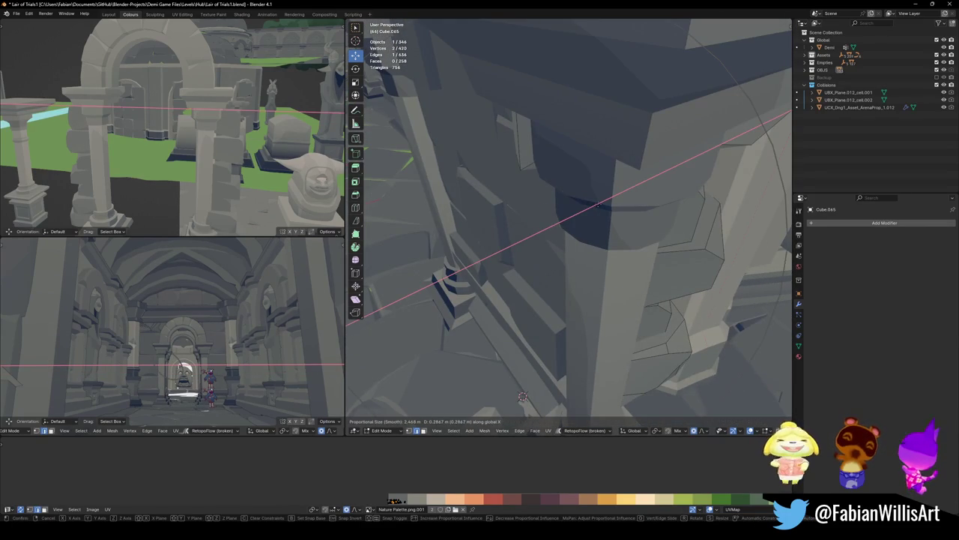
pyautogui.press('Escape')
pyautogui.moveTo(523, 397); pyautogui.dragTo(562, 126, button='middle')
pyautogui.press('g')
pyautogui.press('x')
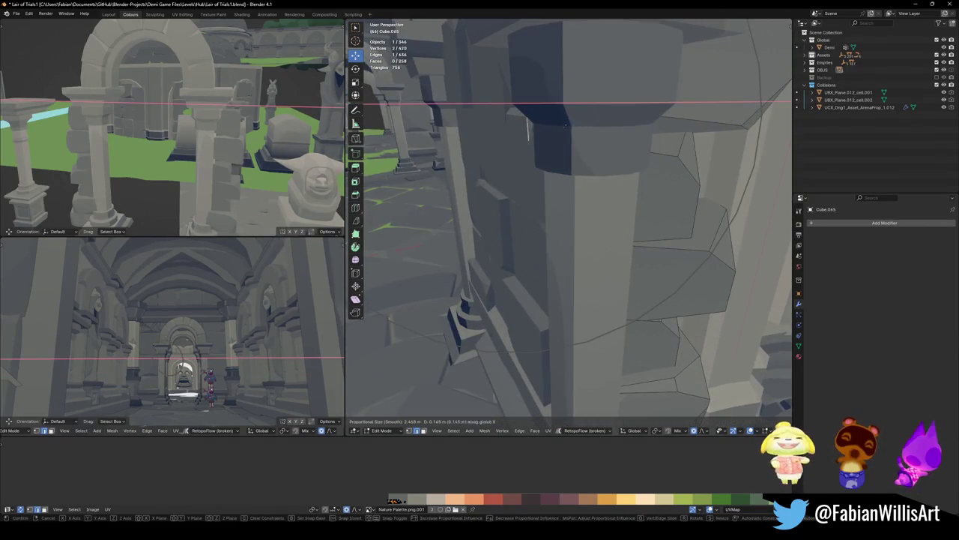
pyautogui.click(573, 127)
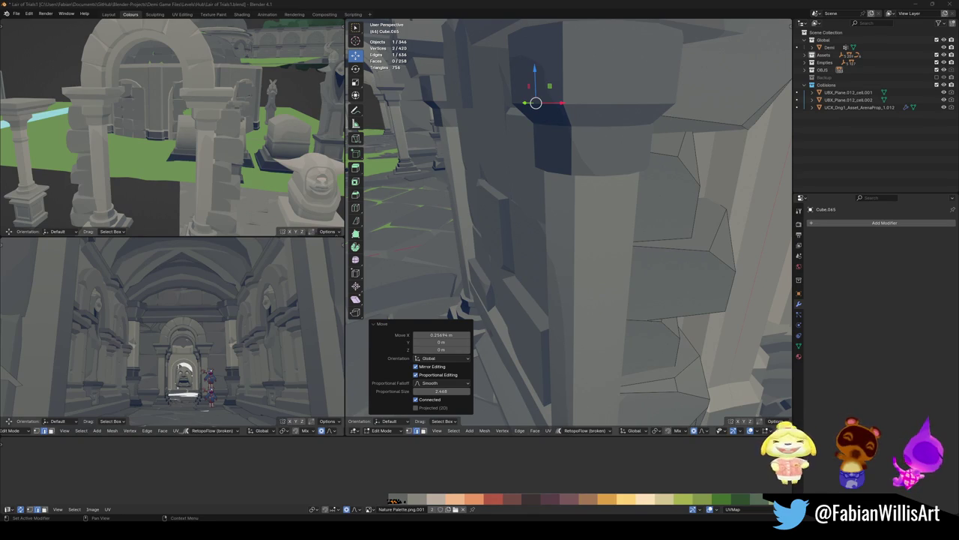
# Nudge the vertices along X once more beside the arches, then deselect
pyautogui.moveTo(538, 262)
pyautogui.mouseDown(button='middle')
pyautogui.moveTo(672, 278)
pyautogui.moveTo(590, 275)
pyautogui.mouseUp(button='middle')
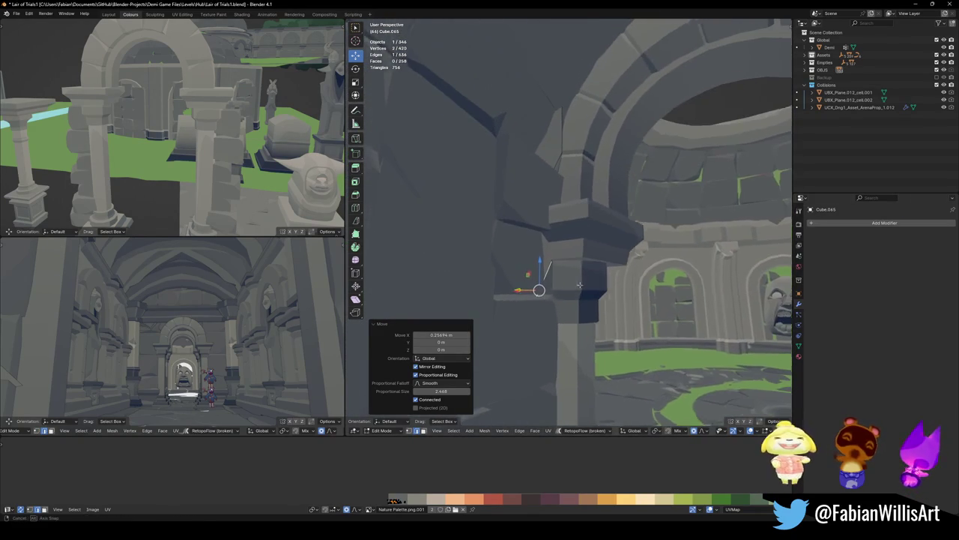
pyautogui.press('g')
pyautogui.press('x')
pyautogui.click(589, 275)
pyautogui.click(558, 171)
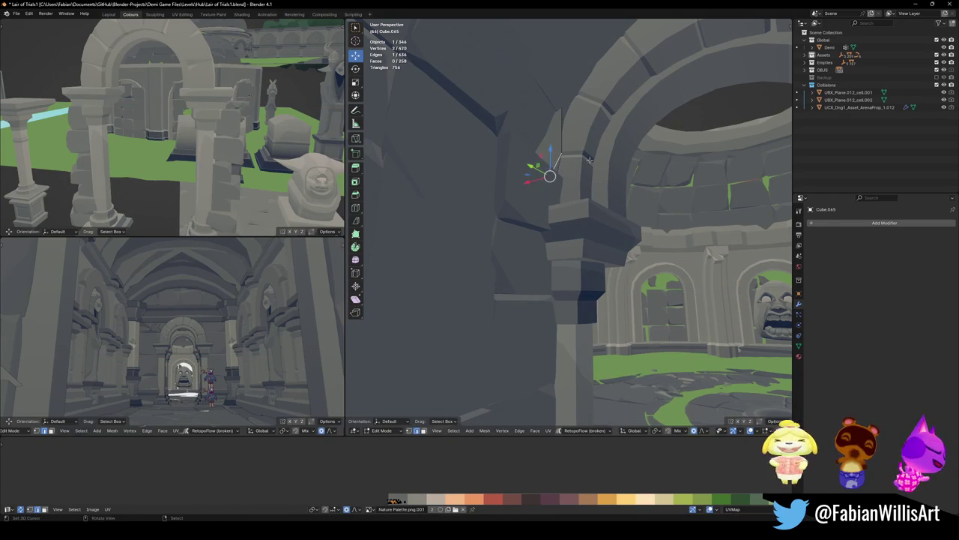
pyautogui.moveTo(588, 160)
pyautogui.mouseDown(button='middle')
pyautogui.moveTo(548, 239)
pyautogui.moveTo(573, 164)
pyautogui.moveTo(584, 226)
pyautogui.mouseUp(button='middle')
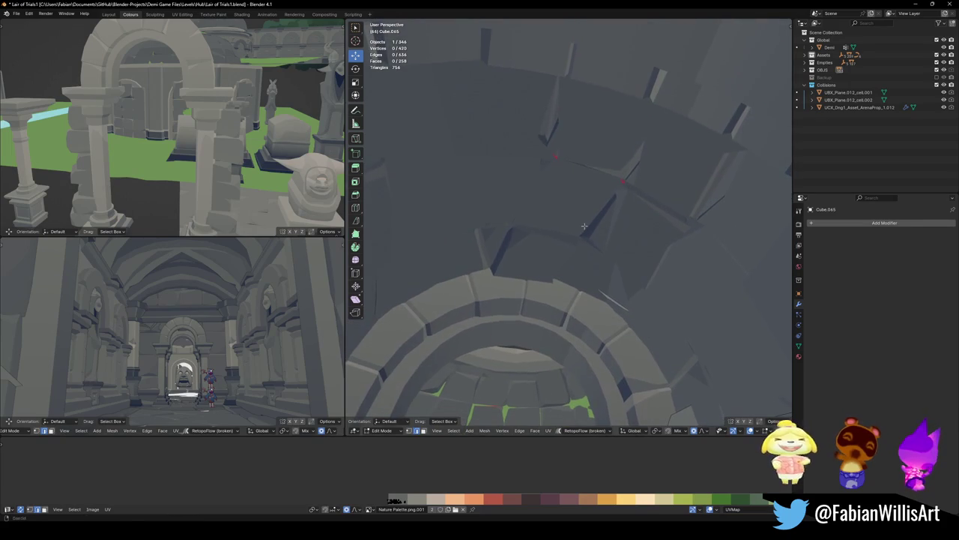
# Save the file, then scale the triangle in the arena wall gap and hide it
pyautogui.press('Tab')
pyautogui.hotkey('ctrl', 's')
pyautogui.press('Tab')
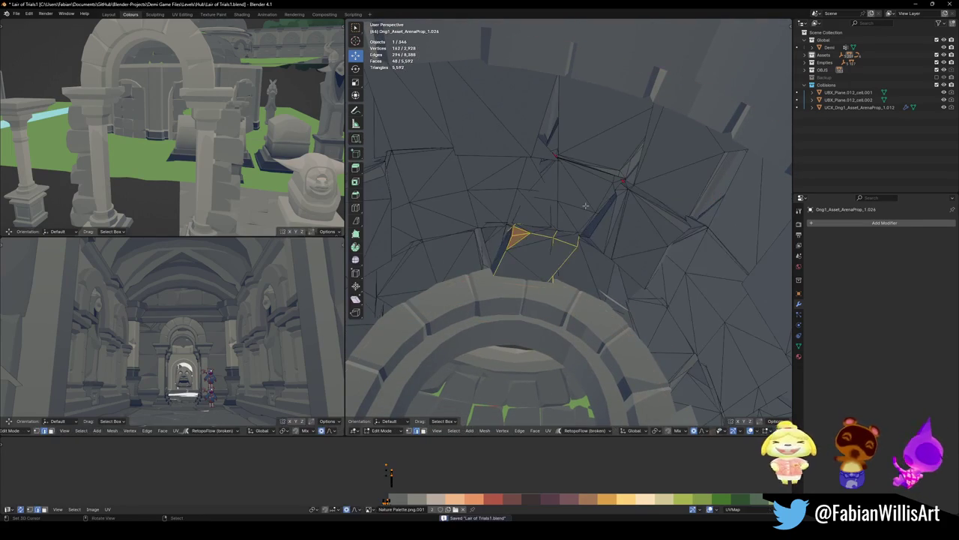
pyautogui.click(582, 198)
pyautogui.press('s')
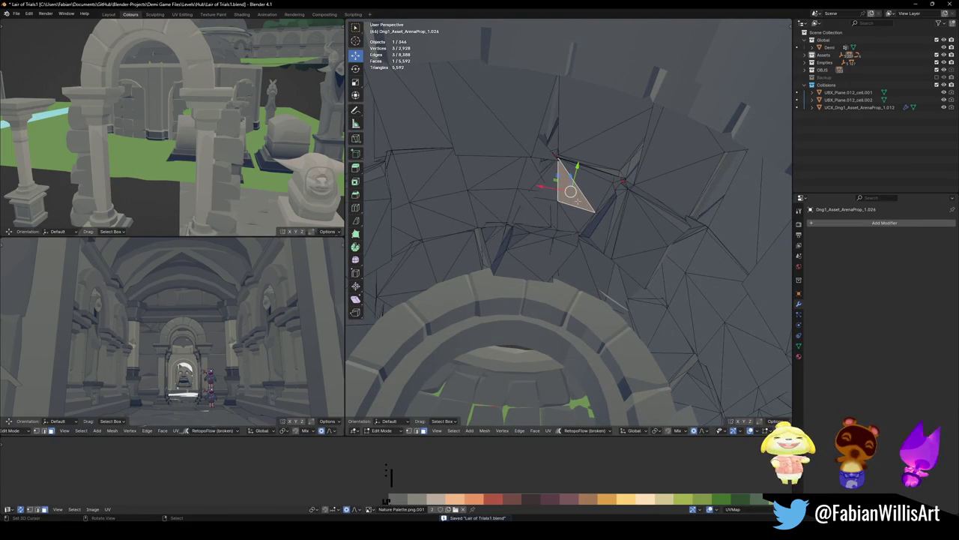
pyautogui.click(578, 200)
pyautogui.press('h')
# Raise the selected face above the arch along Z to close the hole
pyautogui.moveTo(578, 200)
pyautogui.mouseDown(button='middle')
pyautogui.moveTo(593, 207)
pyautogui.moveTo(611, 252)
pyautogui.moveTo(624, 232)
pyautogui.mouseUp(button='middle')
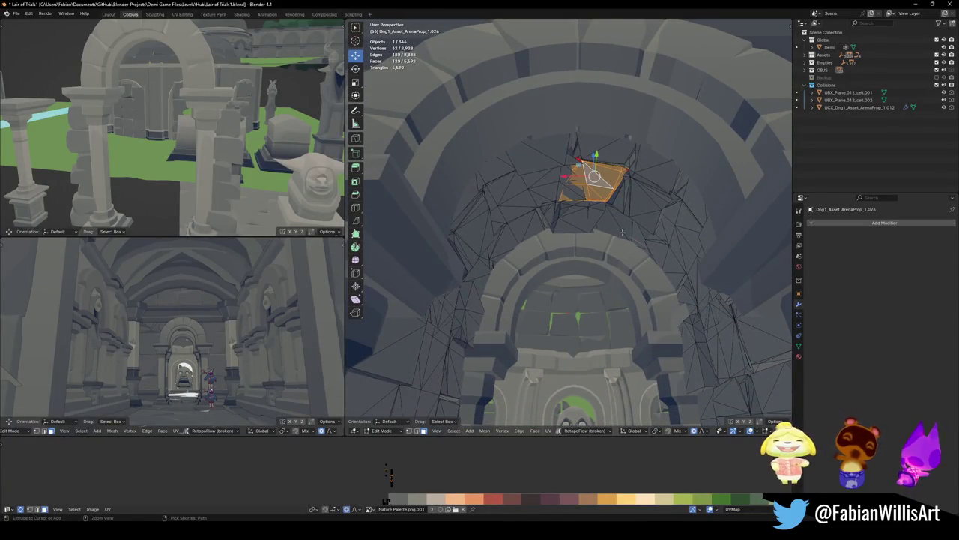
pyautogui.press('g')
pyautogui.press('z')
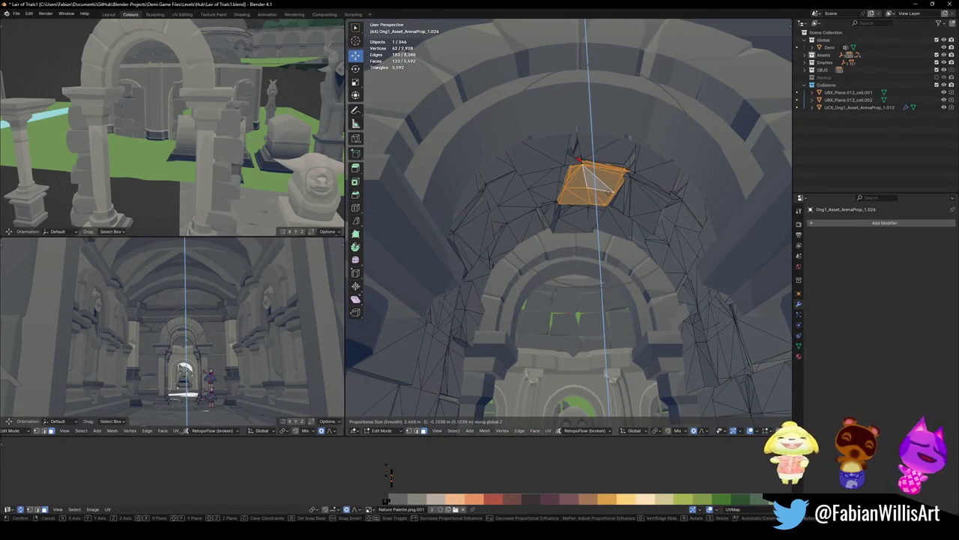
pyautogui.click(610, 191)
pyautogui.scroll(4, 584, 193)
pyautogui.moveTo(584, 192)
pyautogui.mouseDown(button='middle')
pyautogui.moveTo(570, 255)
pyautogui.moveTo(559, 203)
pyautogui.mouseUp(button='middle')
pyautogui.hotkey('alt', 'a')
# Check the red-marked edge, select the faces near the gap, and return to Object Mode
pyautogui.moveTo(548, 145); pyautogui.dragTo(615, 252, button='middle')
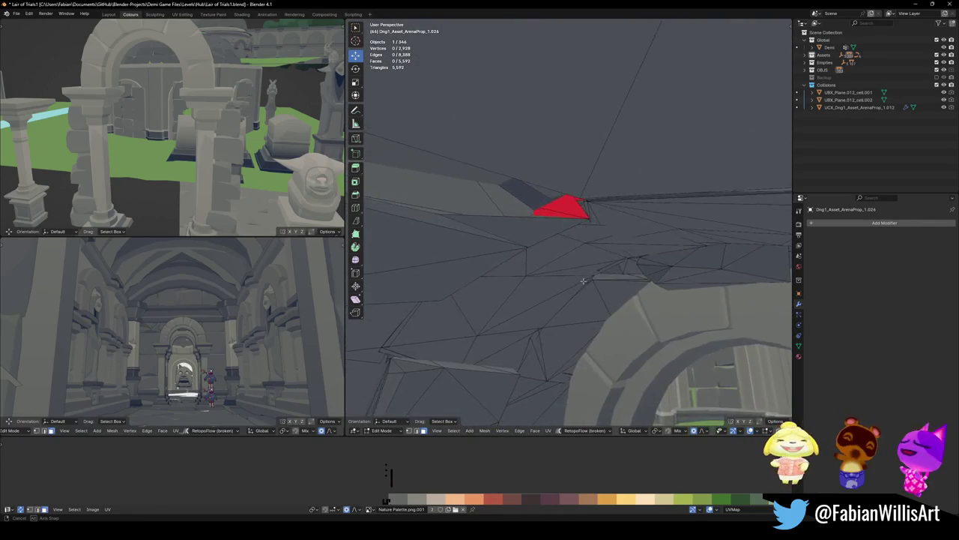
pyautogui.moveTo(583, 281); pyautogui.dragTo(578, 271, button='middle')
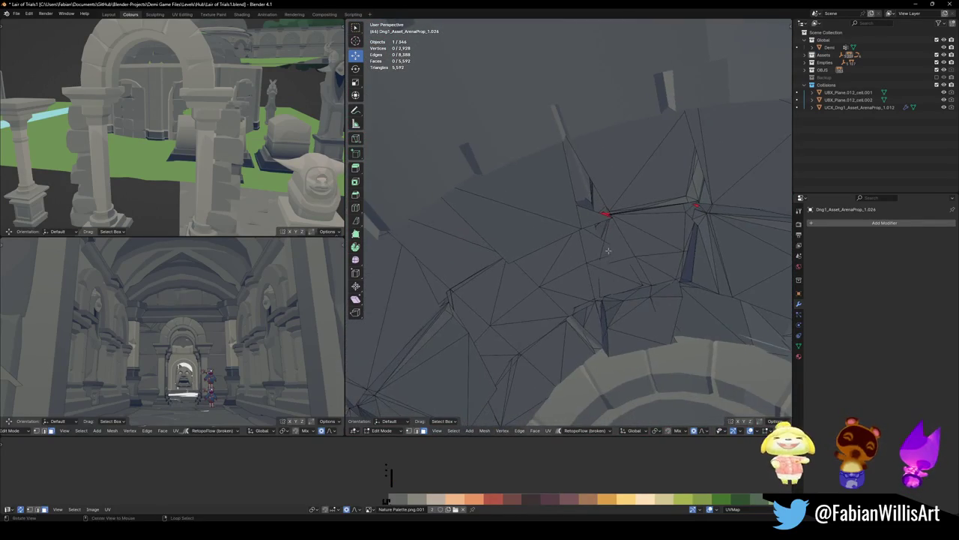
pyautogui.press('a')
pyautogui.hotkey('alt', 'a')
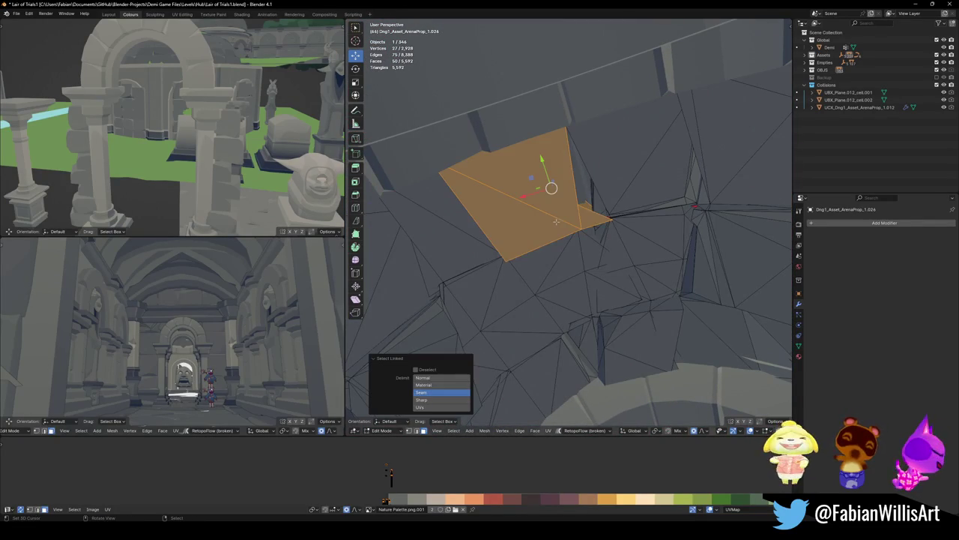
pyautogui.moveTo(598, 231)
pyautogui.mouseDown(button='middle')
pyautogui.moveTo(656, 276)
pyautogui.moveTo(619, 269)
pyautogui.moveTo(632, 247)
pyautogui.moveTo(621, 241)
pyautogui.moveTo(636, 268)
pyautogui.mouseUp(button='middle')
pyautogui.press('Tab')
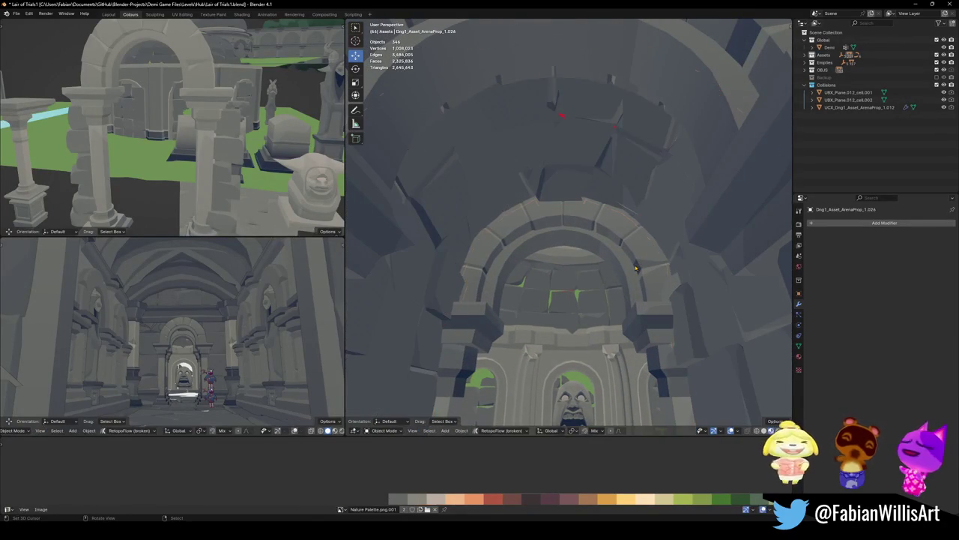
pyautogui.hotkey('shift', '`')
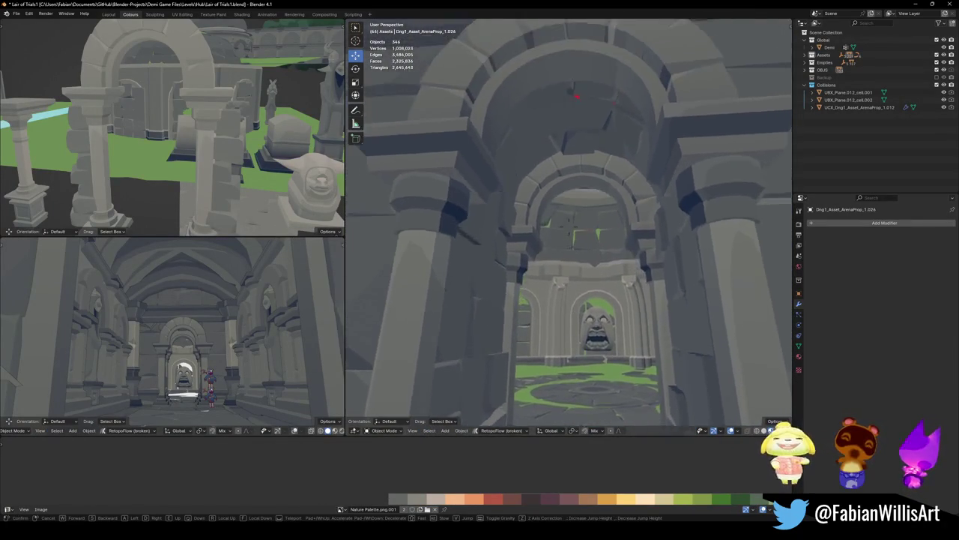
pyautogui.press('w')
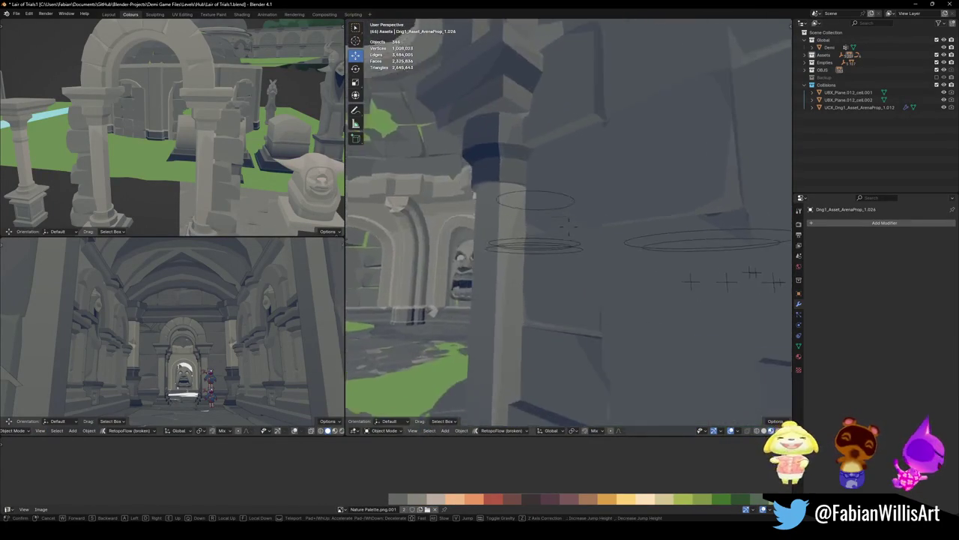
pyautogui.press('s')
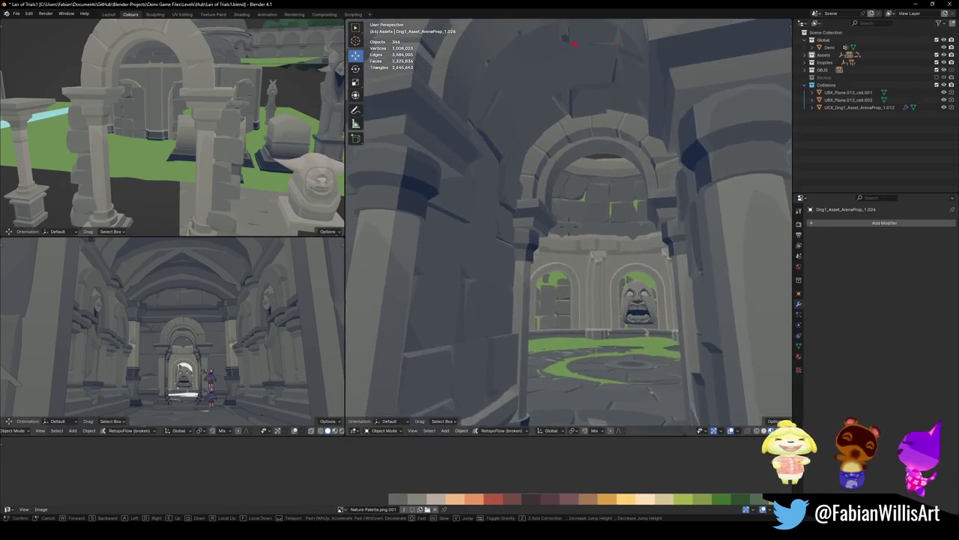
pyautogui.click(621, 231)
pyautogui.press('g')
pyautogui.press('x')
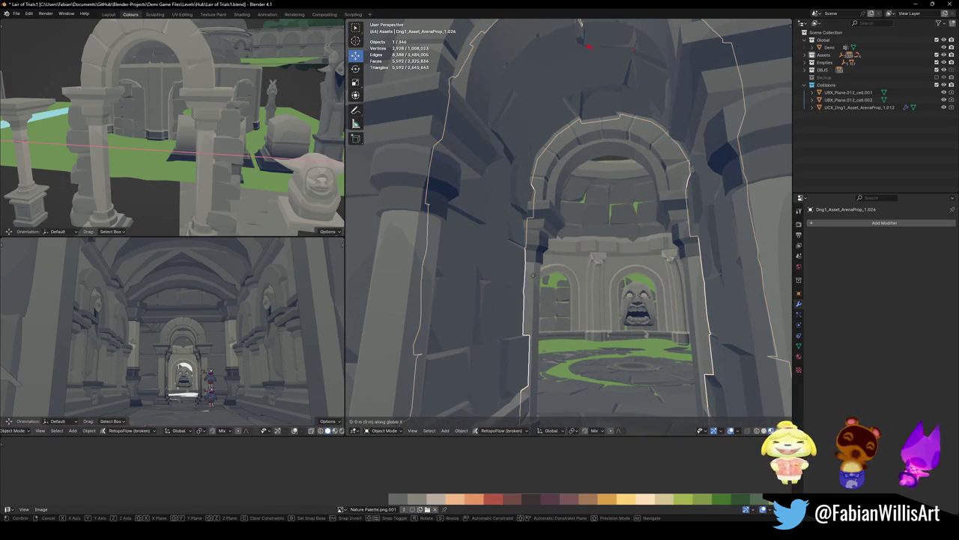
pyautogui.press('Escape')
pyautogui.hotkey('alt', 'a')
pyautogui.press('w')
pyautogui.click(537, 280)
pyautogui.click(538, 280)
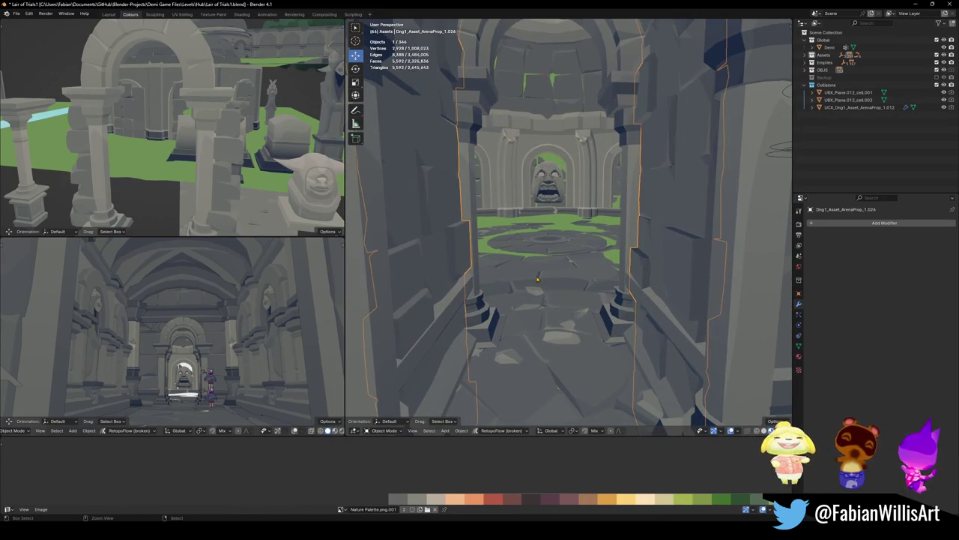
# Raise the arena wall vertex beside the pillar 0.3712 m along Z
pyautogui.press('Tab')
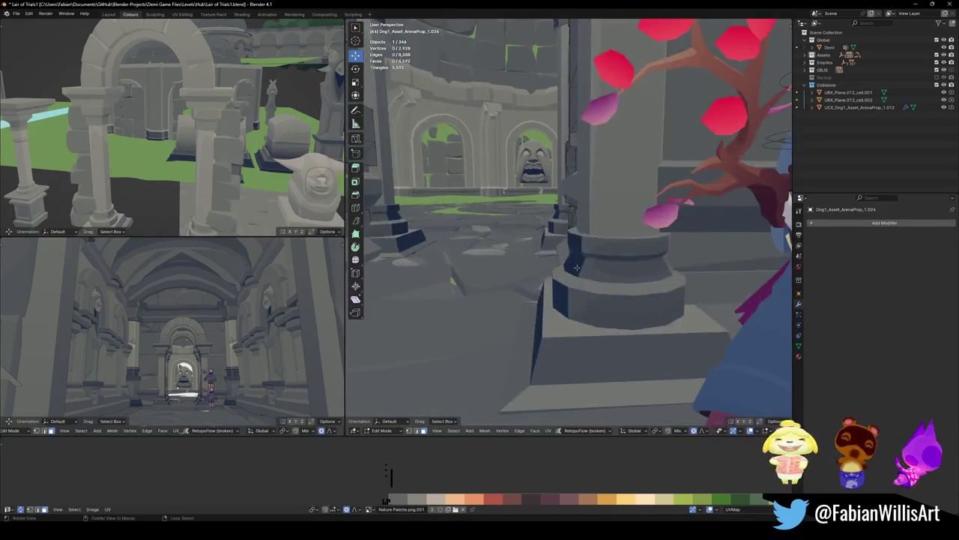
pyautogui.hotkey('alt', 'a')
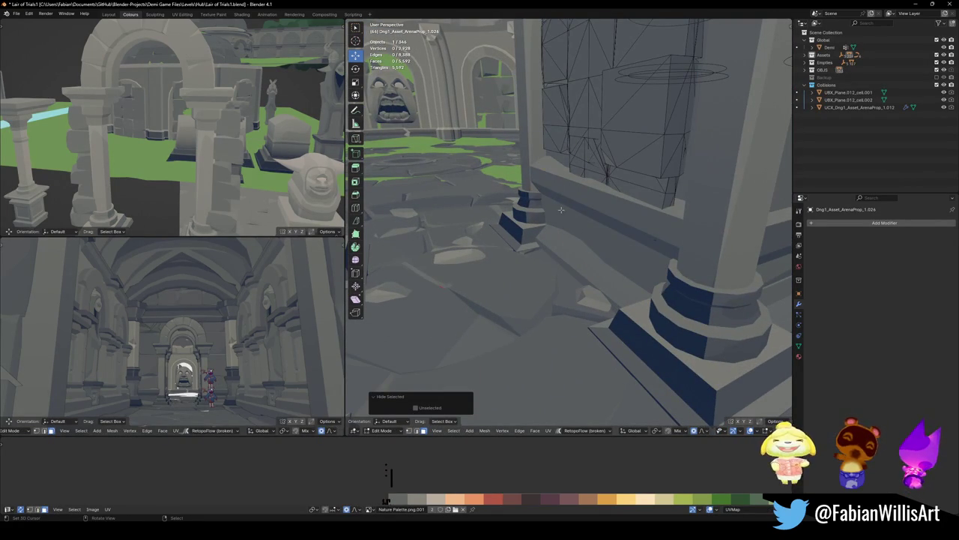
pyautogui.moveTo(551, 172)
pyautogui.mouseDown(button='middle')
pyautogui.moveTo(638, 221)
pyautogui.moveTo(646, 287)
pyautogui.mouseUp(button='middle')
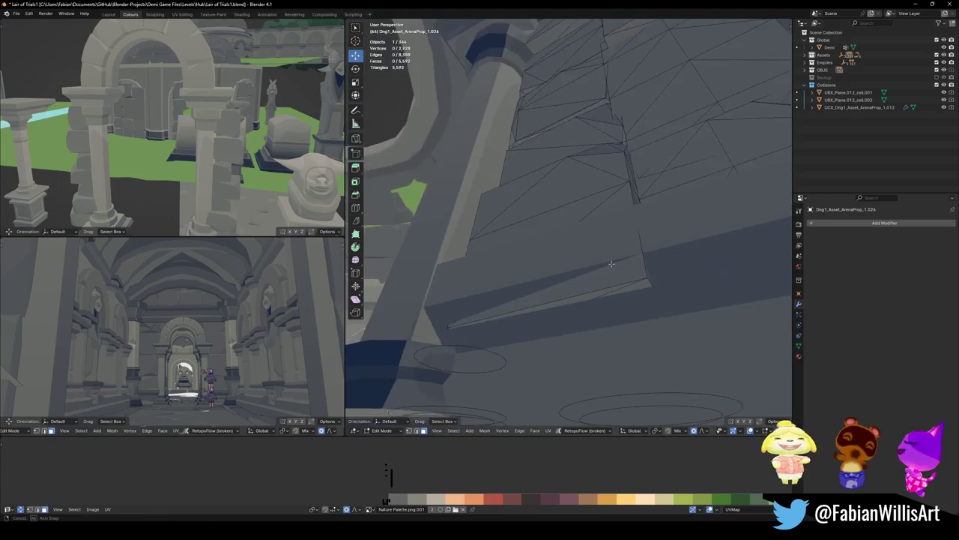
pyautogui.press('g')
pyautogui.press('z')
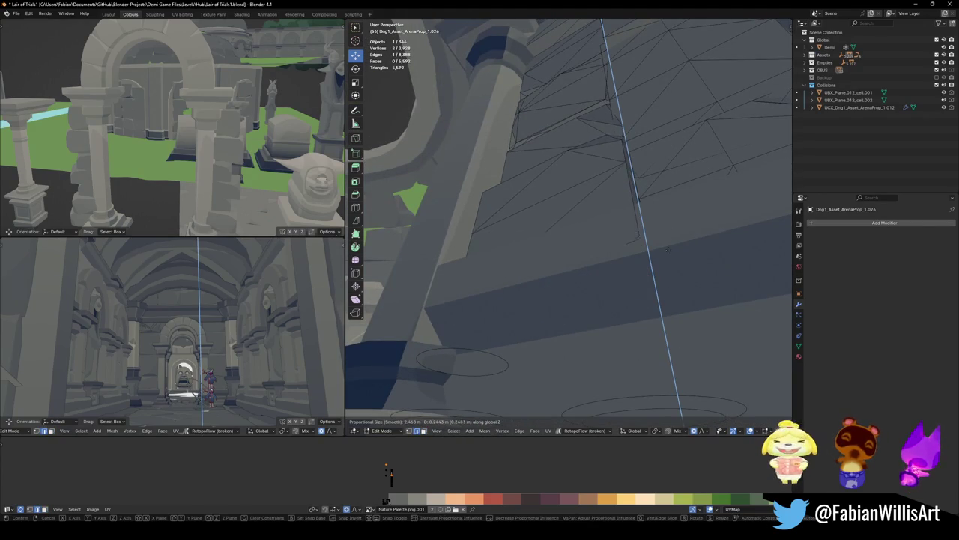
pyautogui.click(668, 249)
pyautogui.moveTo(668, 249)
pyautogui.mouseDown(button='middle')
pyautogui.moveTo(610, 259)
pyautogui.moveTo(460, 315)
pyautogui.moveTo(540, 330)
pyautogui.mouseUp(button='middle')
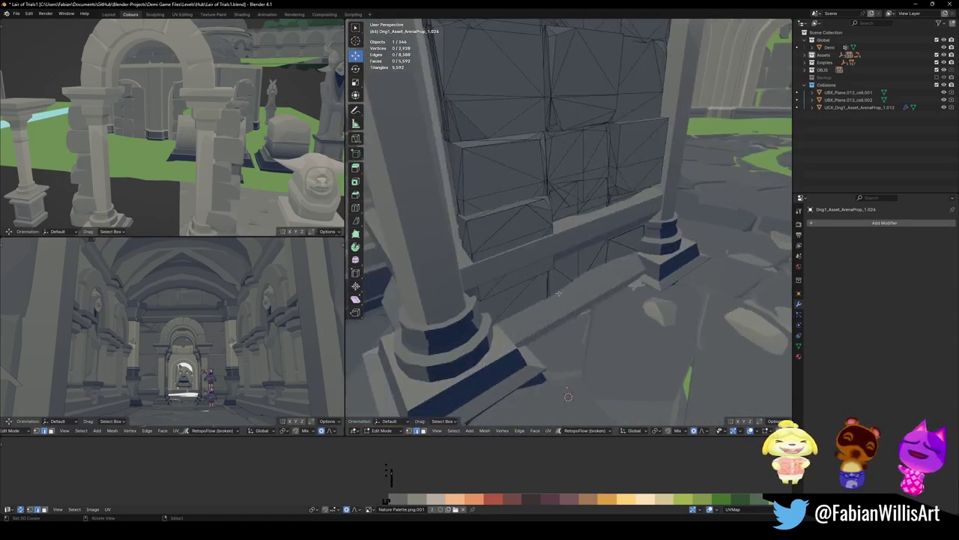